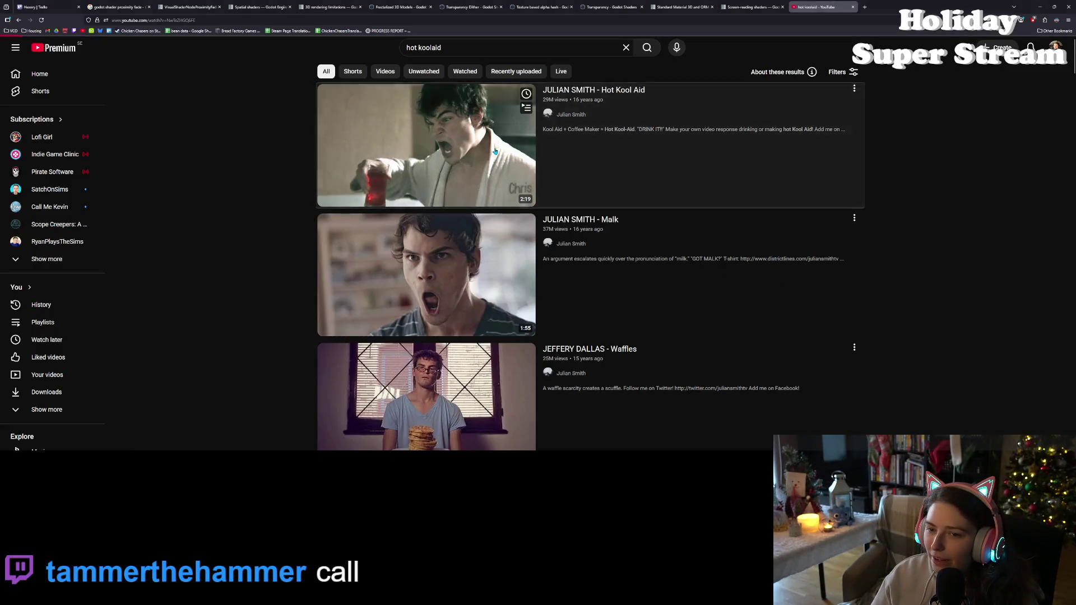
Play the JULIAN SMITH - Hot Kool Aid video full screen with the volume lowered
left_click(364, 113)
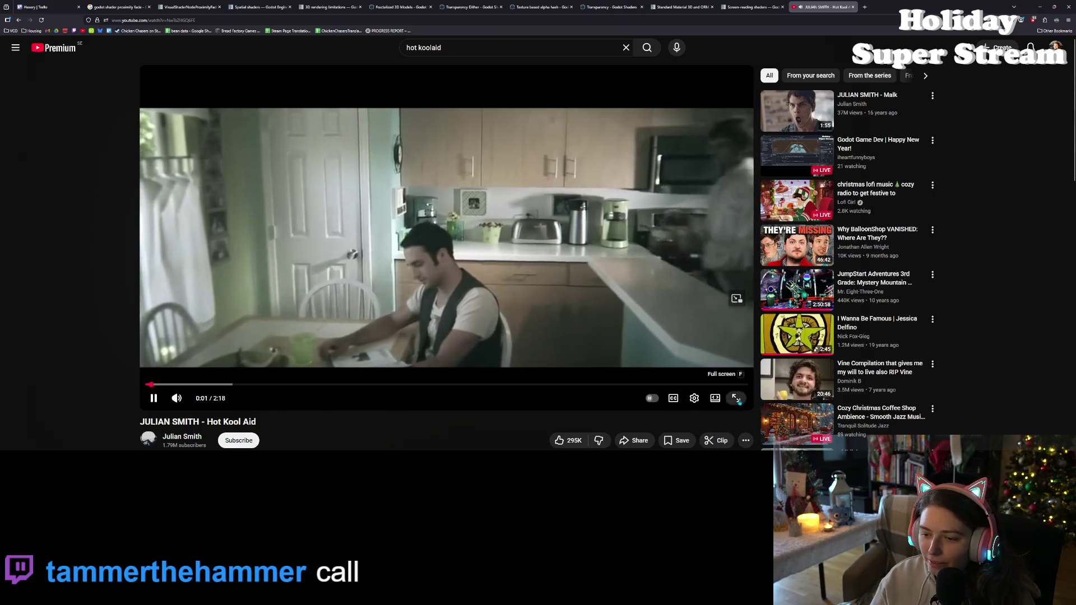
key("f")
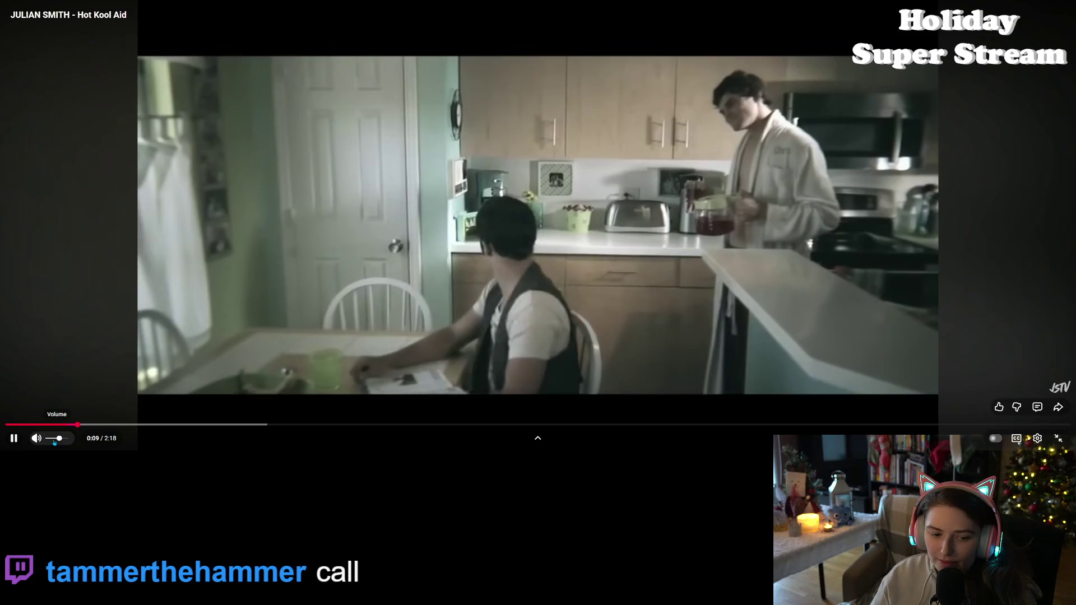
left_click(55, 442)
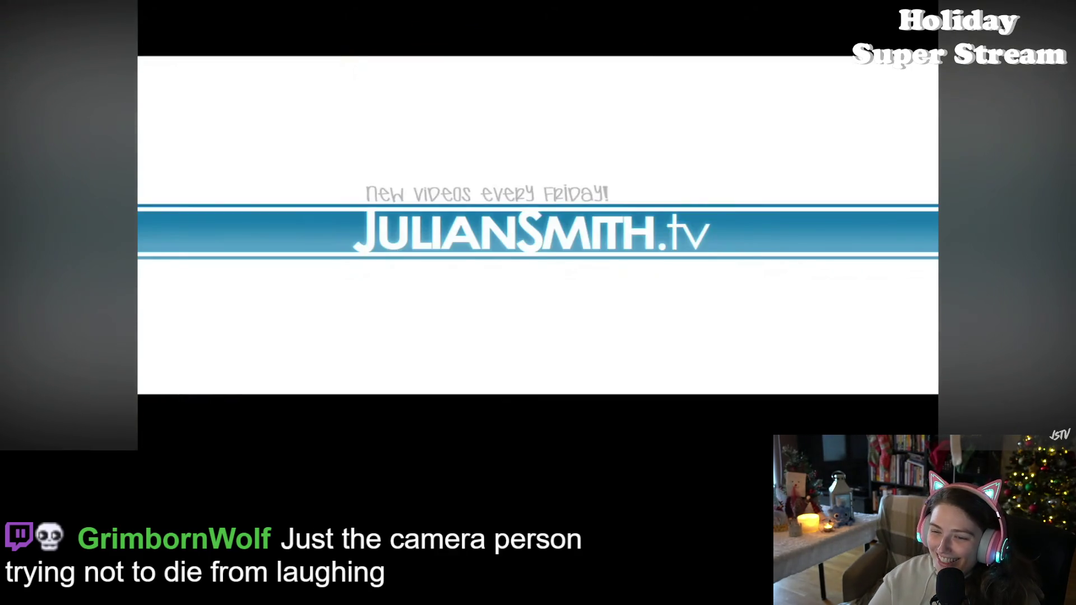
Pause Hot Kool Aid, leave full screen, and play the Malk video full screen
key("space")
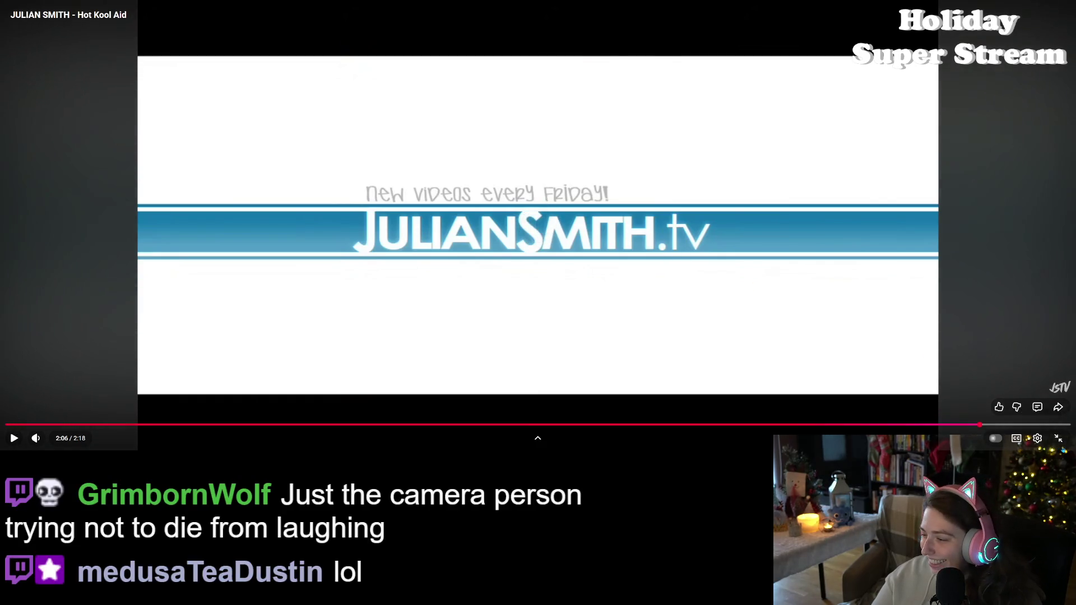
left_click(1058, 439)
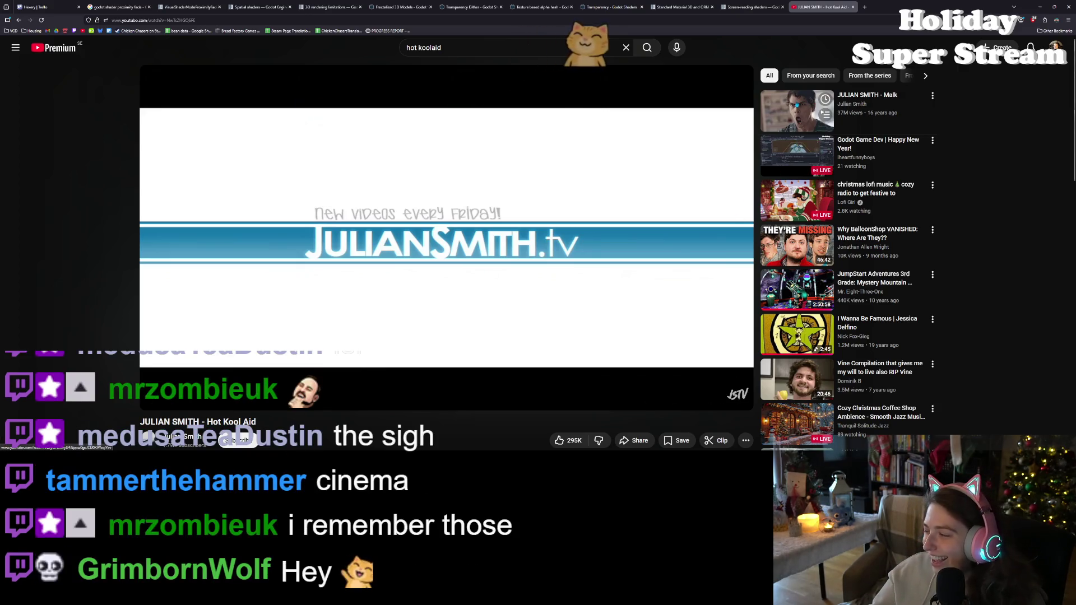
left_click(796, 107)
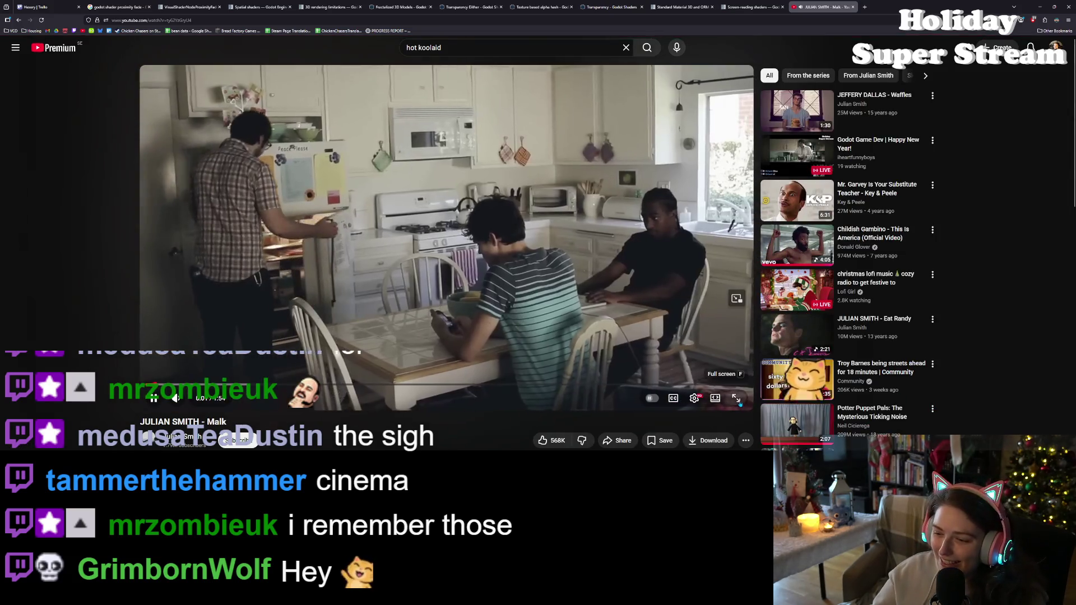
left_click(735, 398)
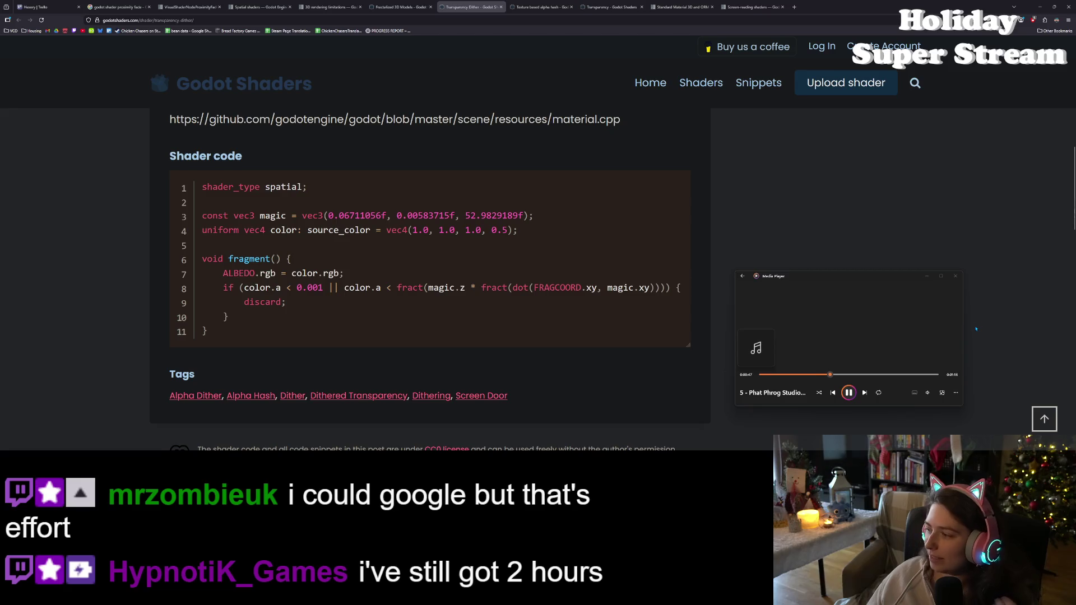
Bring the browser with the Transparency Dither shader code in front of the Media Player
left_click(833, 235)
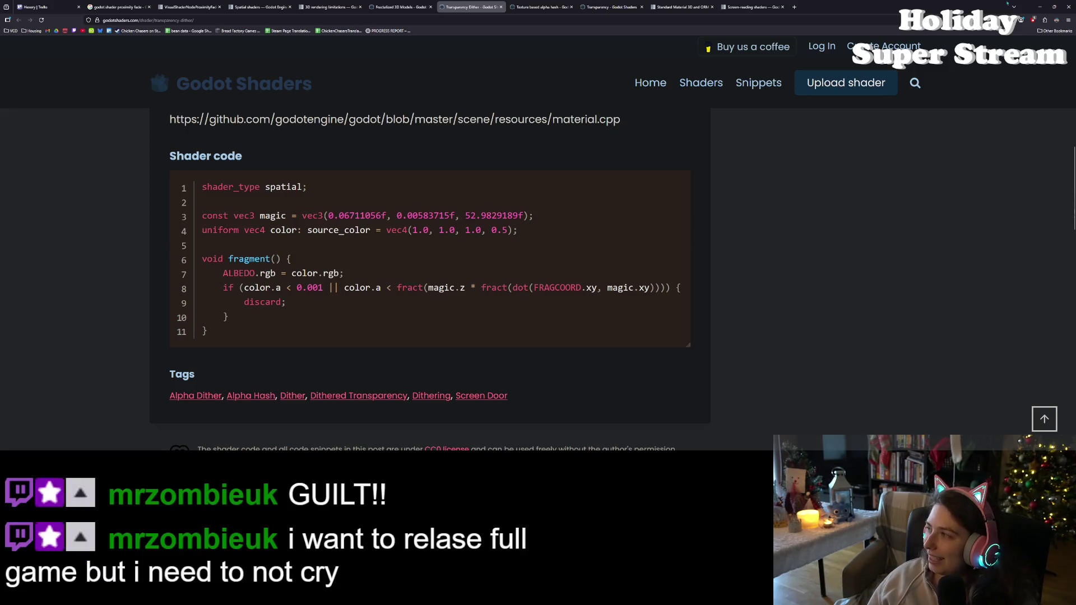
Hide the browser and refocus the ground shader code in the Godot editor
left_click(1040, 7)
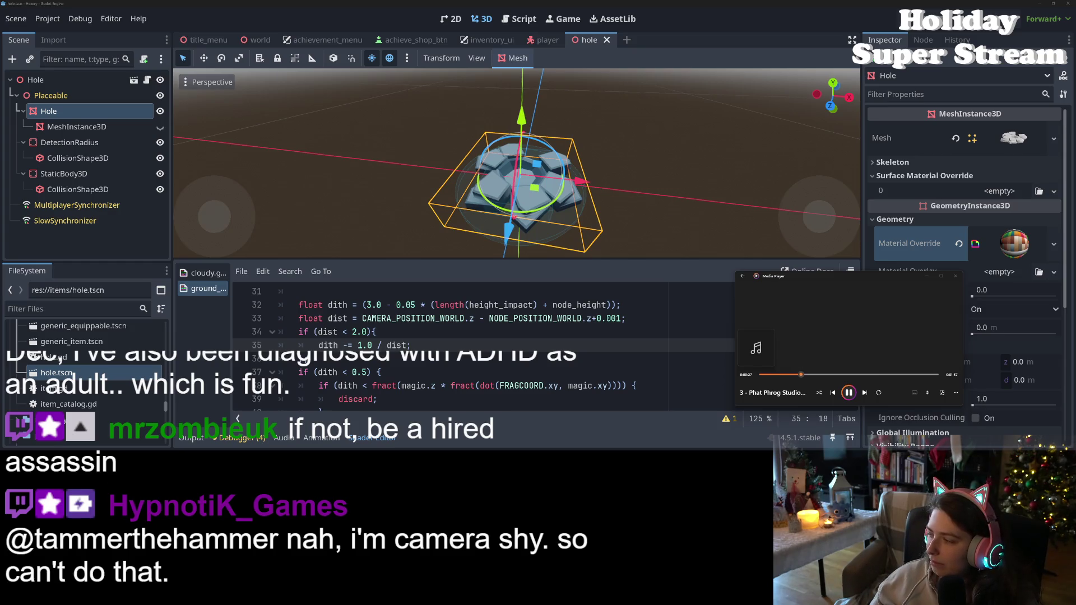
left_click(538, 386)
left_click(548, 371)
left_click(555, 336)
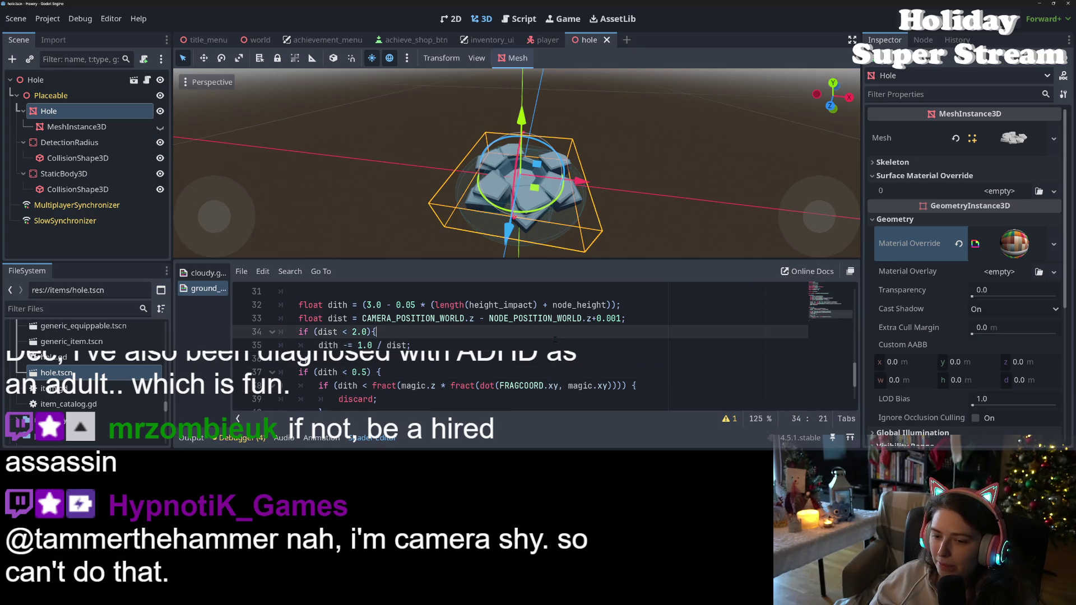
double_click(507, 318)
left_click(508, 318)
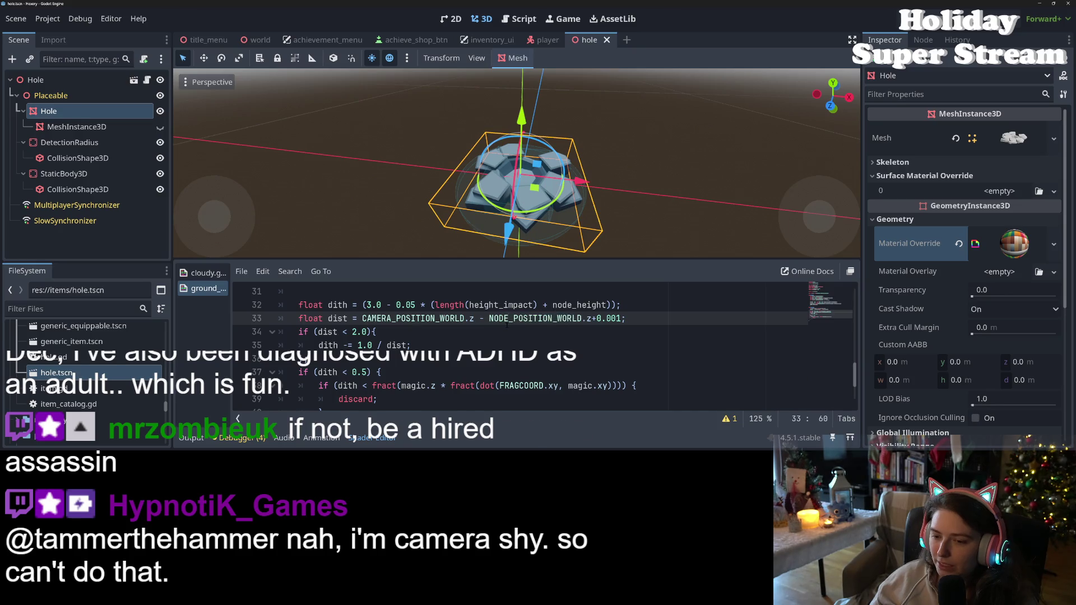
double_click(415, 319)
left_click(474, 318)
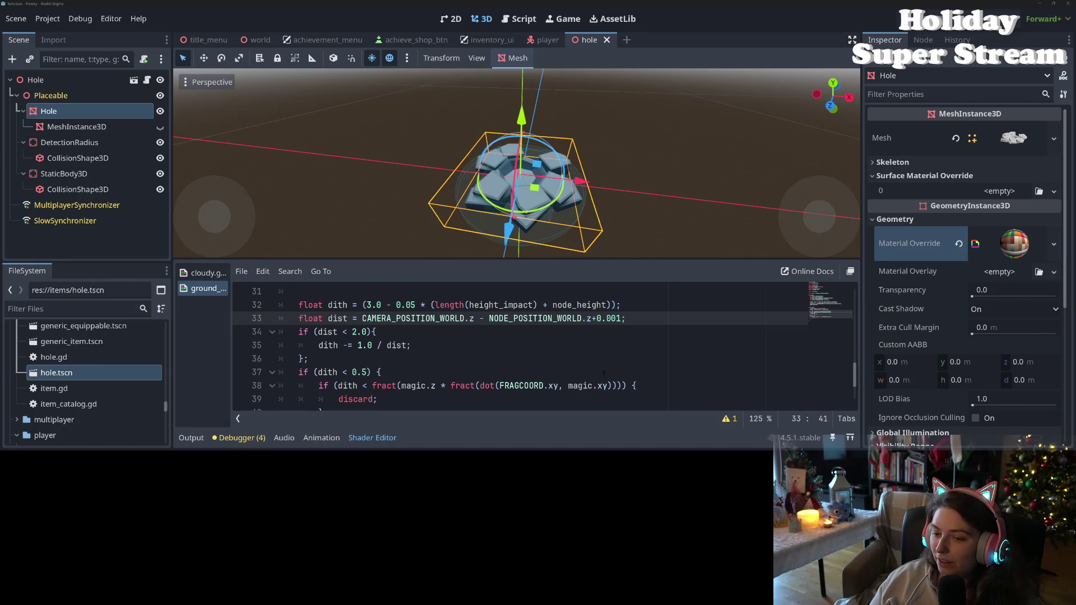
Zoom the 3D viewport in on the hole mesh to watch its rocks dither away
left_click(554, 364)
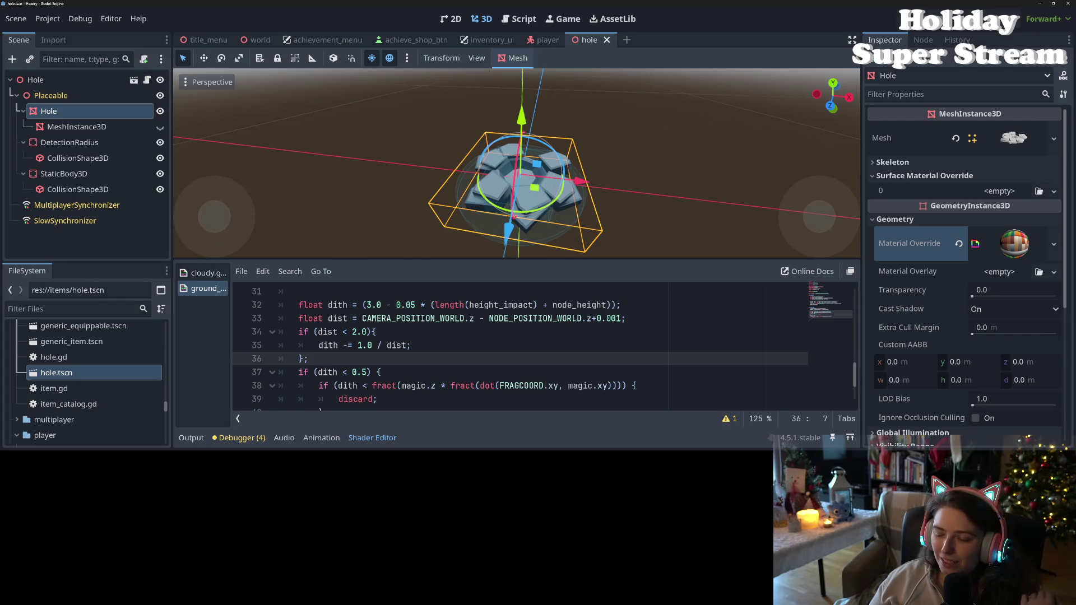
scroll(556, 223, "up", 3)
scroll(556, 222, "up", 5)
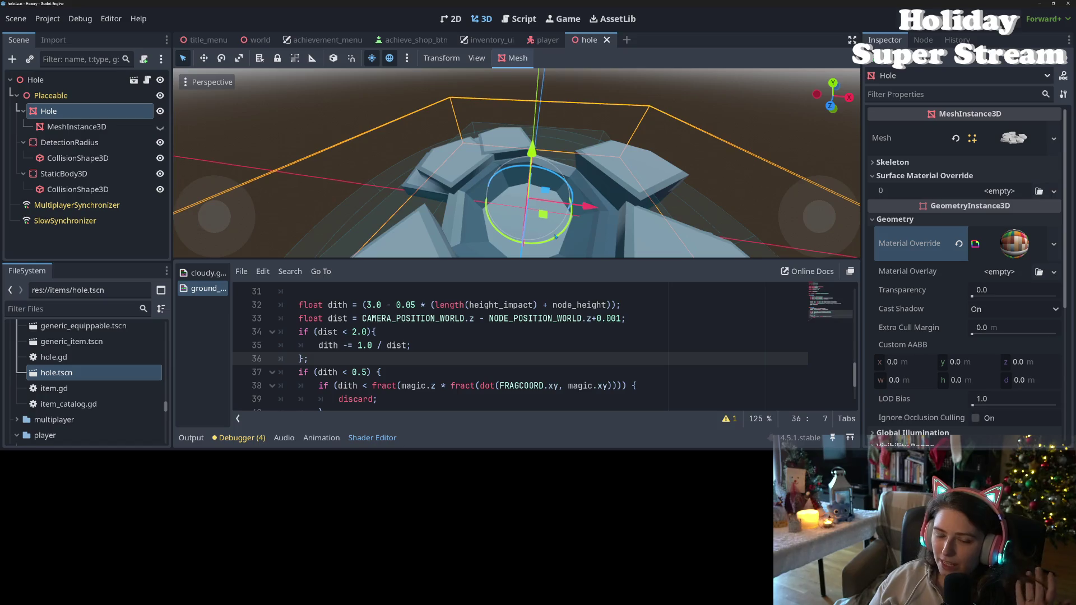
scroll(556, 237, "up", 2)
scroll(556, 237, "down", 3)
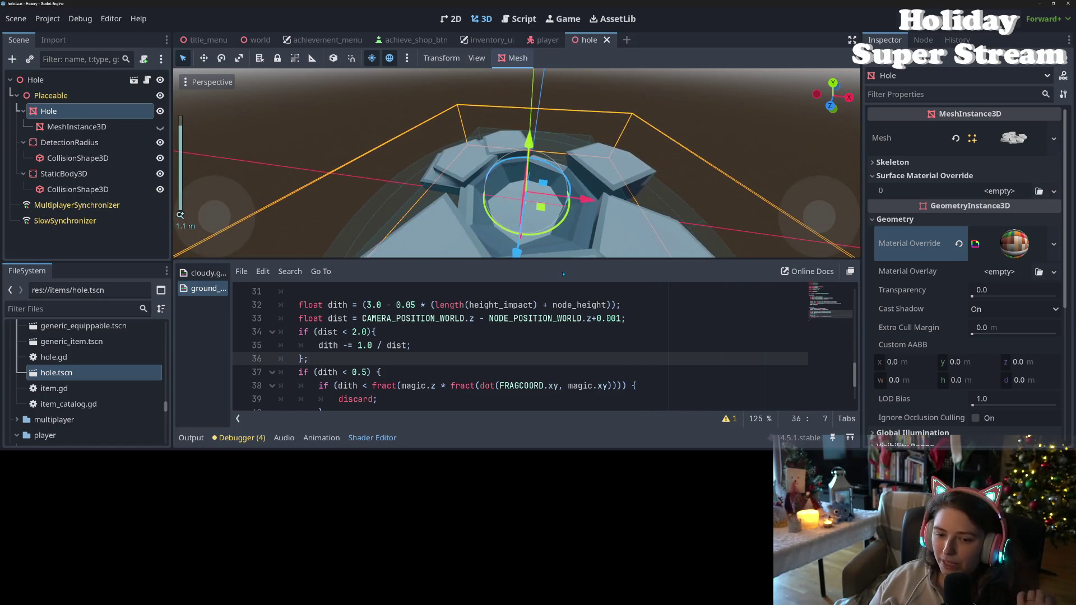
scroll(494, 360, "up", 5)
scroll(492, 360, "up", 2)
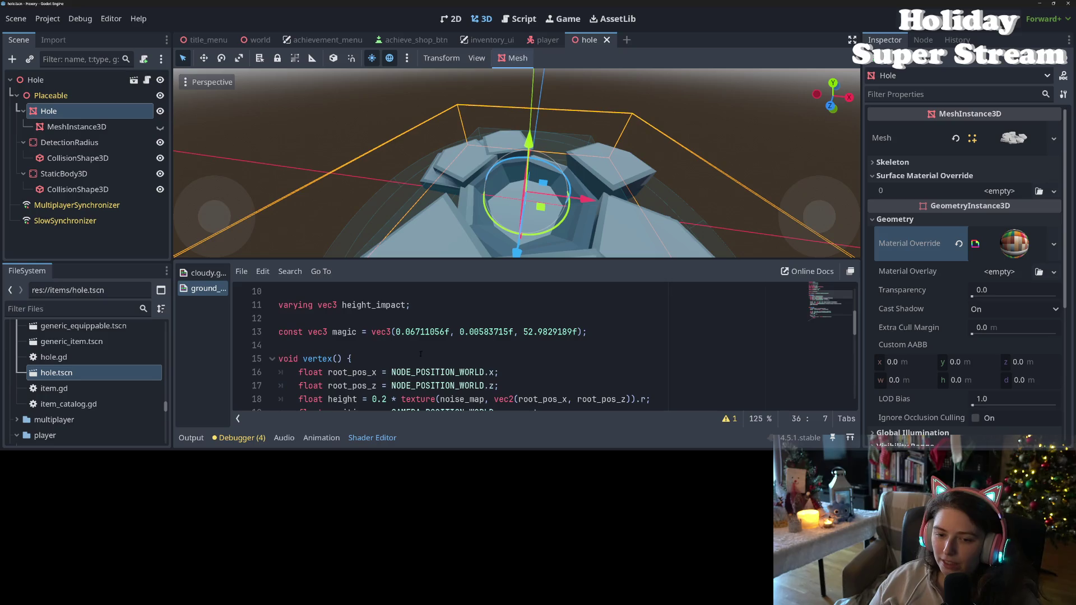
scroll(424, 351, "up", 2)
Select the extra_highlight uniform and enlarge the code area to show more shader lines
double_click(394, 347)
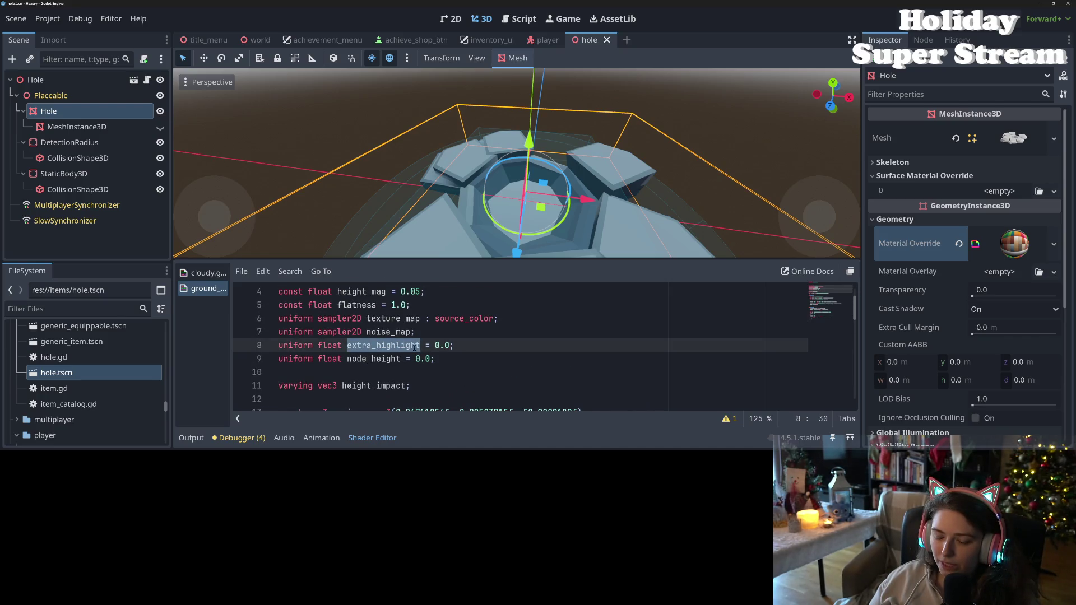
scroll(414, 347, "down", 4)
scroll(463, 361, "up", 1)
left_click_drag(484, 259, 491, 115)
scroll(431, 332, "up", 2)
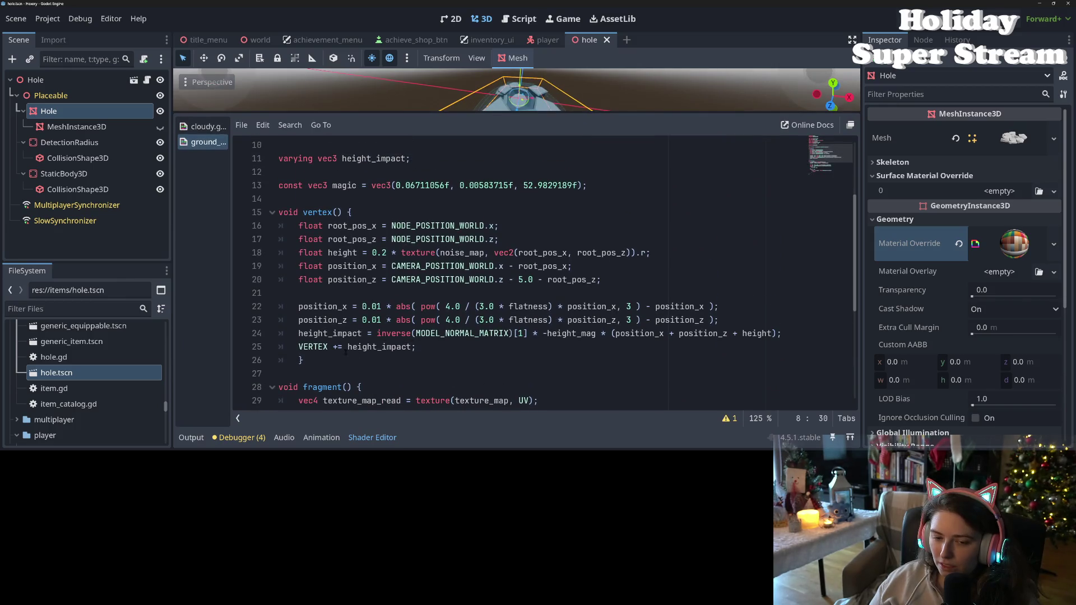
double_click(331, 333)
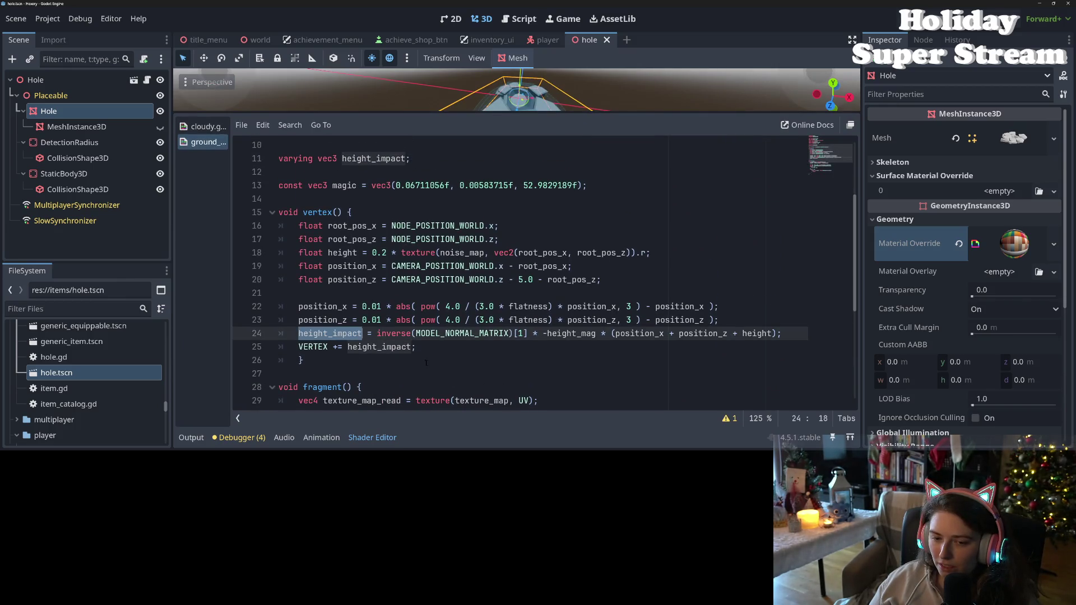
scroll(364, 362, "up", 1)
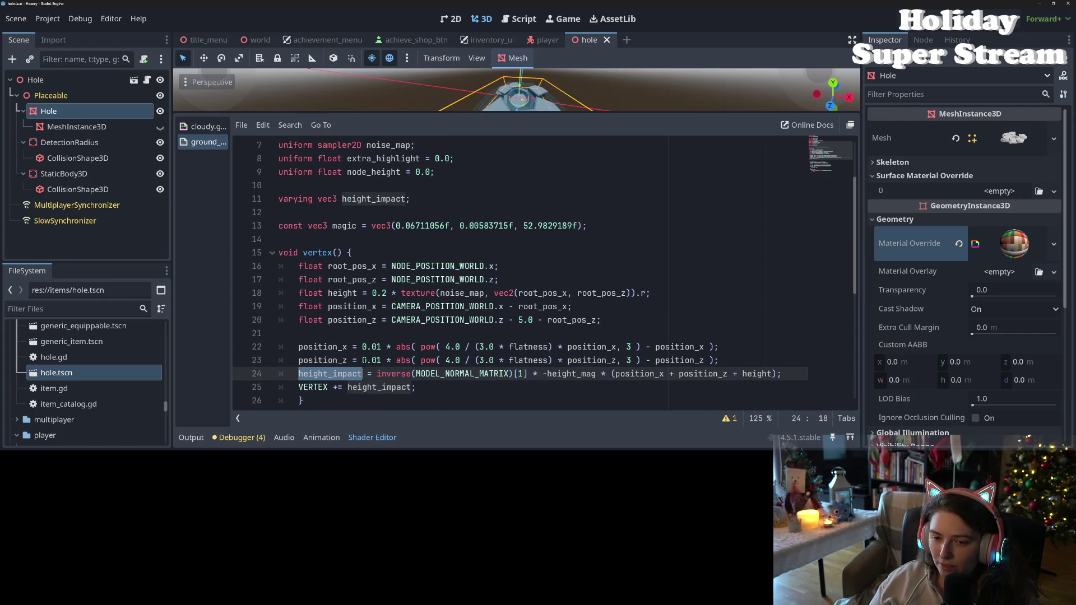
scroll(366, 360, "up", 1)
left_click(358, 334)
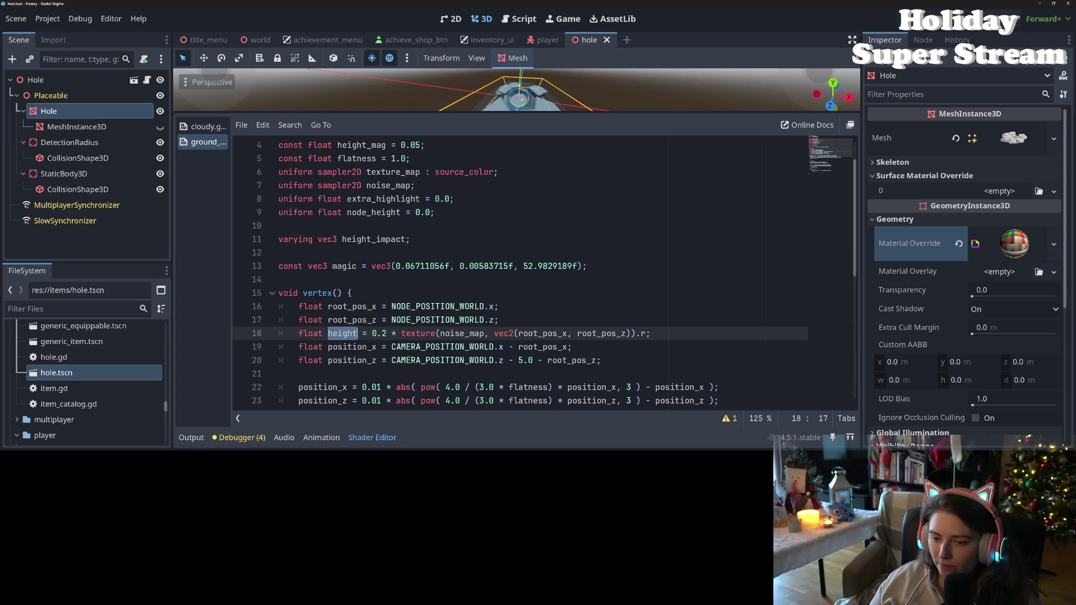
scroll(544, 275, "down", 1)
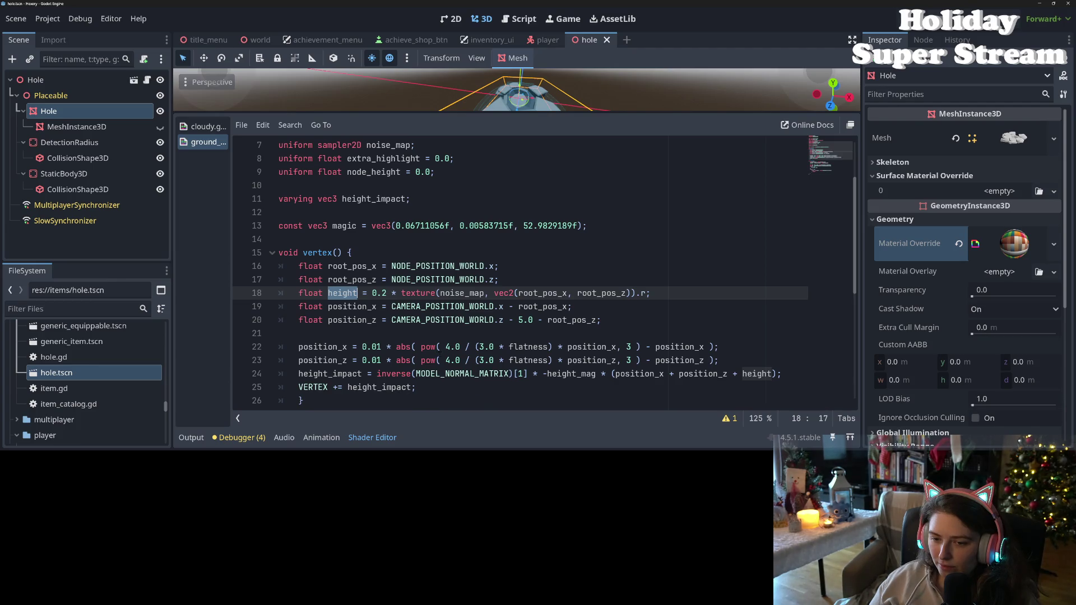
scroll(543, 274, "up", 1)
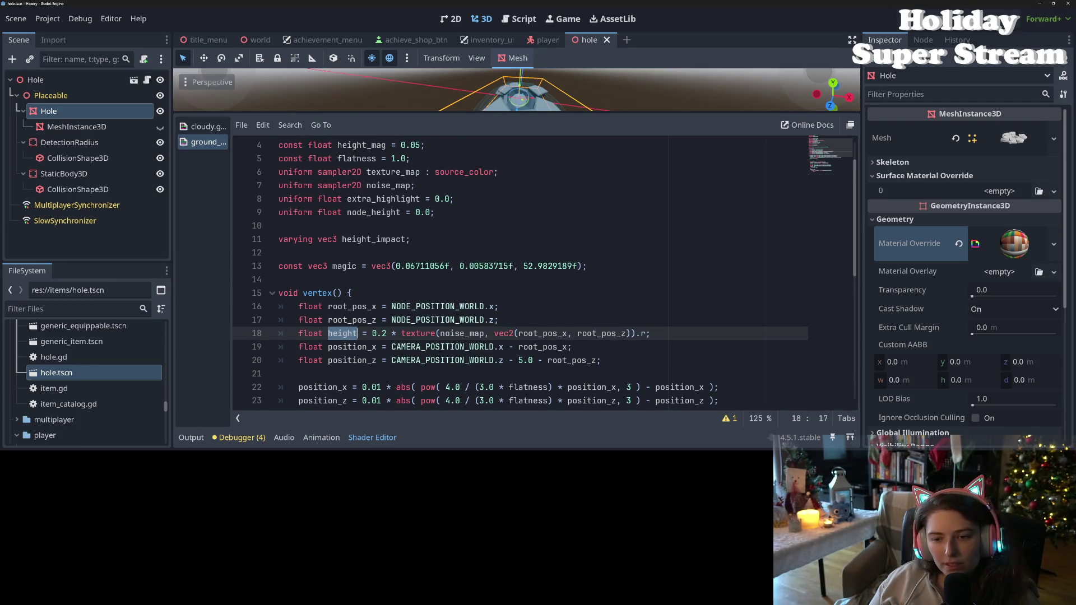
scroll(544, 275, "up", 1)
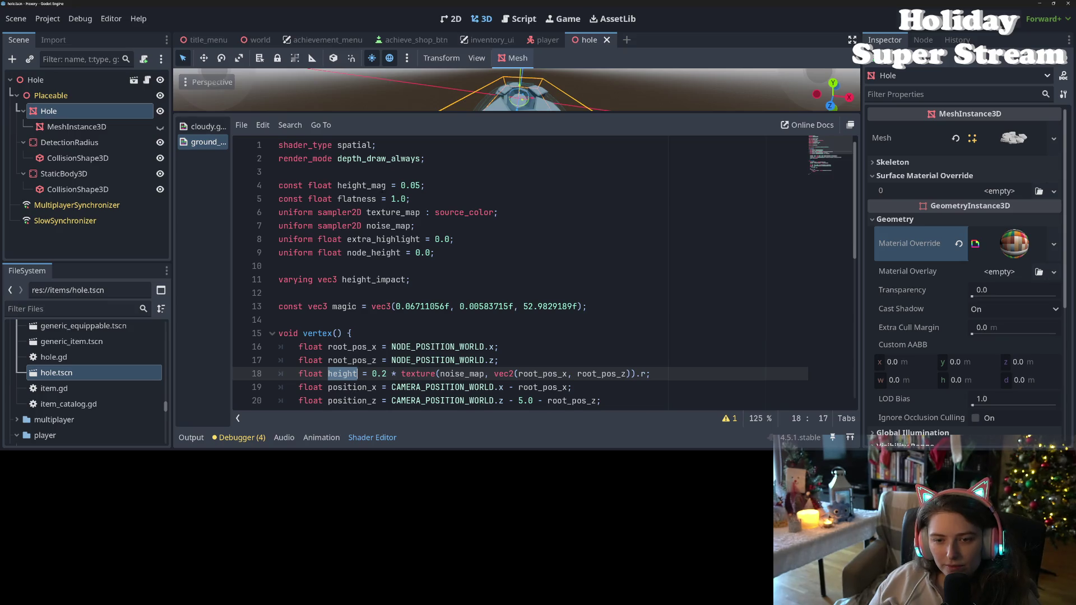
left_click(380, 185)
left_click(381, 198)
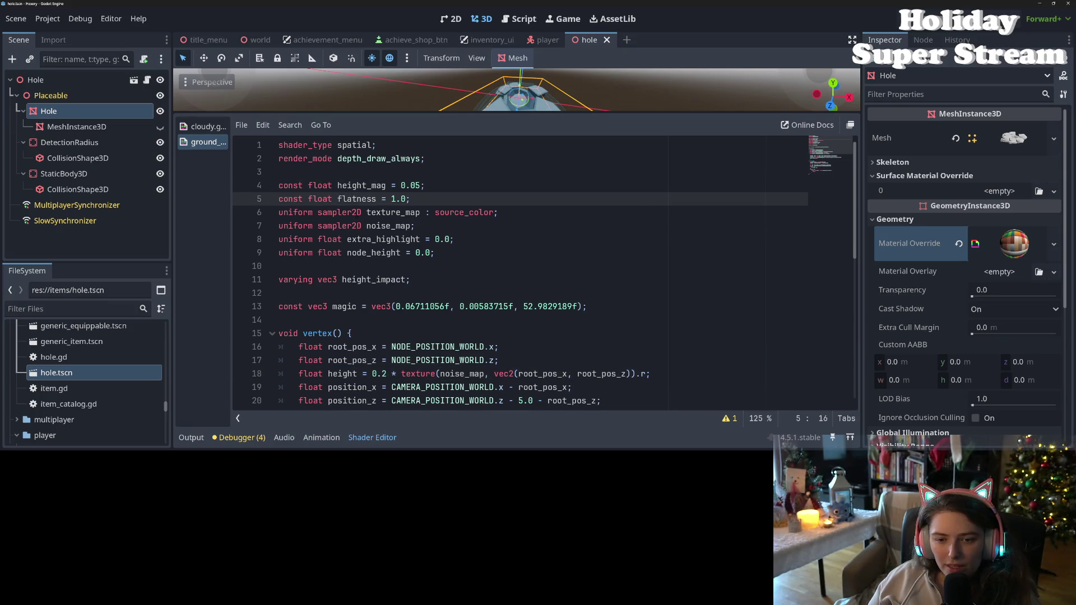
double_click(383, 240)
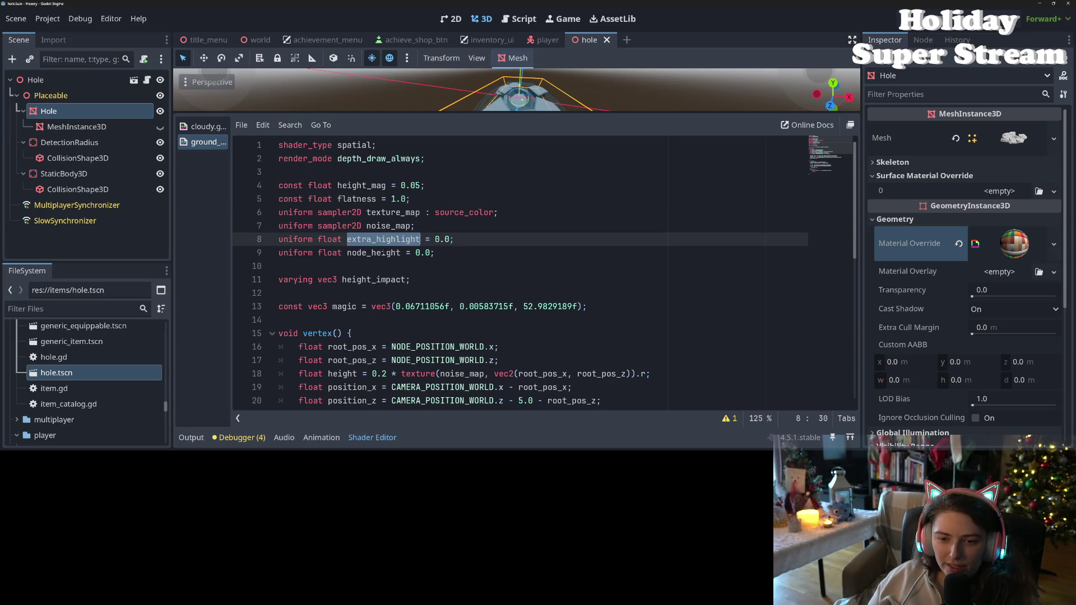
double_click(374, 252)
scroll(430, 285, "down", 1)
scroll(430, 285, "down", 6)
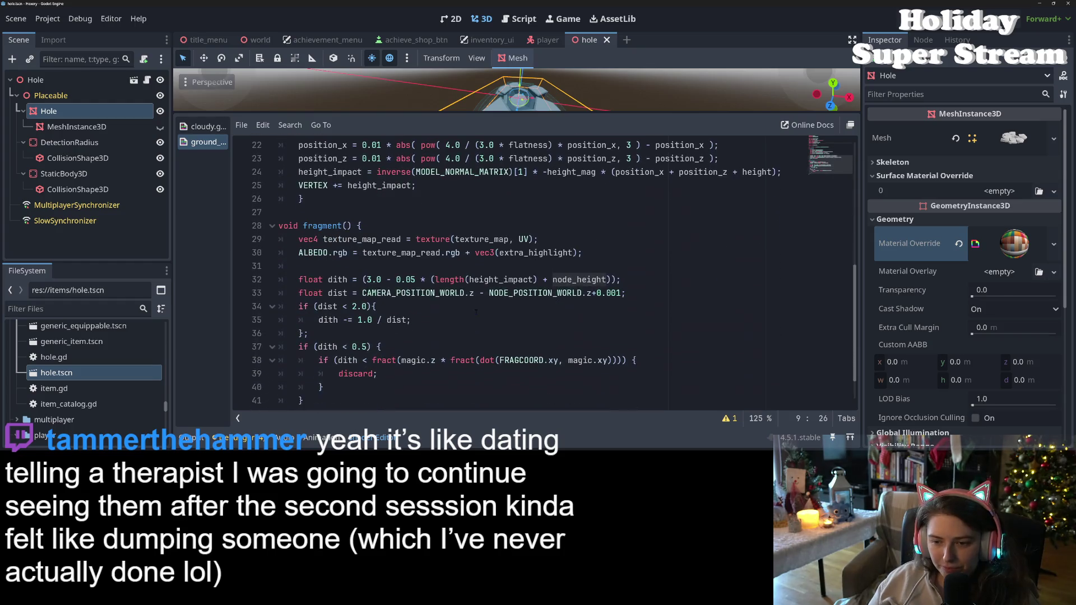
left_click(544, 280)
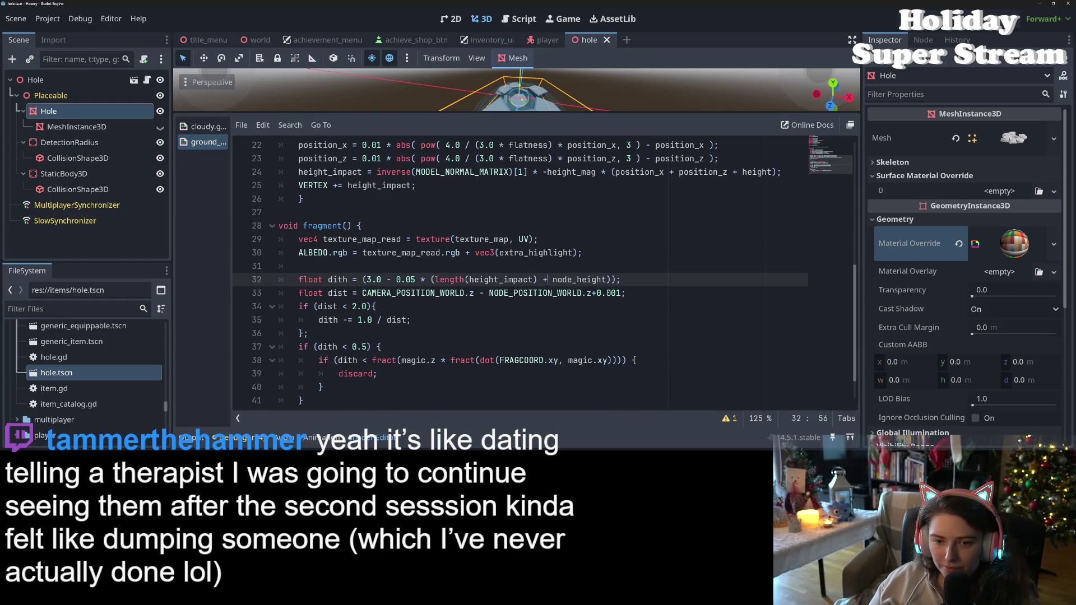
scroll(545, 288, "down", 1)
double_click(562, 240)
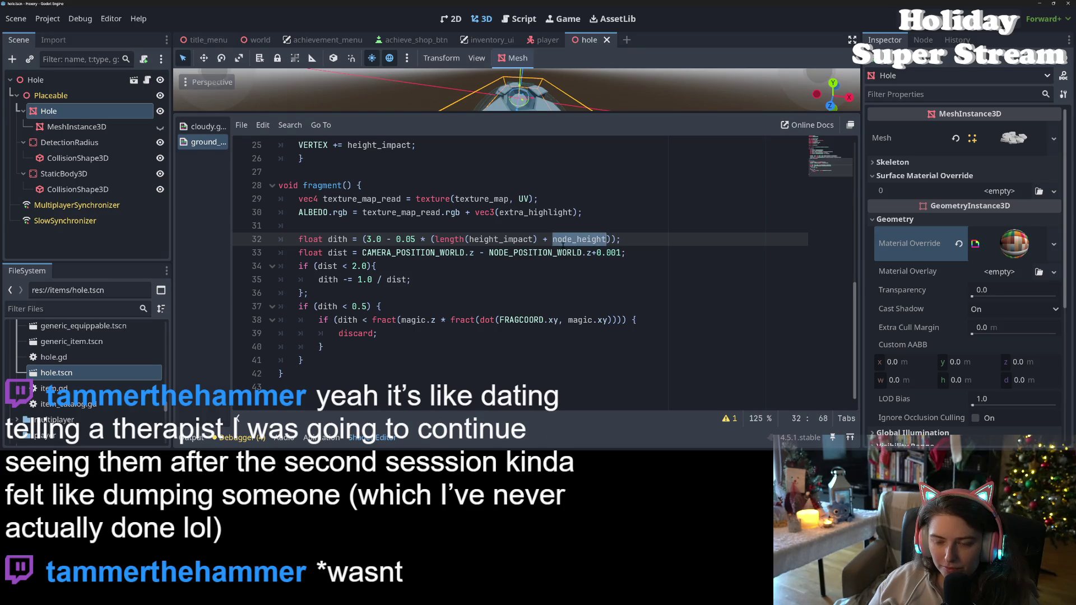
left_click(563, 241)
double_click(562, 239)
key("ctrl+c")
left_click(489, 252)
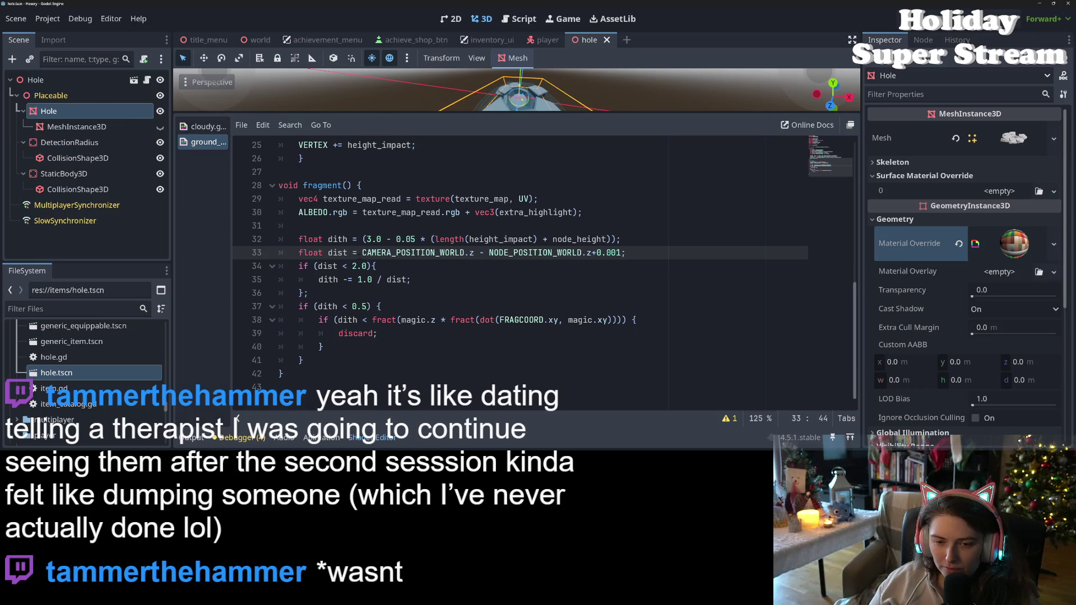
left_click(363, 253)
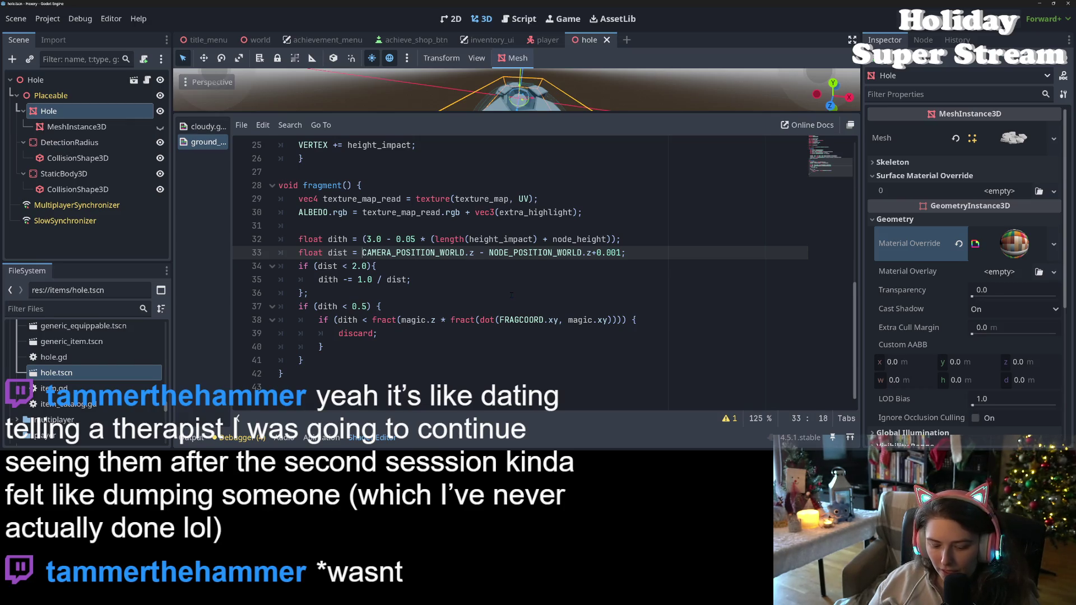
type("node_height")
key("ctrl+v")
type("* (")
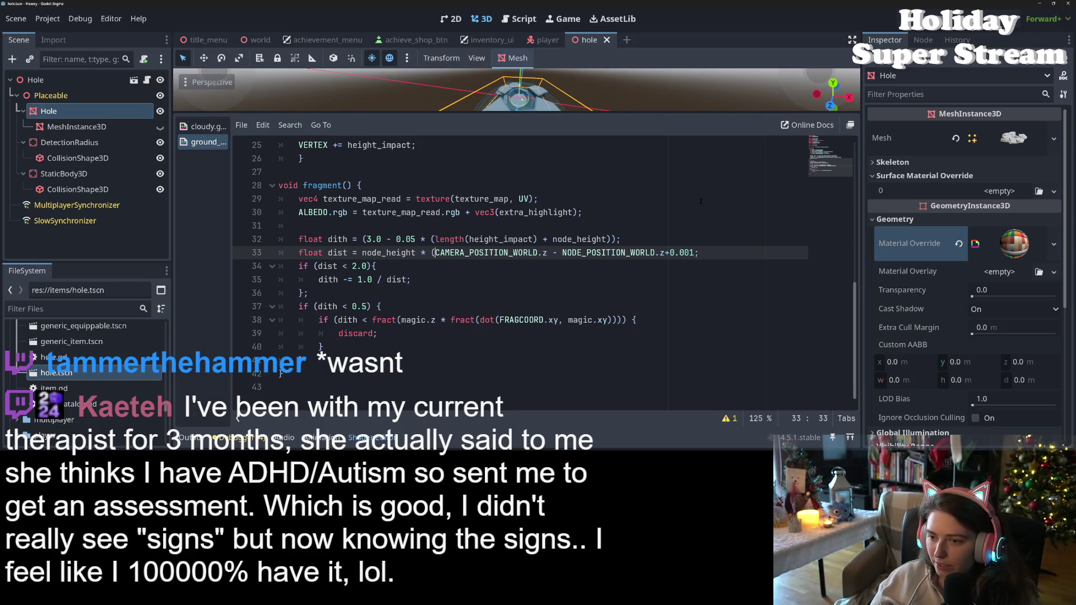
Close the node_height parenthesis on line 33, save, and enlarge the 3D viewport around the hole
left_click(696, 253)
type(")")
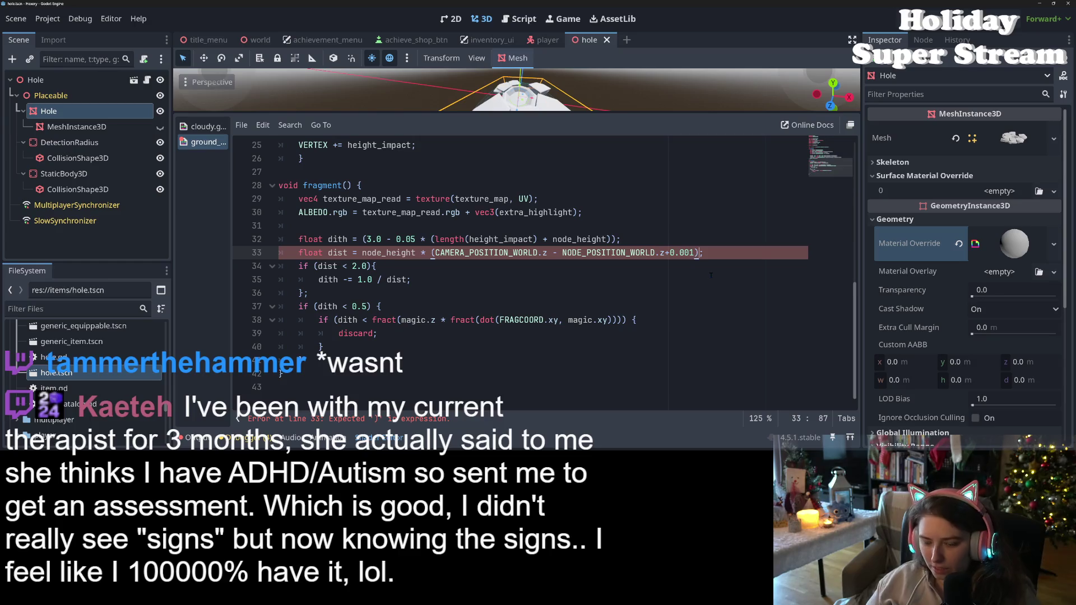
key("ctrl+s")
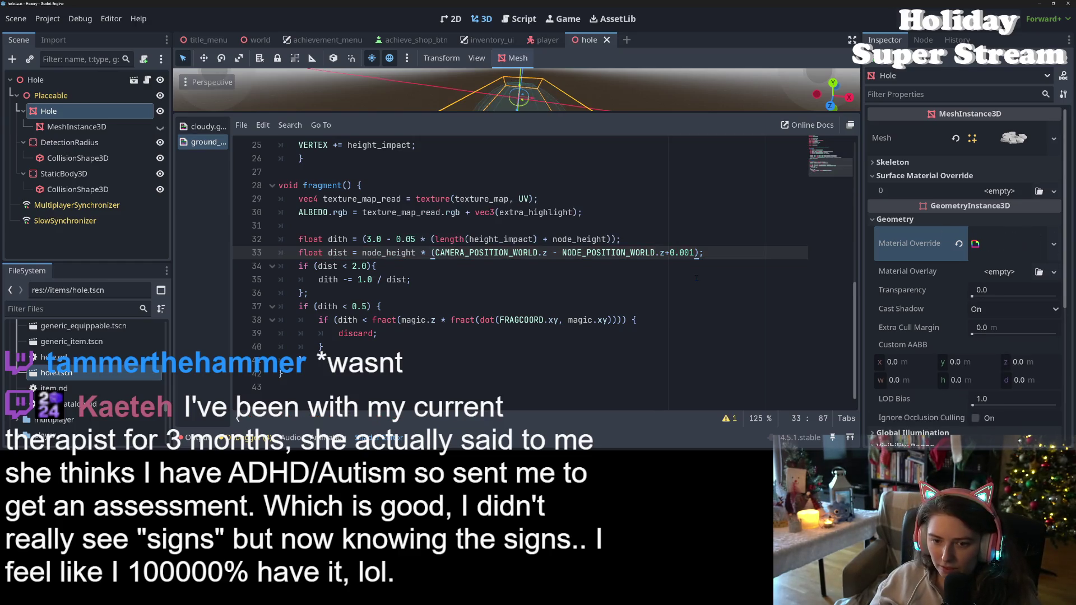
left_click_drag(656, 113, 656, 220)
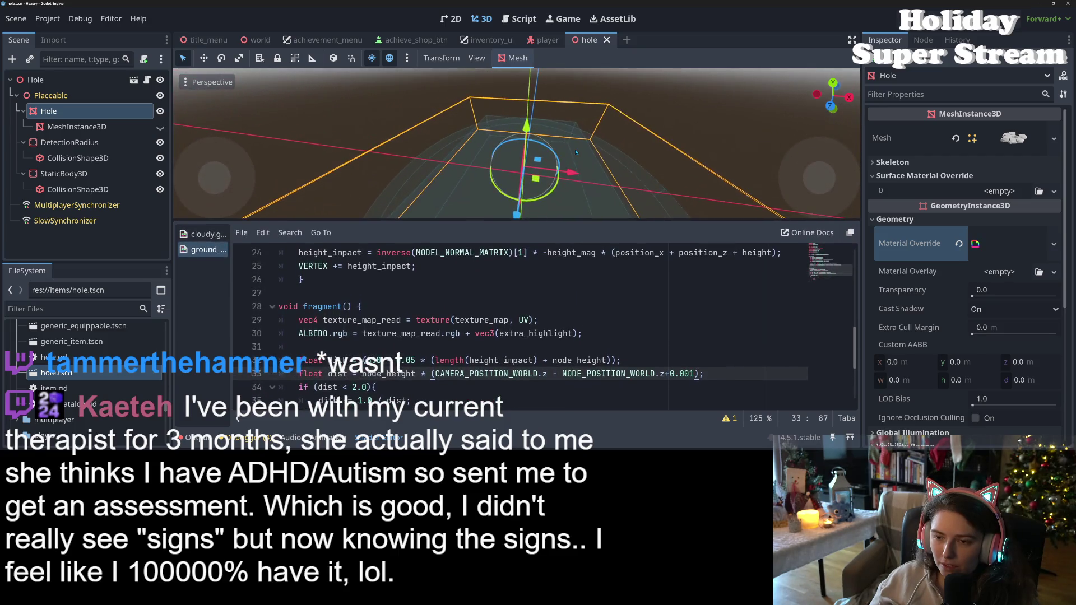
scroll(576, 152, "down", 5)
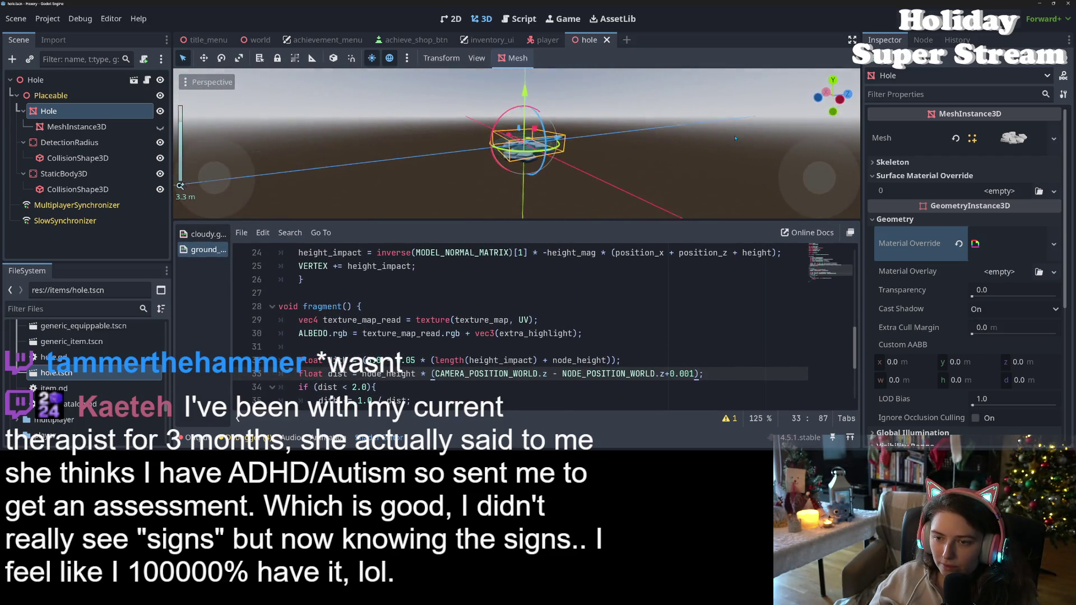
mouse_move(736, 138)
left_mouse_down()
mouse_move(697, 153)
mouse_move(369, 150)
left_mouse_up()
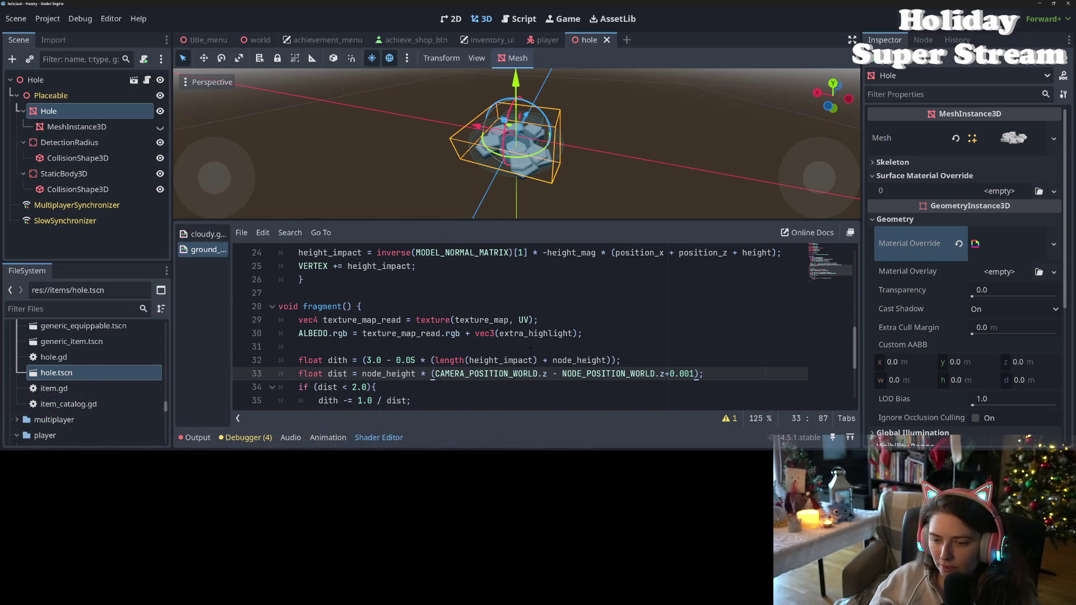
scroll(530, 348, "down", 1)
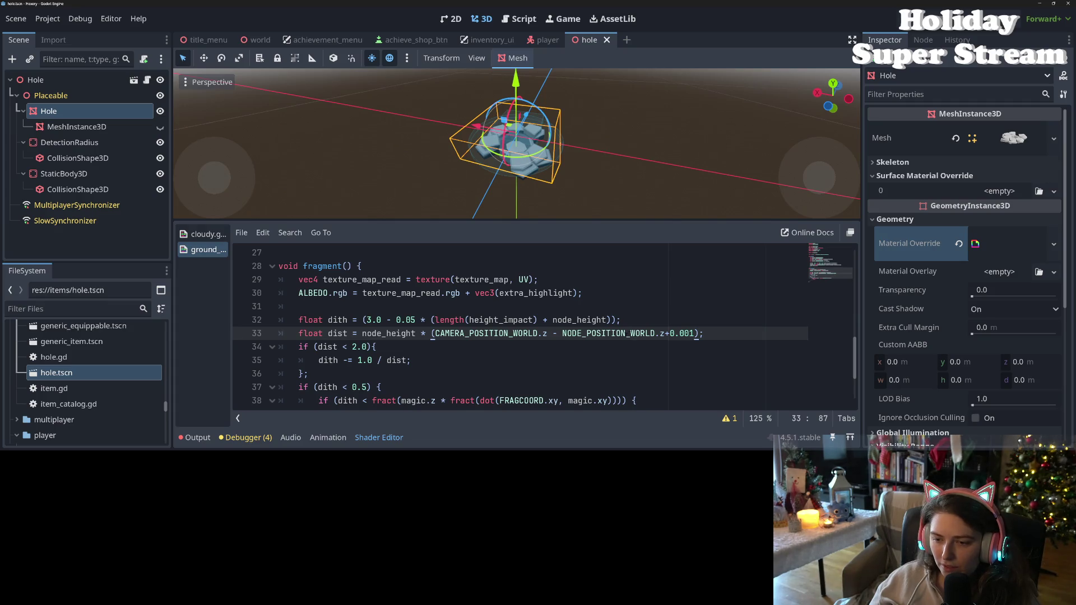
Delete the +0.001 offset from the distance line and save
left_click_drag(695, 333, 666, 334)
key("BackSpace")
key("ctrl+s")
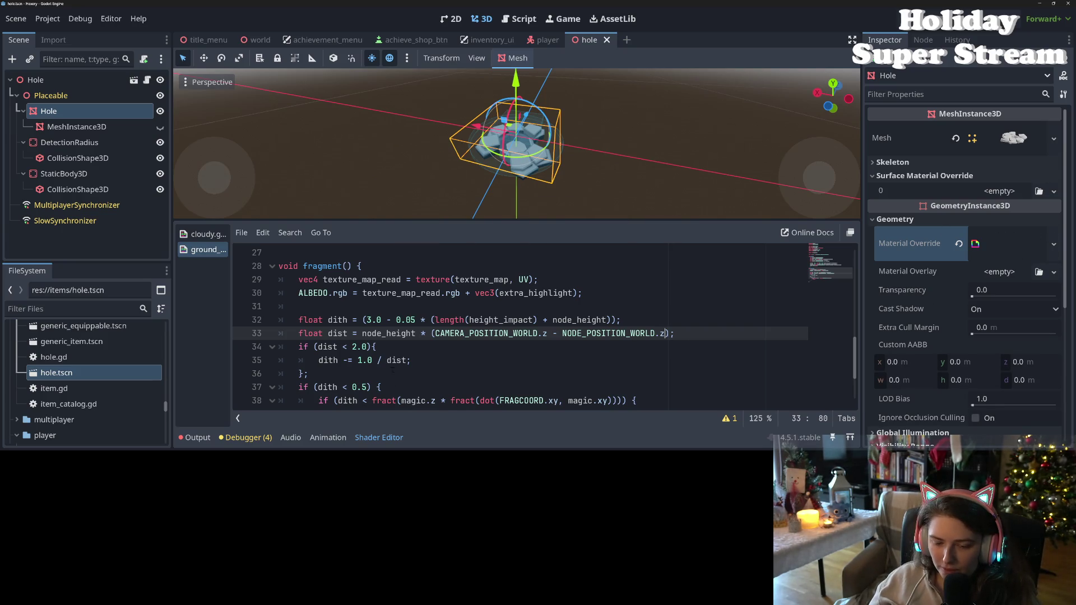
Cut 'node_height *' out of the line 33 distance expression
left_click(399, 361)
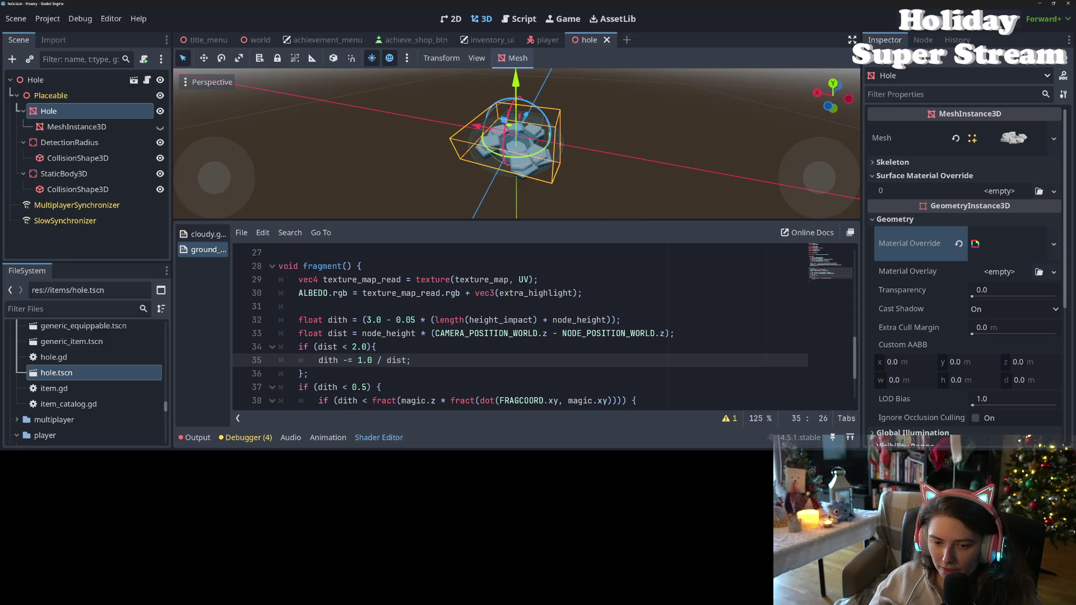
left_click(337, 347)
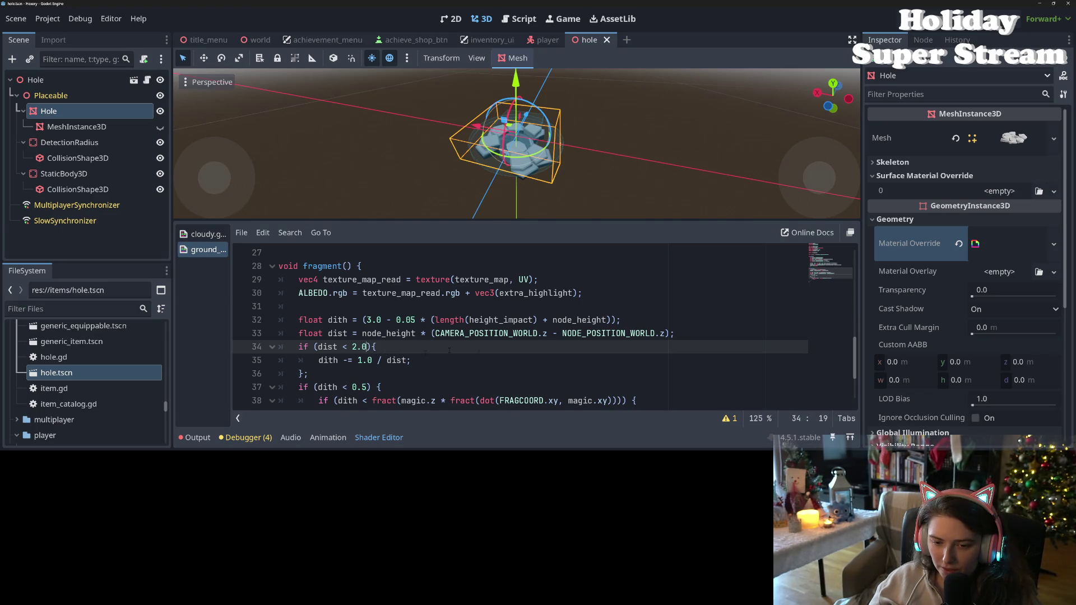
double_click(491, 333)
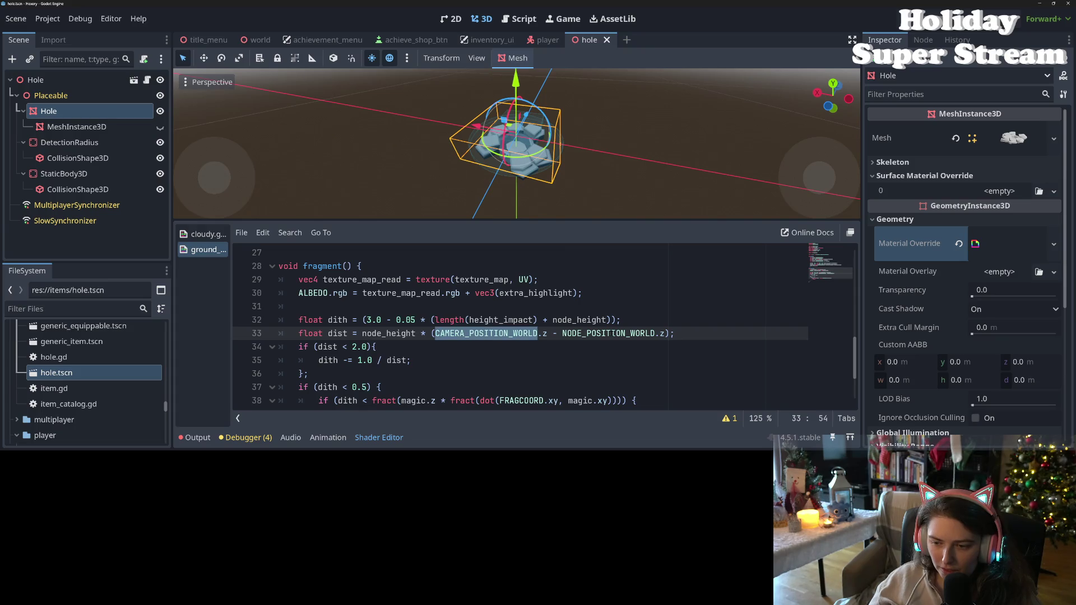
double_click(612, 334)
double_click(491, 333)
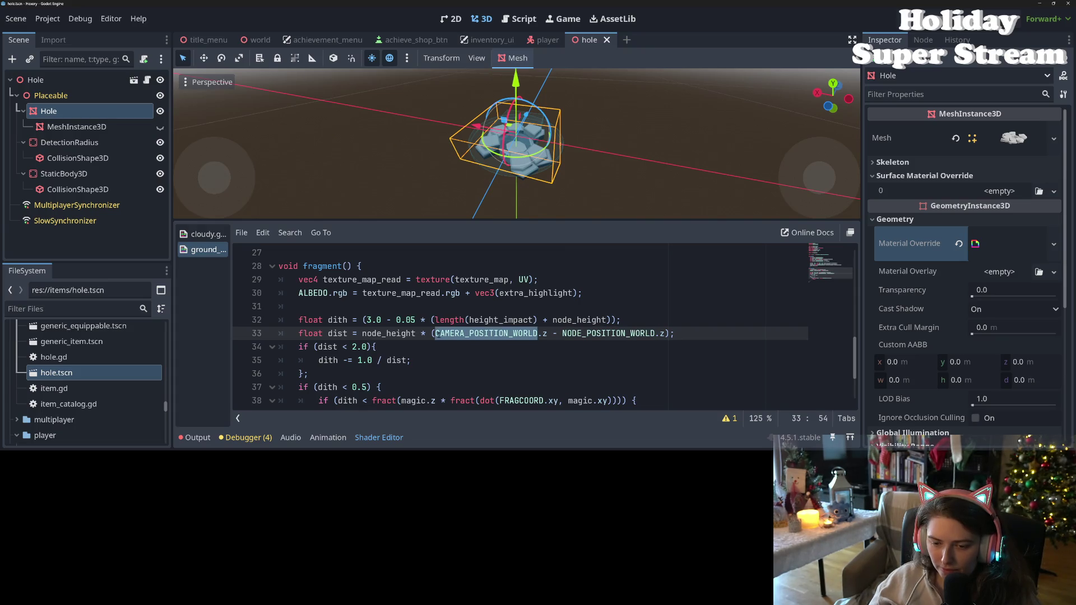
left_click(431, 333)
left_click(427, 333)
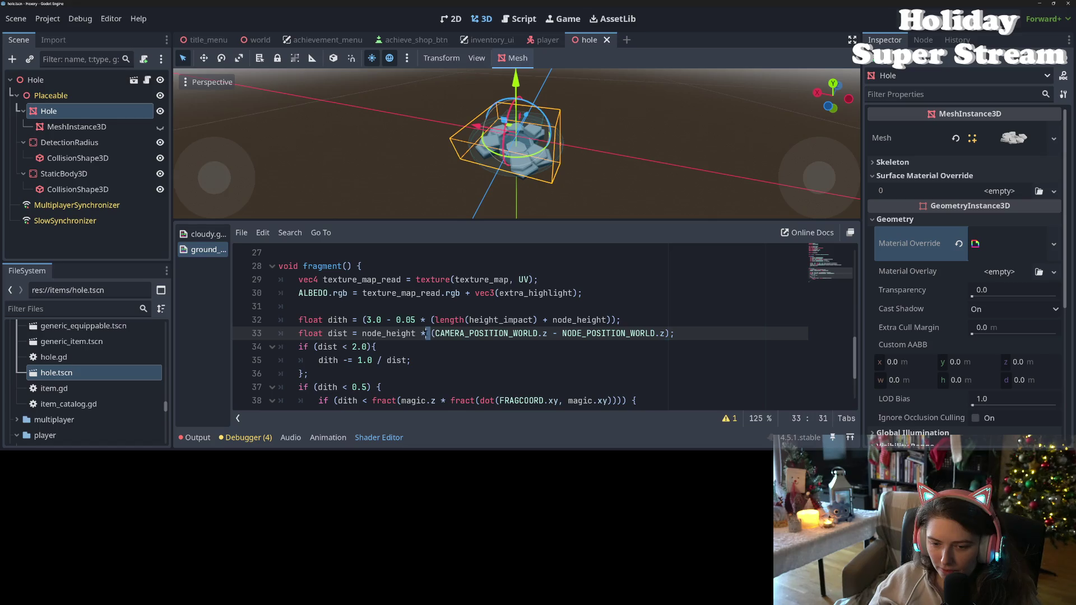
left_click(432, 333)
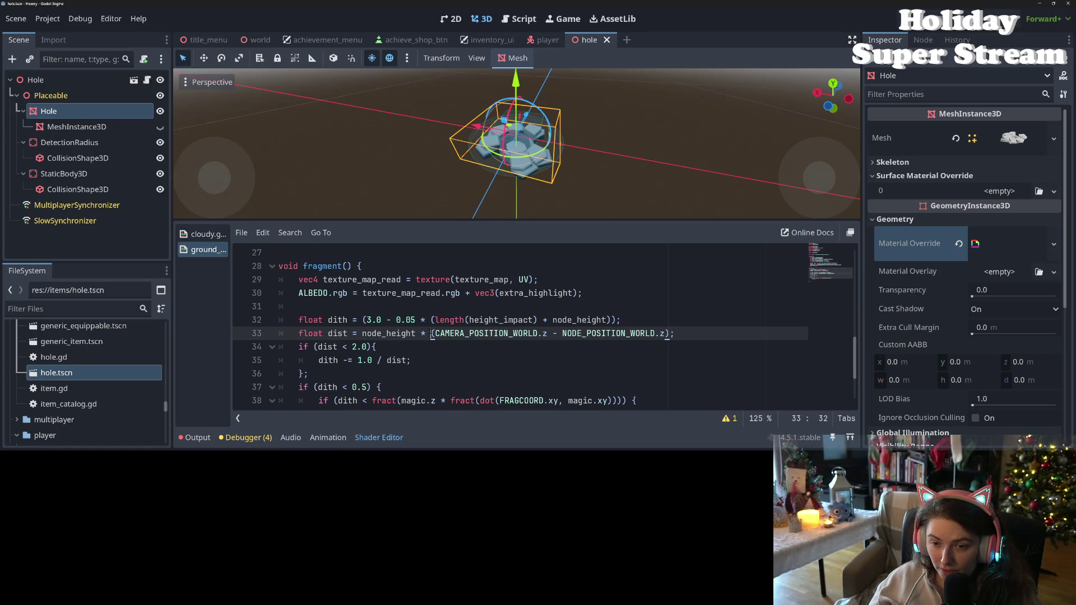
left_click_drag(431, 333, 362, 333)
key("ctrl+c")
key("BackSpace")
left_click(359, 360)
Paste node_height into the line 35 dith update, remove the leftover * 1.0, and save
key("ctrl+v")
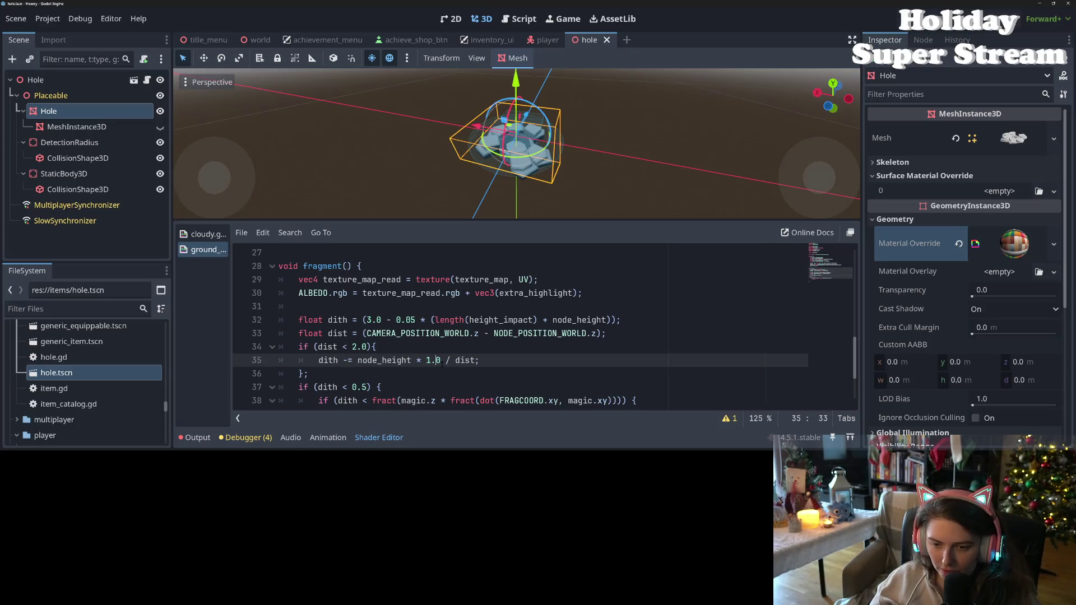
left_click(417, 360)
left_click_drag(417, 359, 441, 361)
key("BackSpace")
key("ctrl+s")
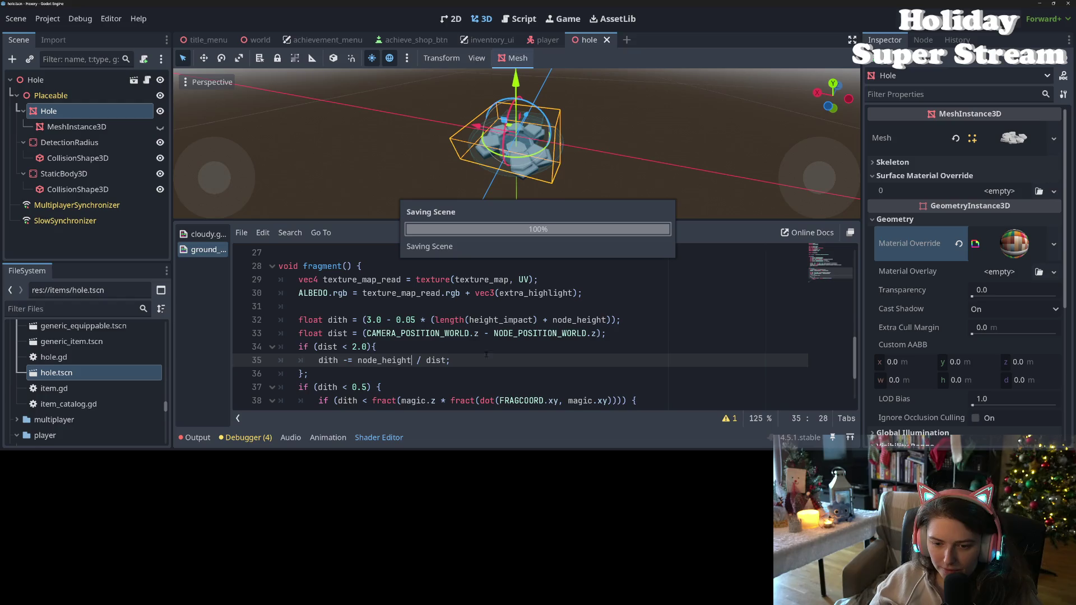
Check each use of dist across lines 33 to 35
double_click(438, 360)
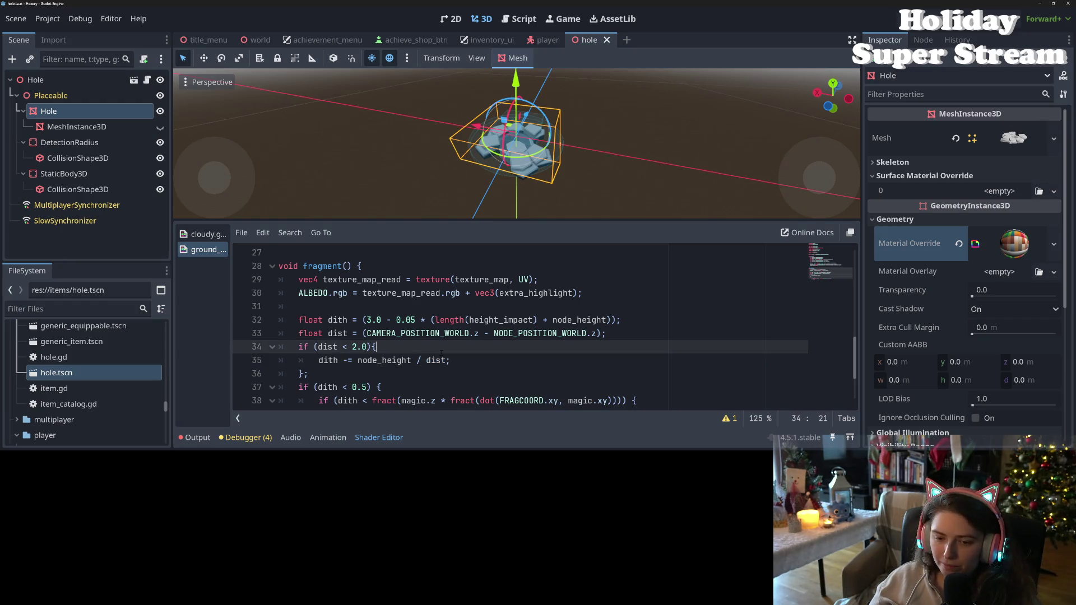
left_click(413, 350)
double_click(327, 347)
left_click(376, 333)
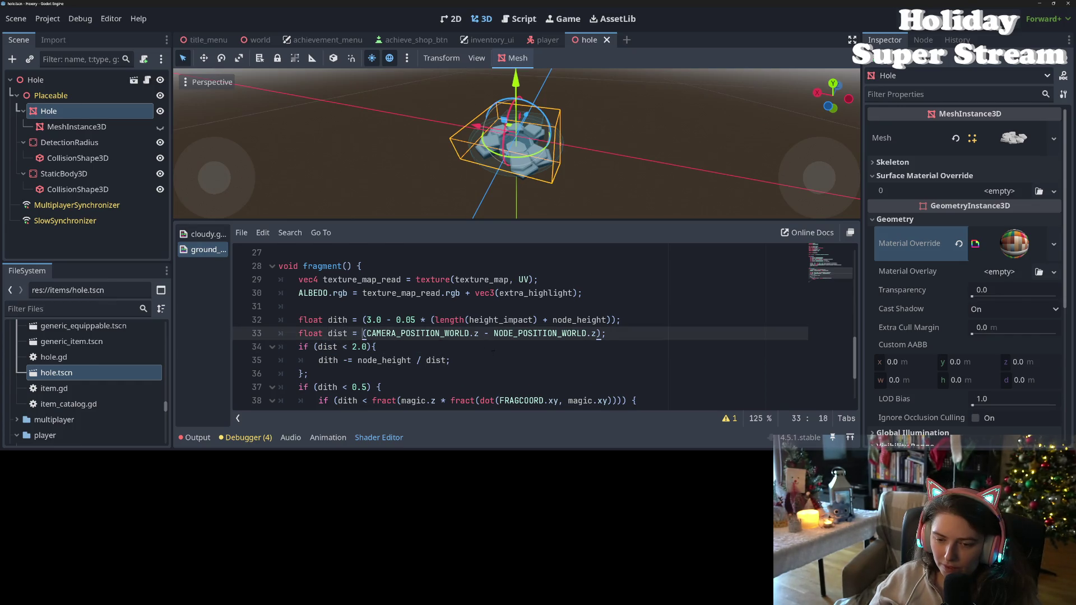
Wrap the distance in clamp(..., 0.0001, 50), save, and launch the game
type("clamp")
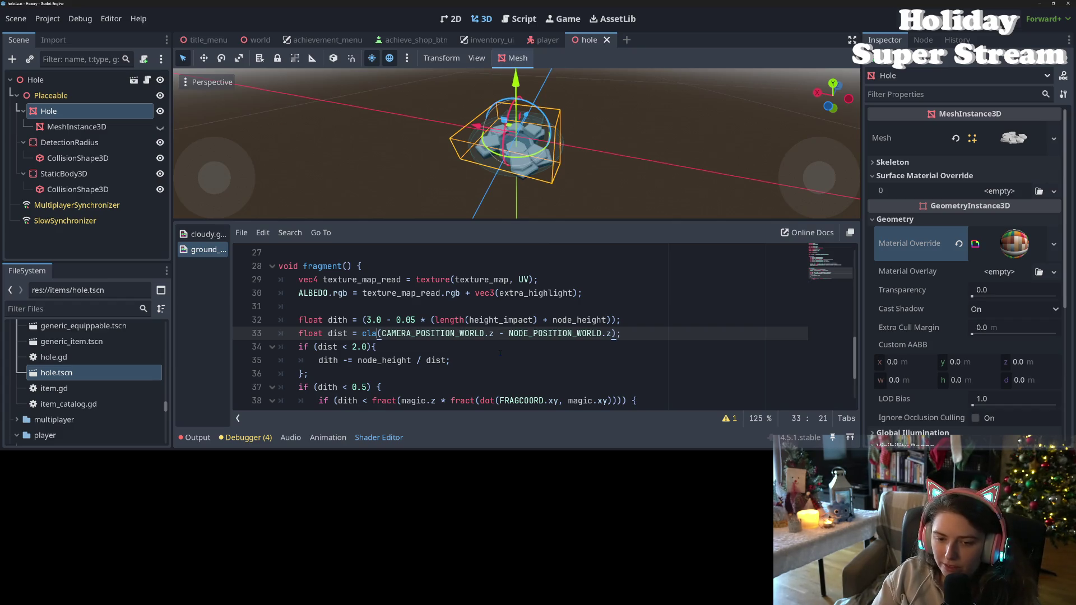
left_click(622, 333)
type(", 0.0001")
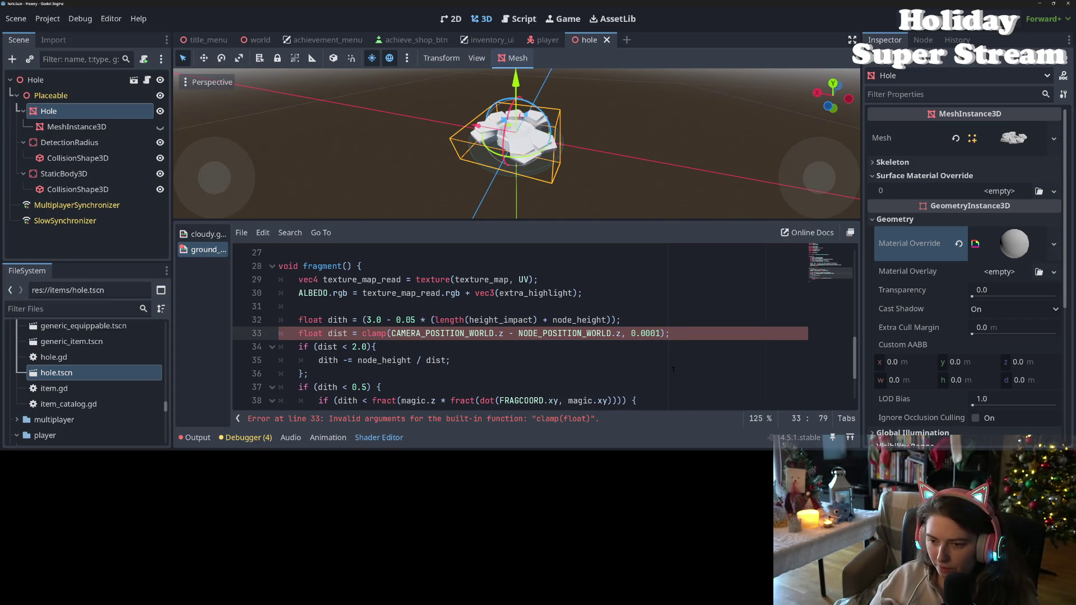
type(", ")
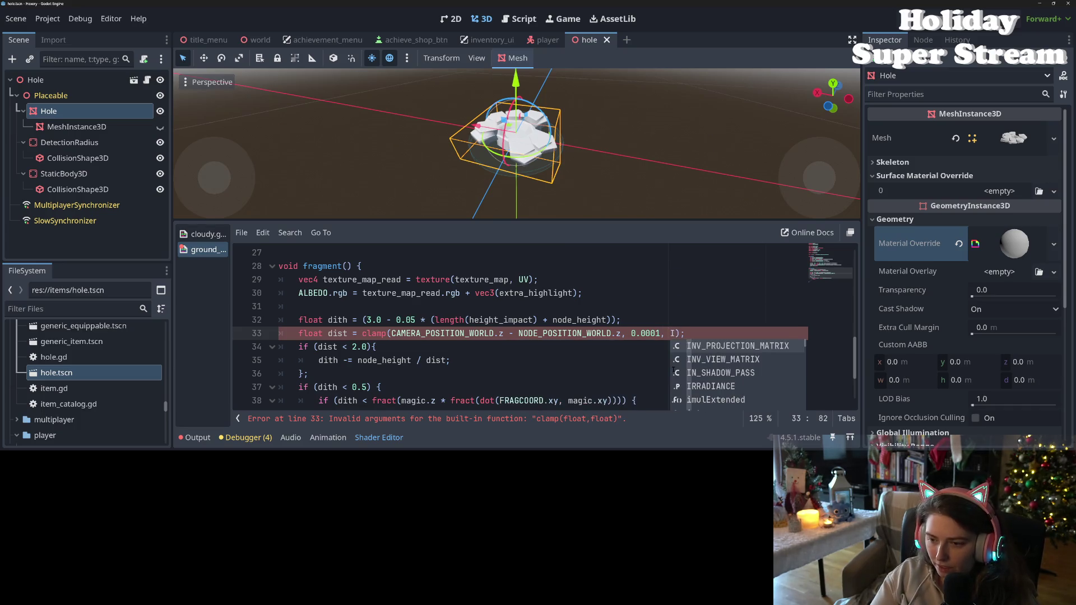
type("50")
key("ctrl+s")
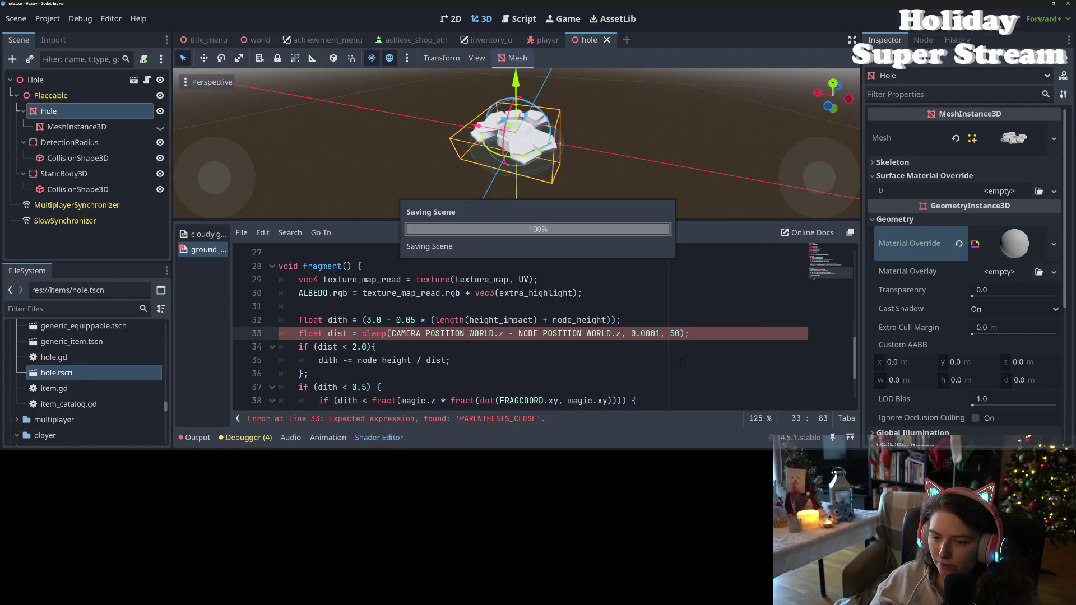
left_click(681, 359)
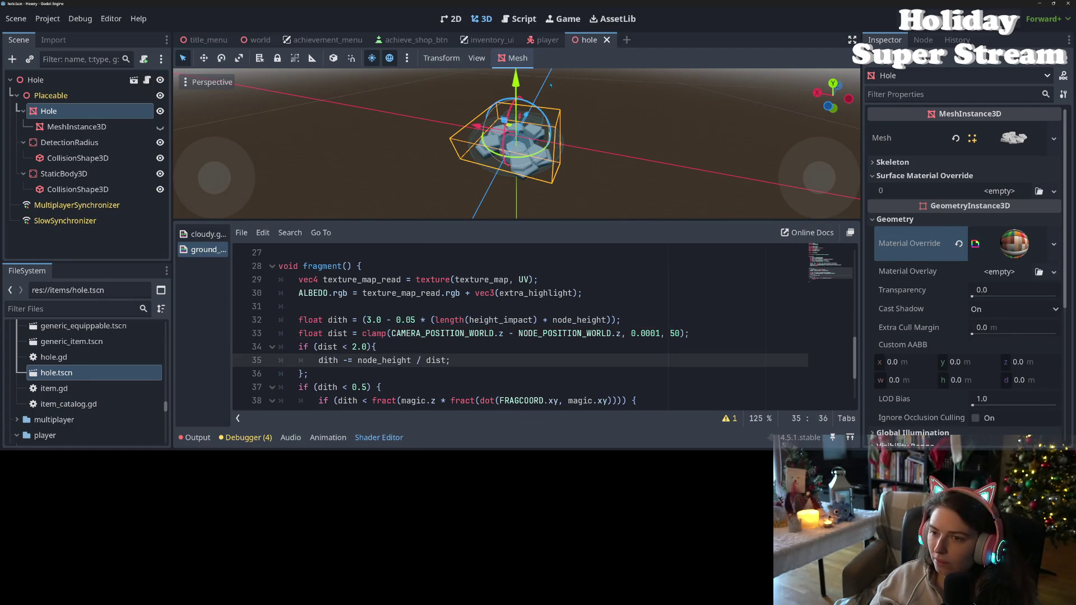
key("F5")
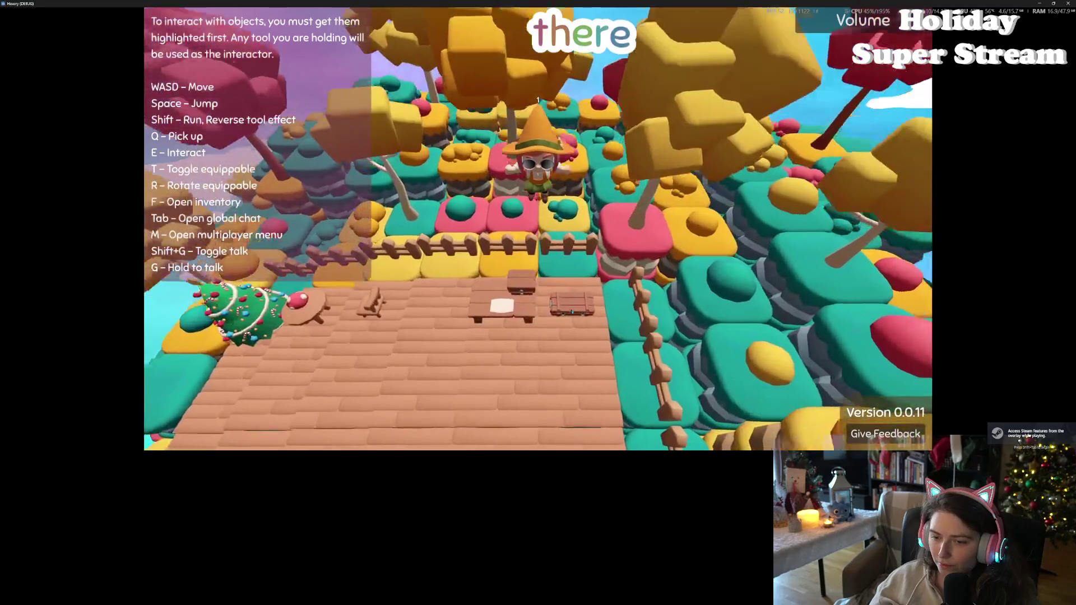
Walk the player past the table, through the bush field and over the yellow blocks, then quit
key("d")
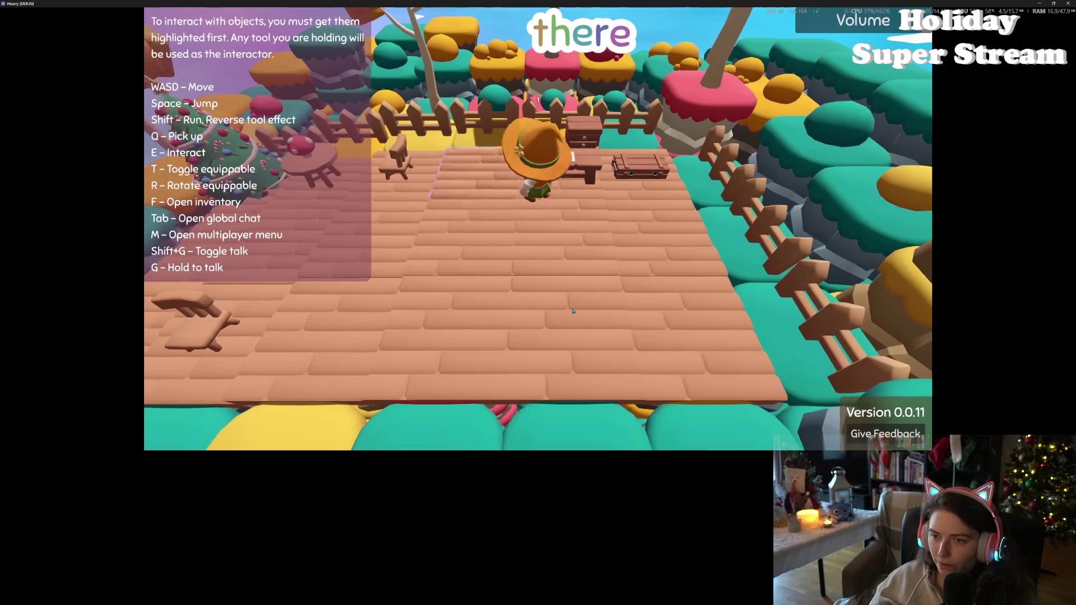
key("d")
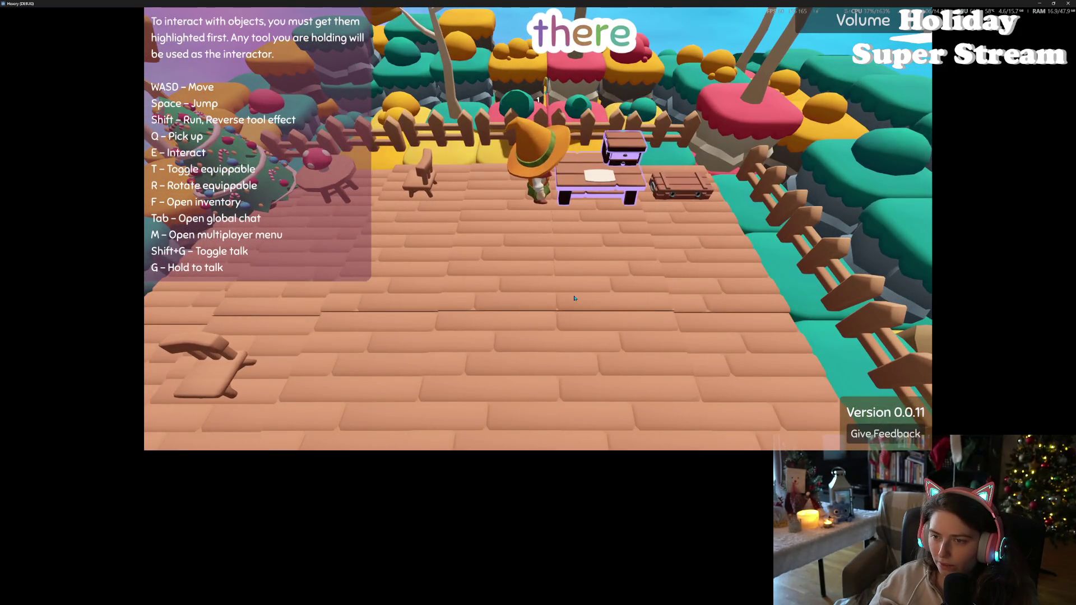
key("s")
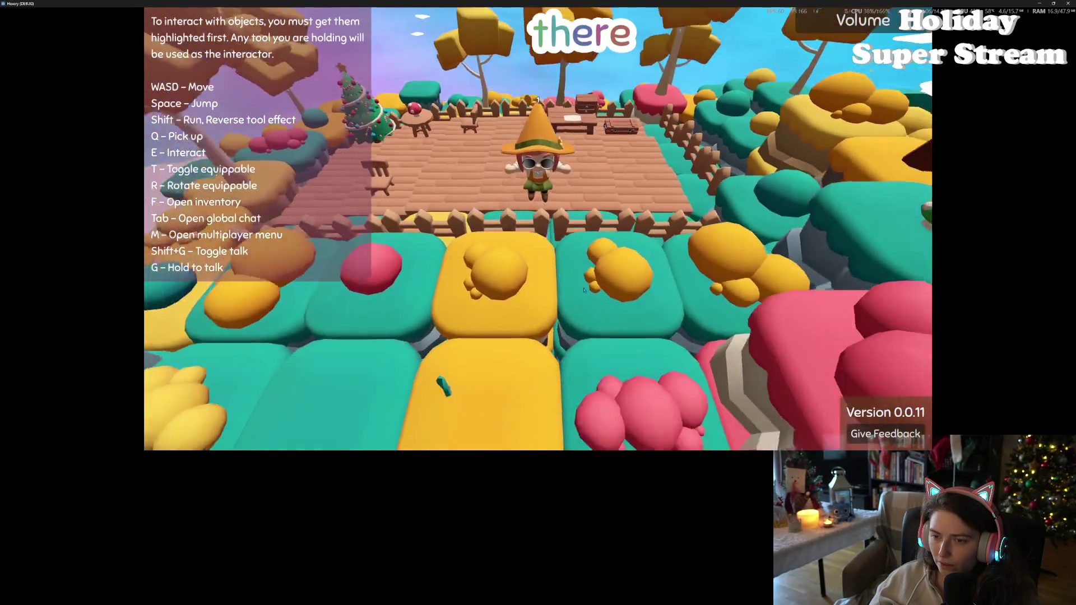
key("s")
key("s")
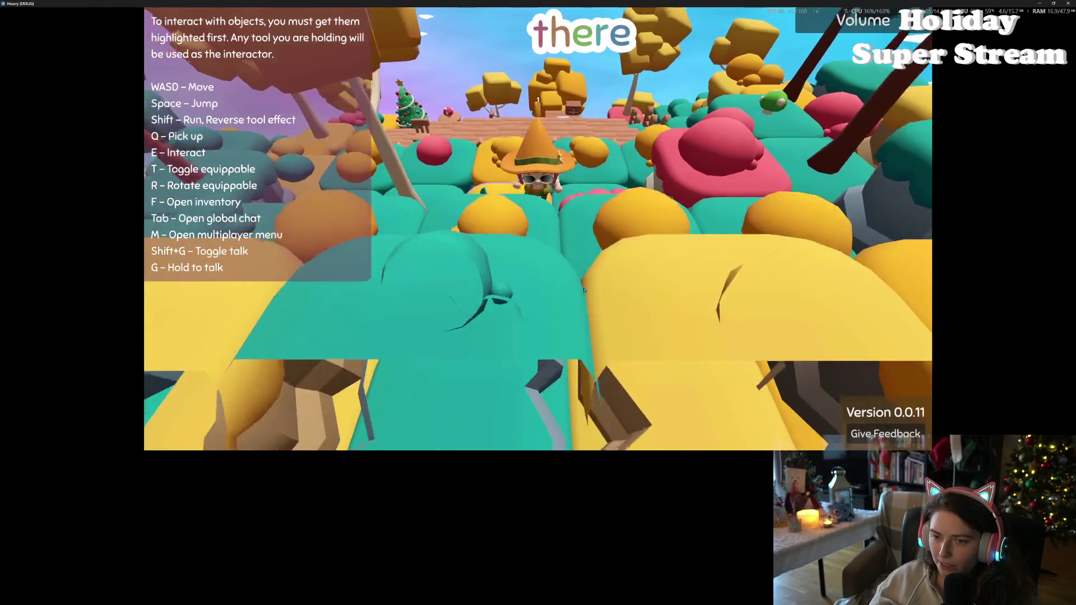
key("s")
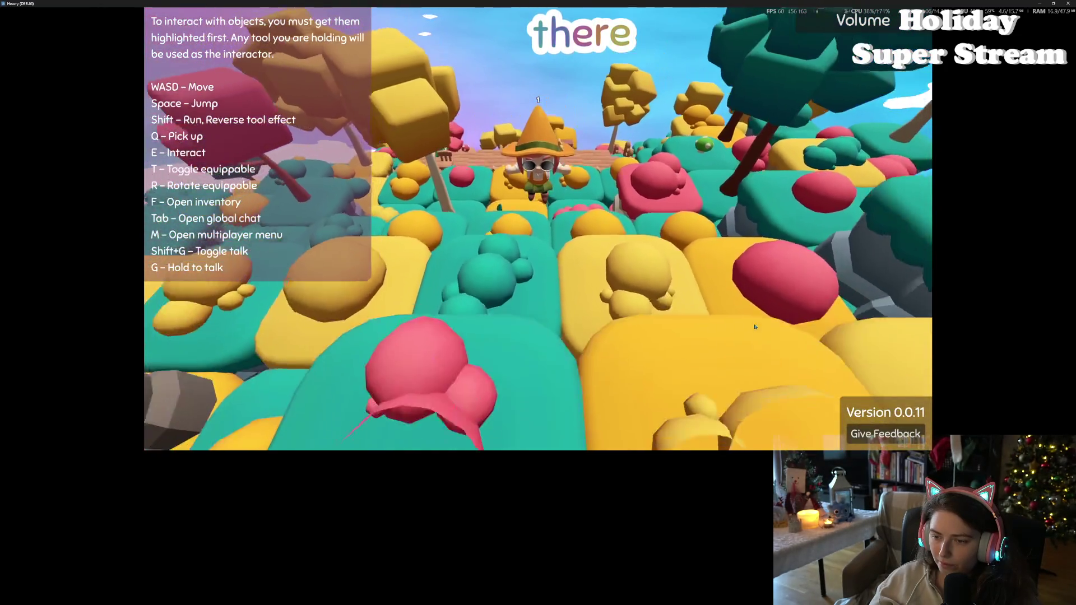
key("s")
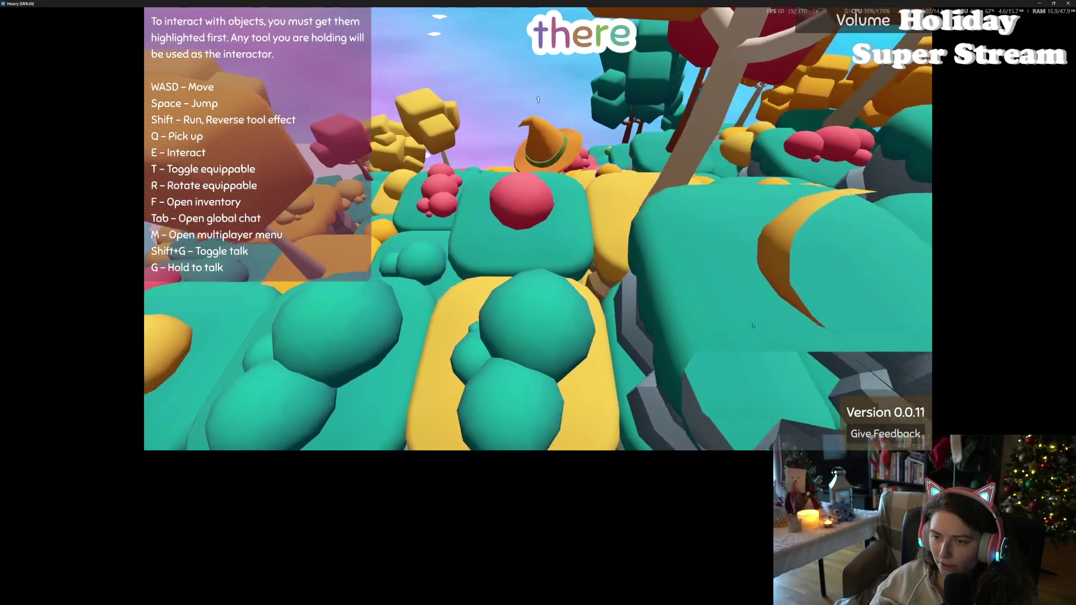
key("w")
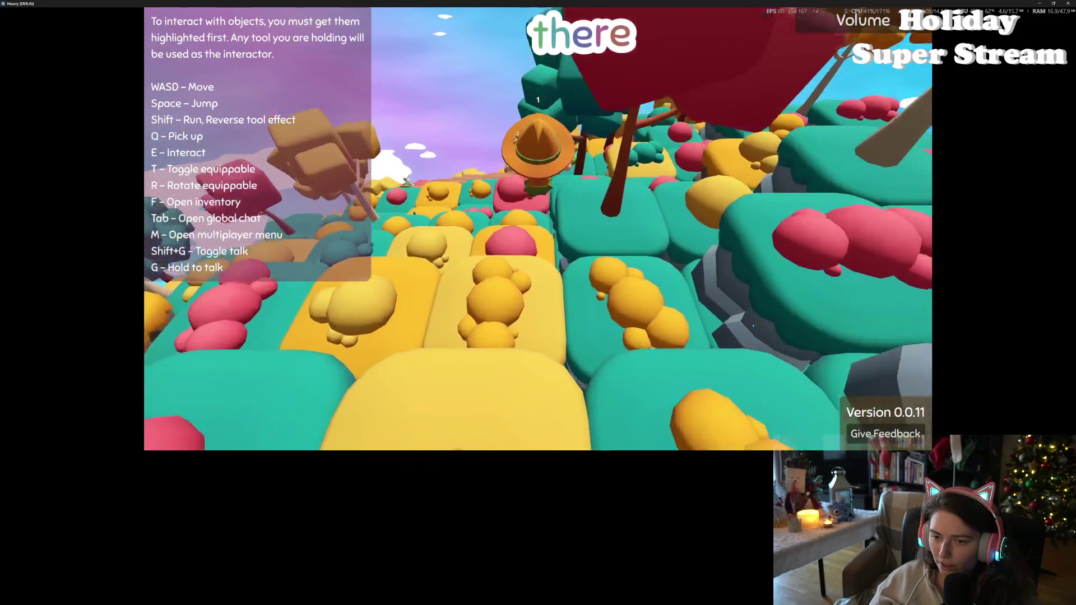
key("w")
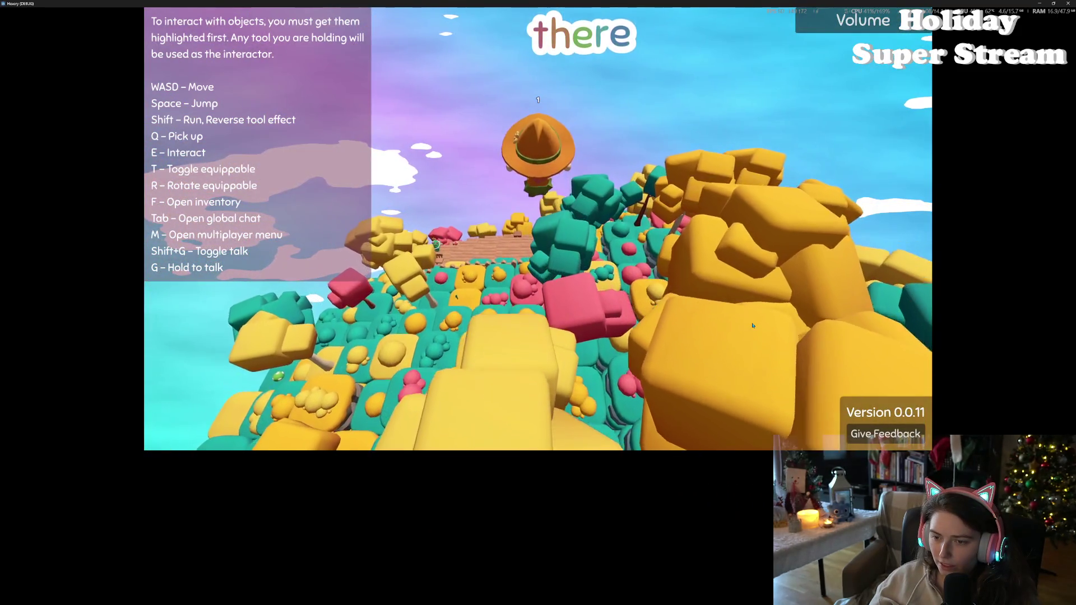
key("w")
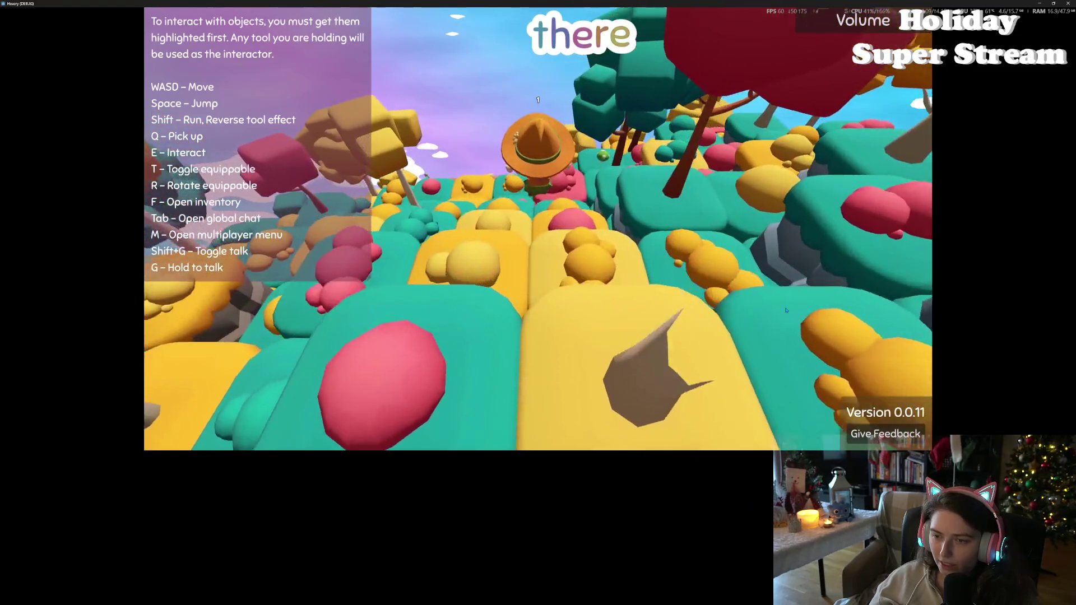
key("w")
key("w")
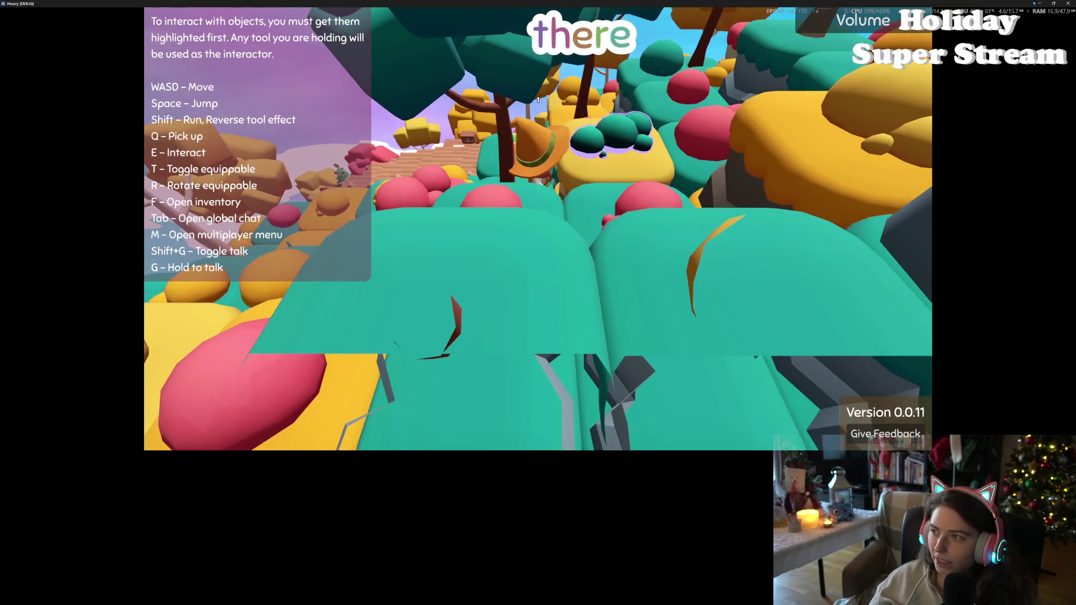
key("F8")
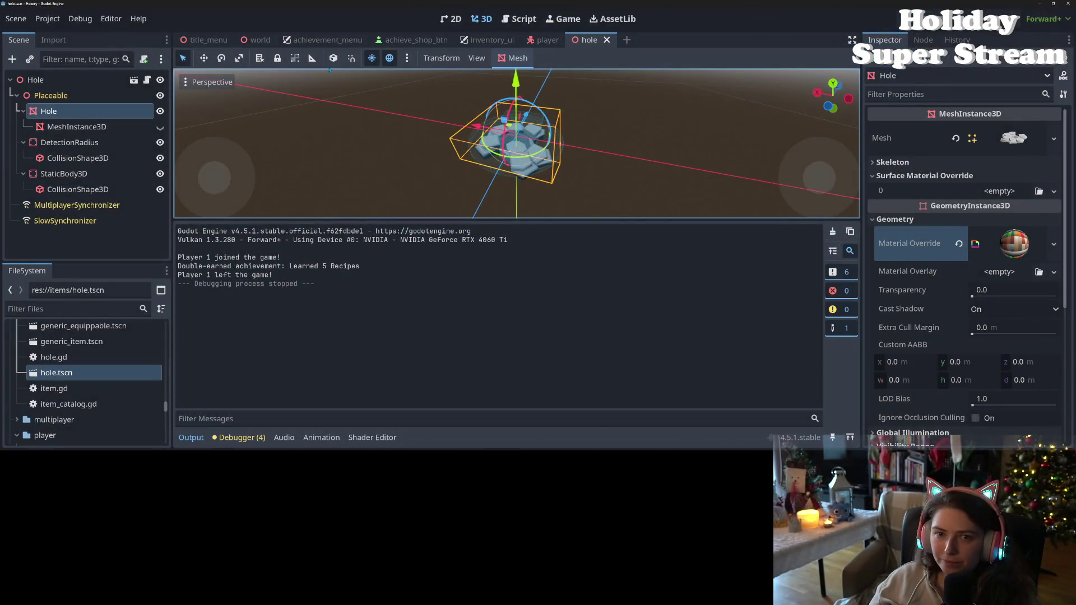
Set the player Camera3D Near clip to 1.0 m and run the game again
left_click(546, 40)
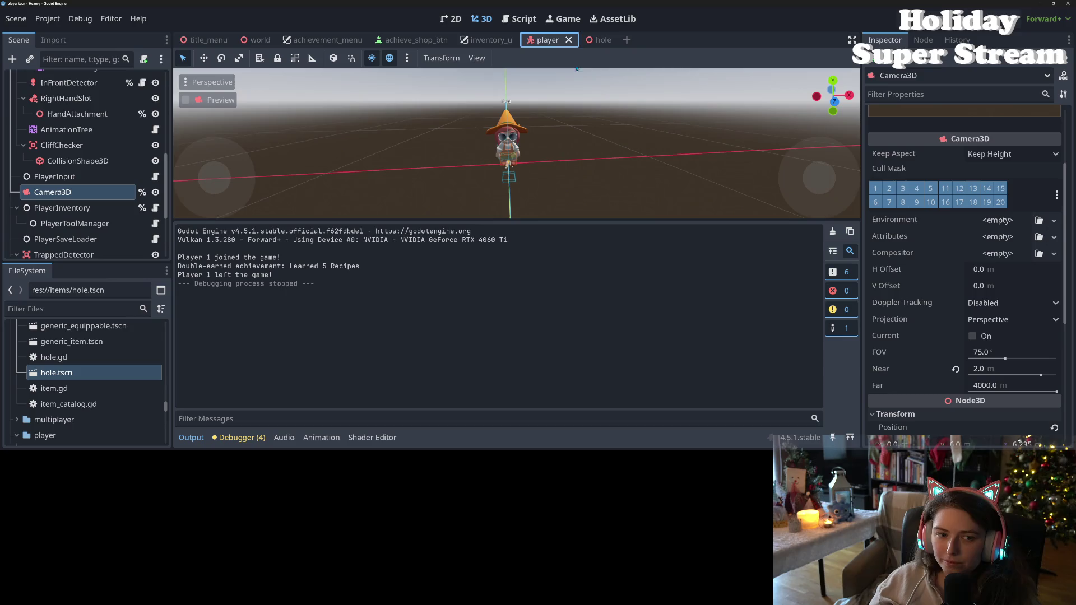
left_click(995, 369)
type("1")
key("Return")
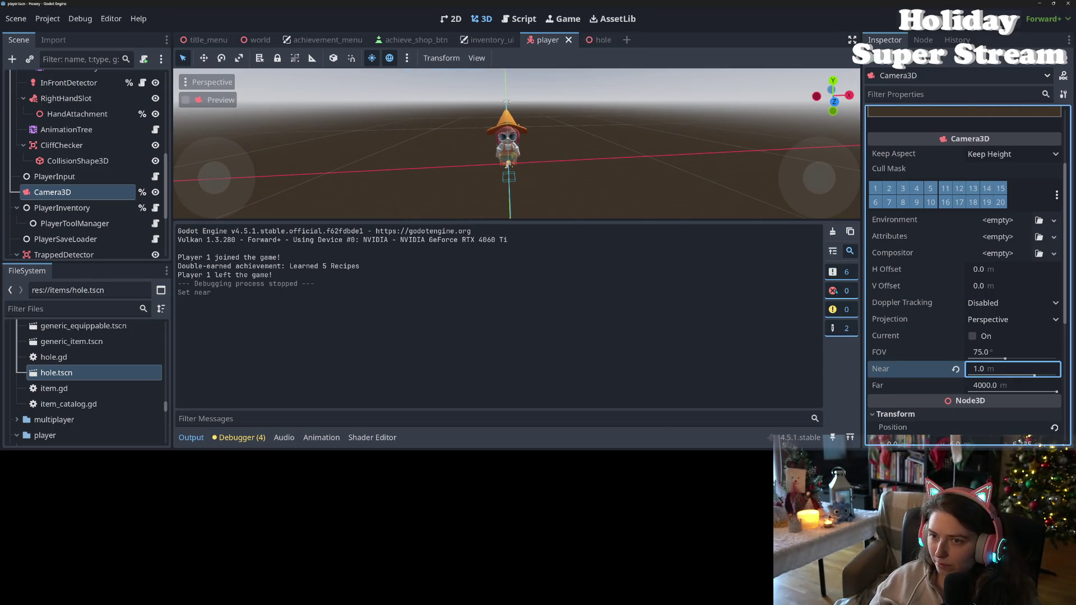
key("F5")
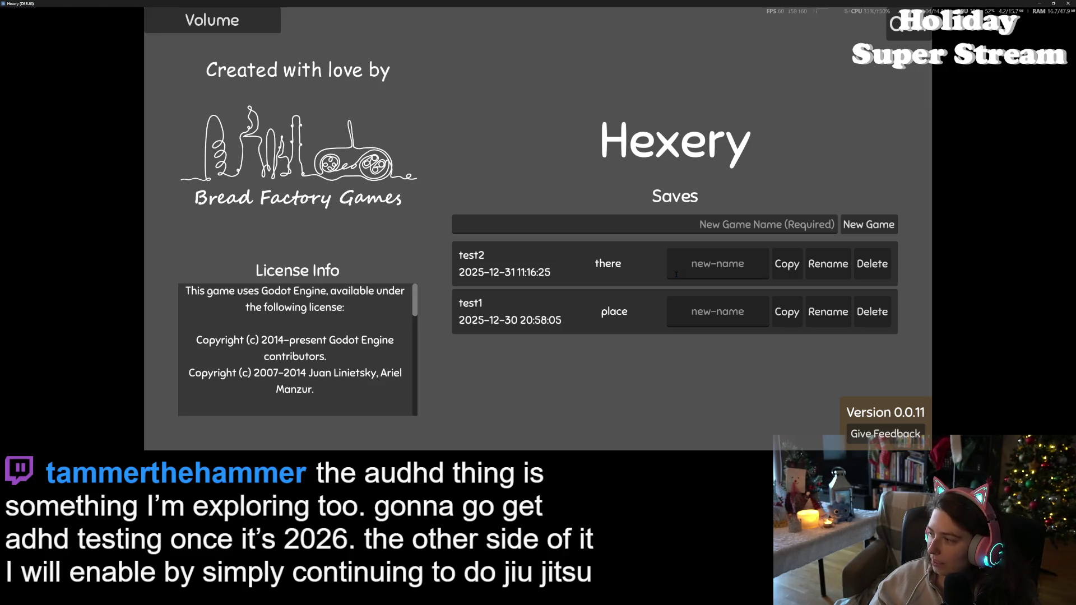
Load the test2 save, explore the 'there' world, then quit the game
left_click(627, 271)
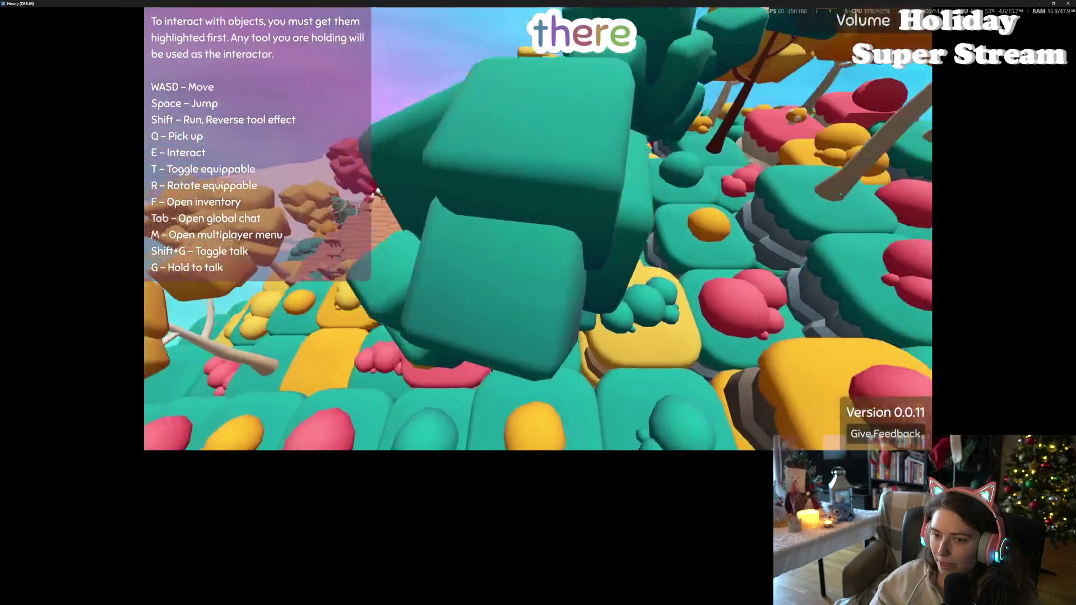
key("alt+F4")
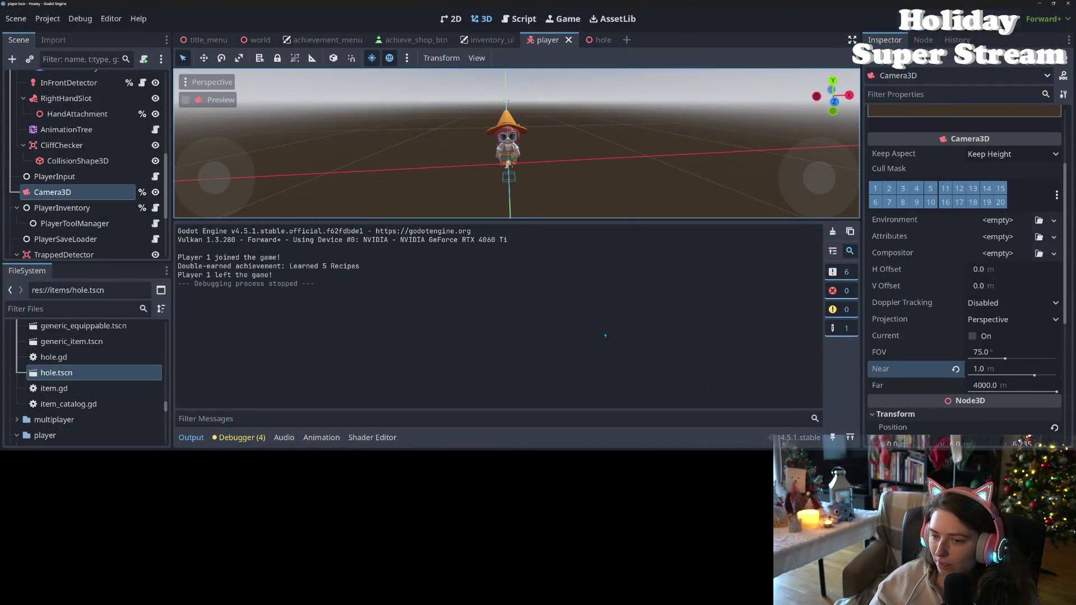
Try a 3.0 distance threshold on line 34 of the ground shader, then restore it to 2.0 and save
left_click(372, 438)
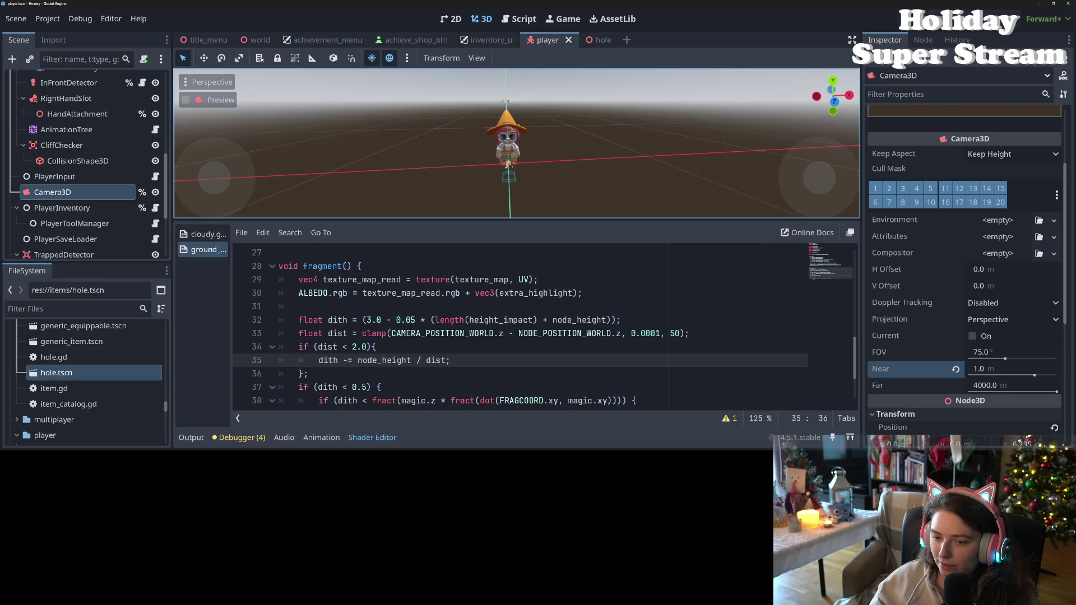
left_click(355, 346)
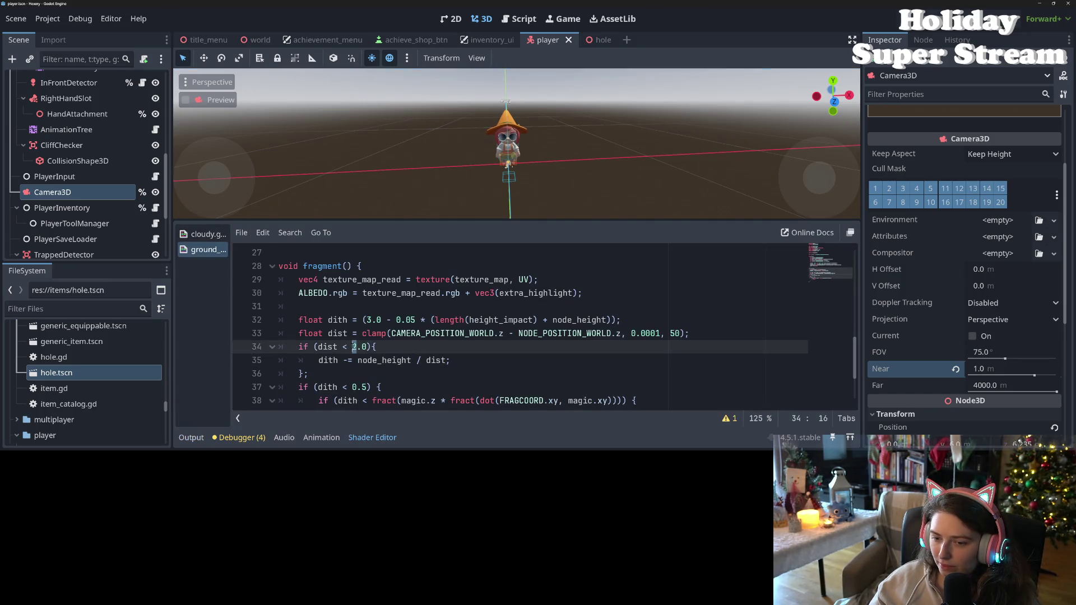
key("Delete")
type("3")
key("ctrl+a")
key("ctrl+s")
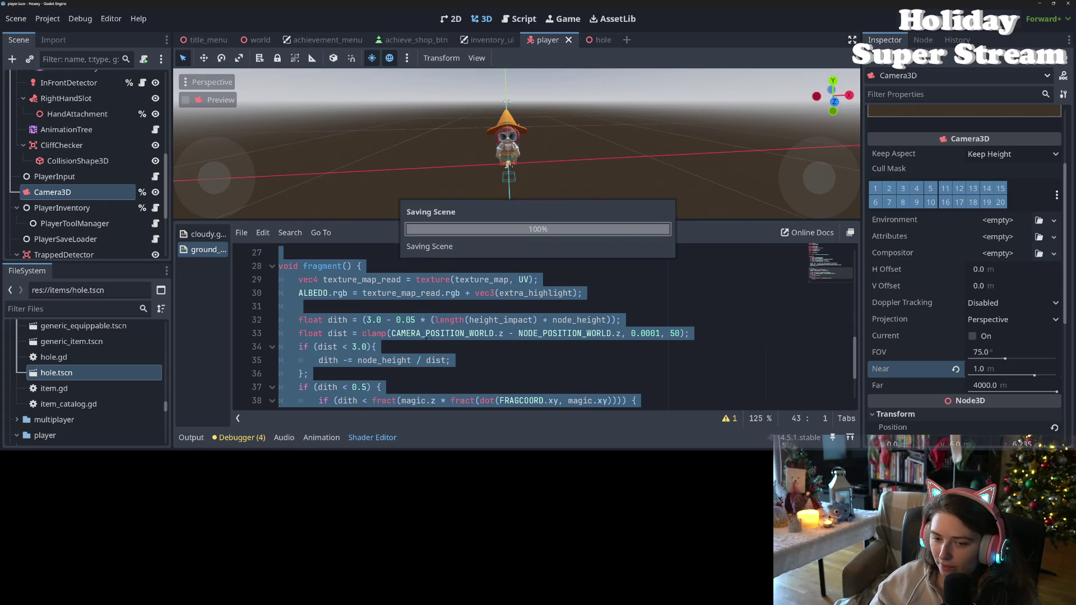
left_click(418, 341)
left_click(412, 360)
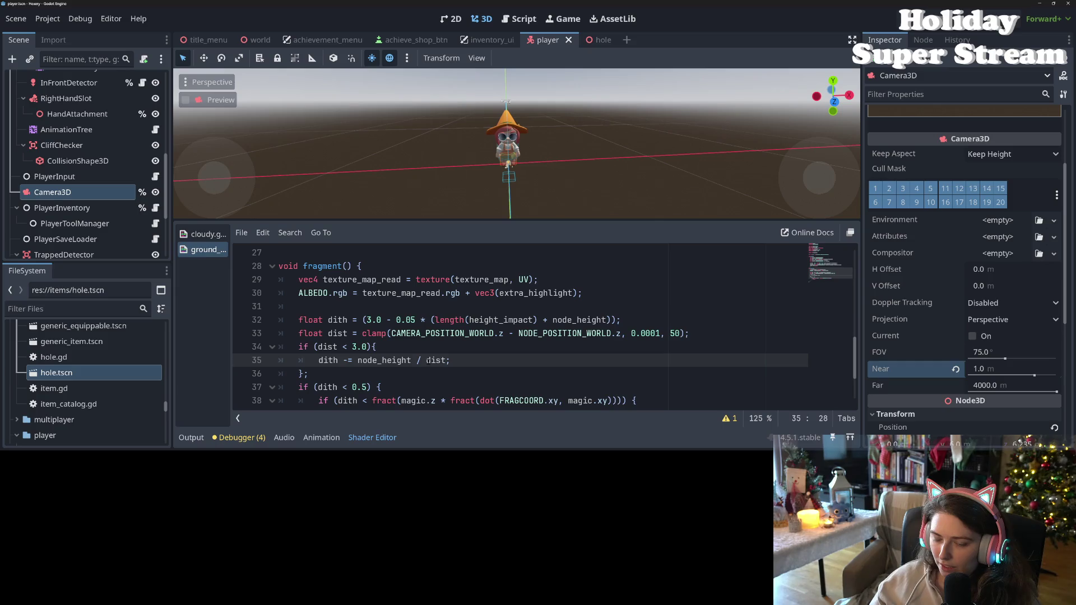
left_click(354, 346)
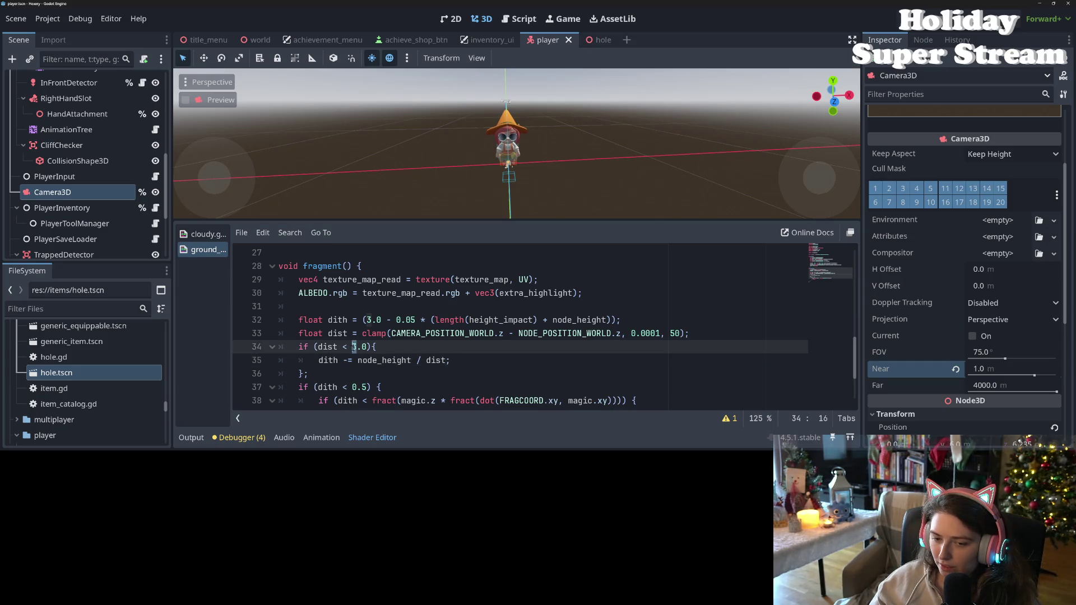
key("Delete")
type("2")
key("ctrl+s")
Change line 35 to dith -= node_height / (dist*3.0), save, and run the game
left_click(426, 360)
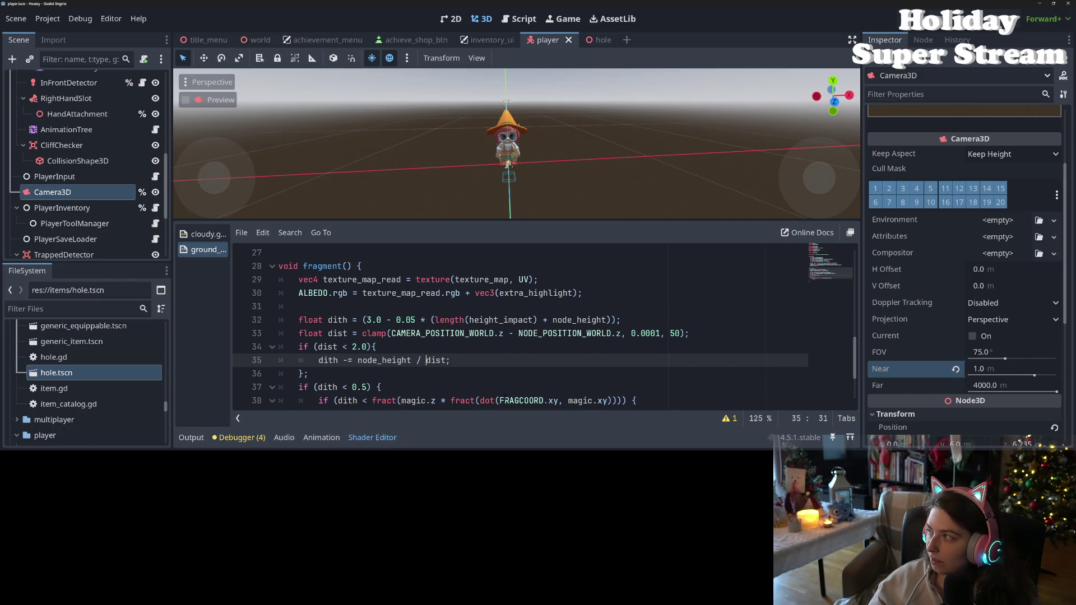
left_click(439, 360)
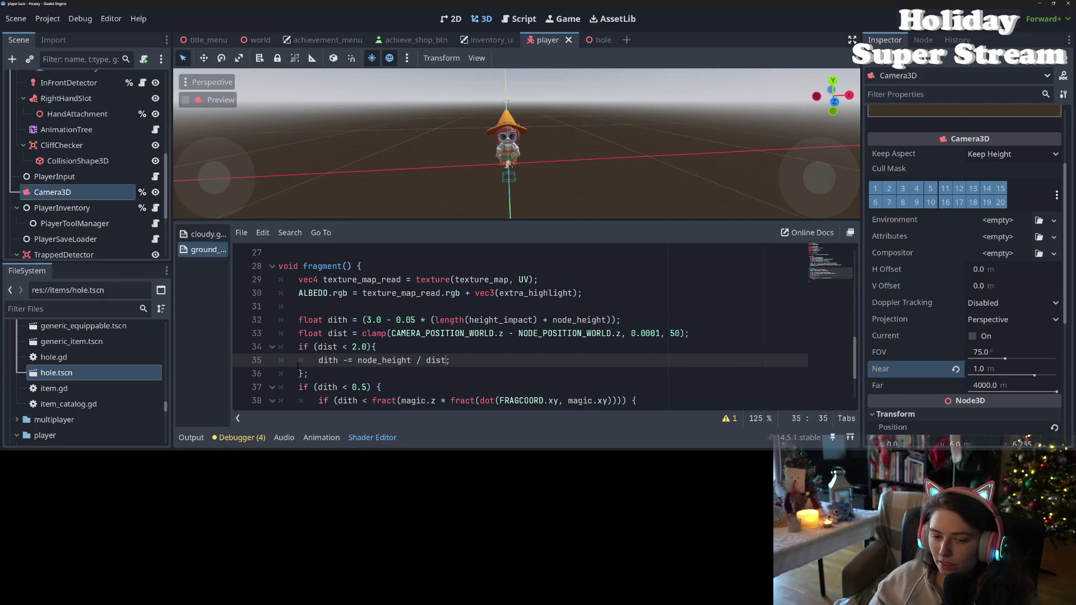
type(";")
left_click(496, 358)
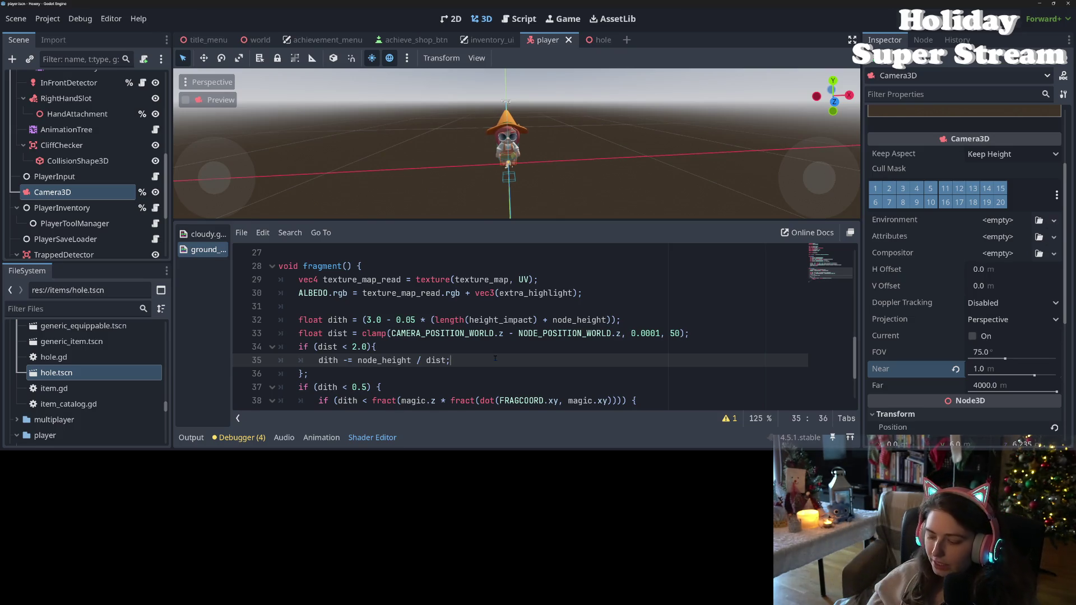
key("Up")
key("Up")
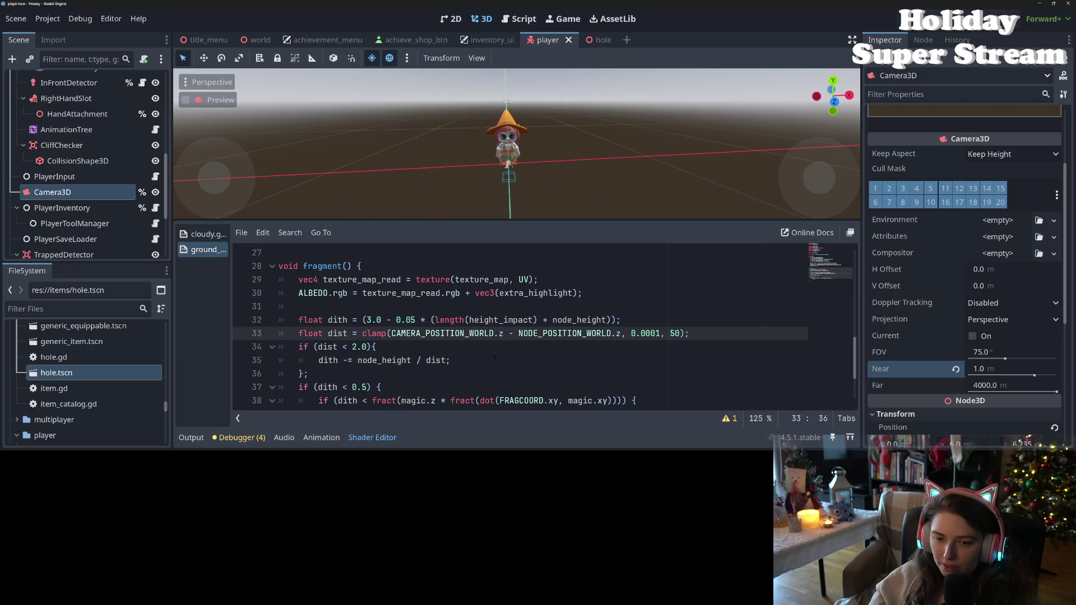
left_click(442, 360)
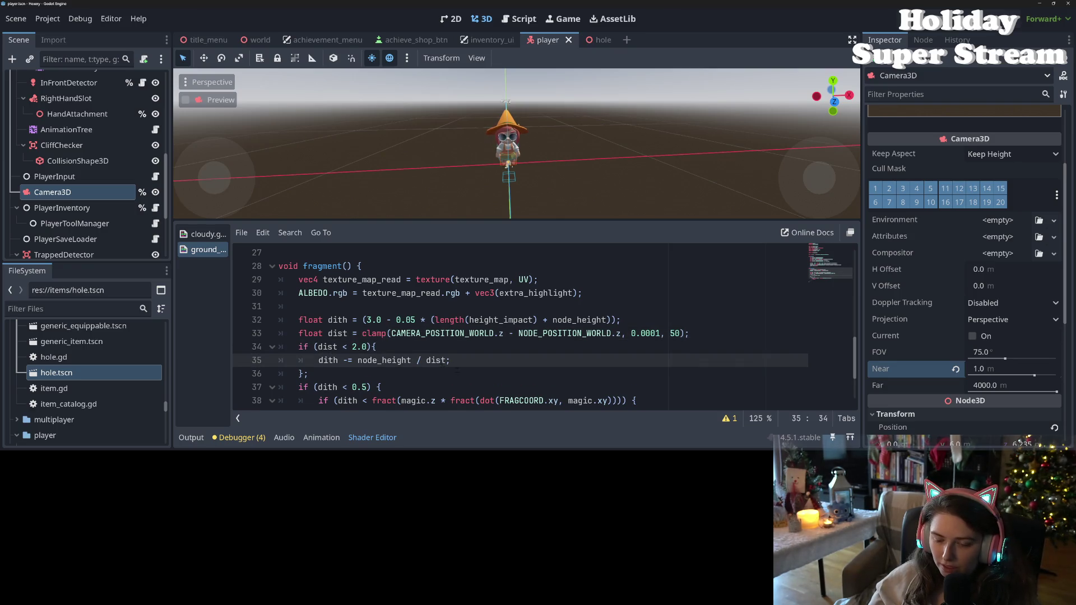
left_click(428, 361)
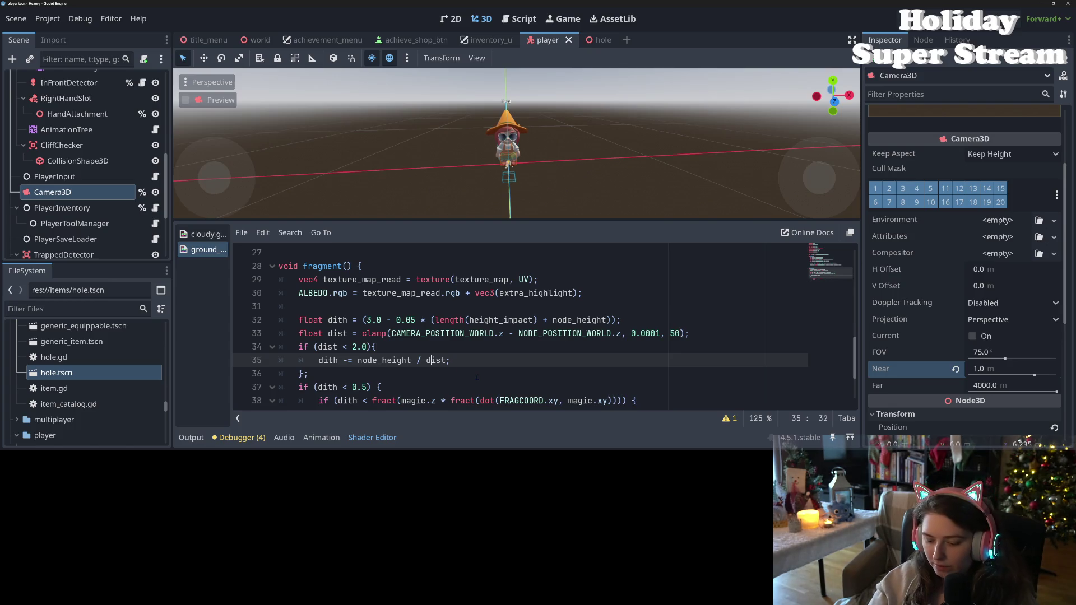
type("(")
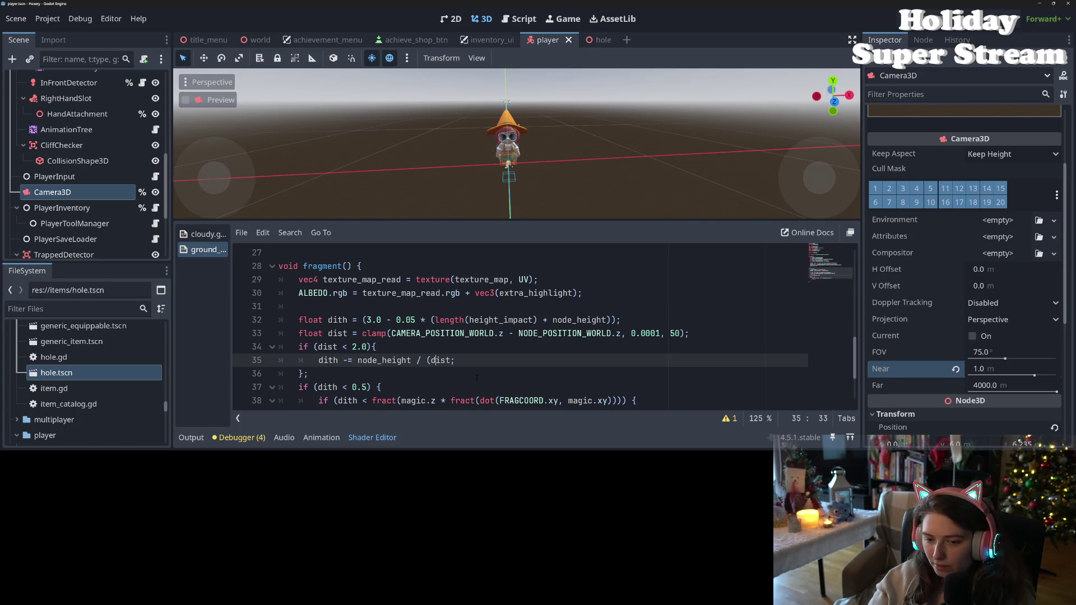
key("ctrl+Right")
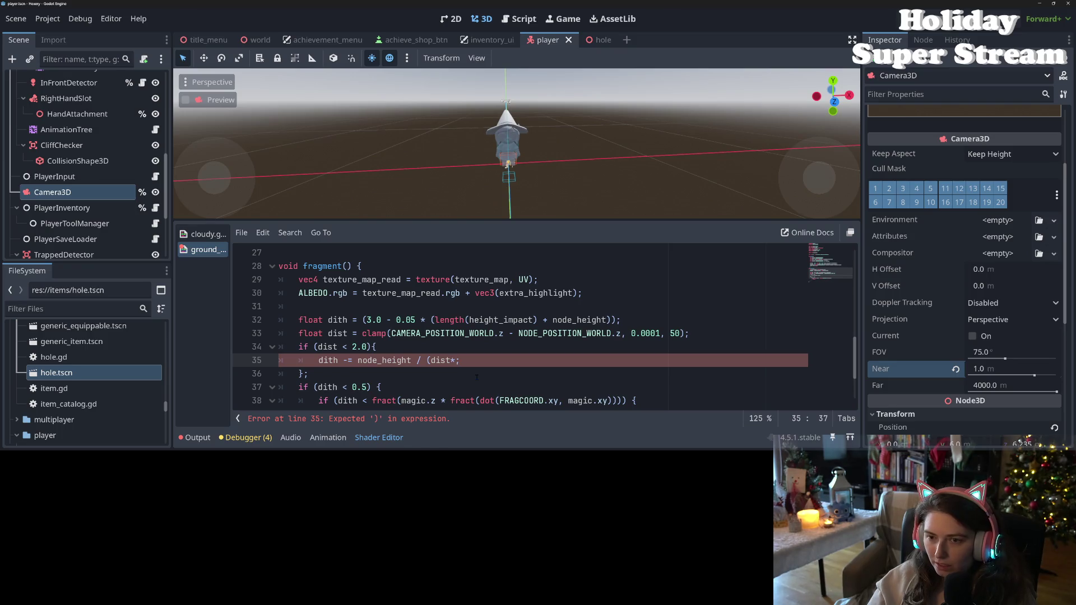
type("3.0")
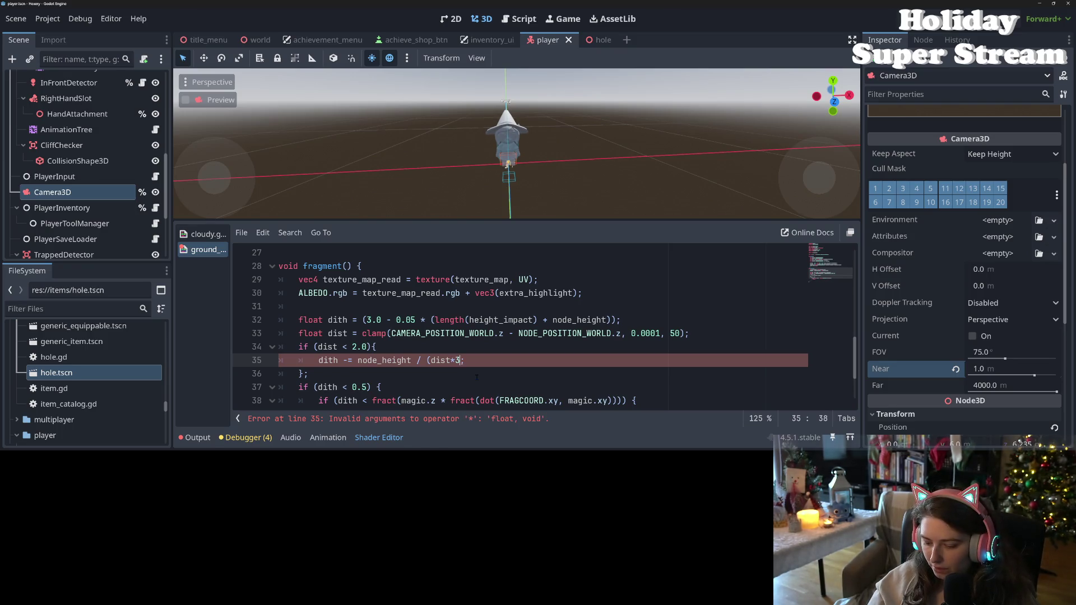
type(")")
key("ctrl+s")
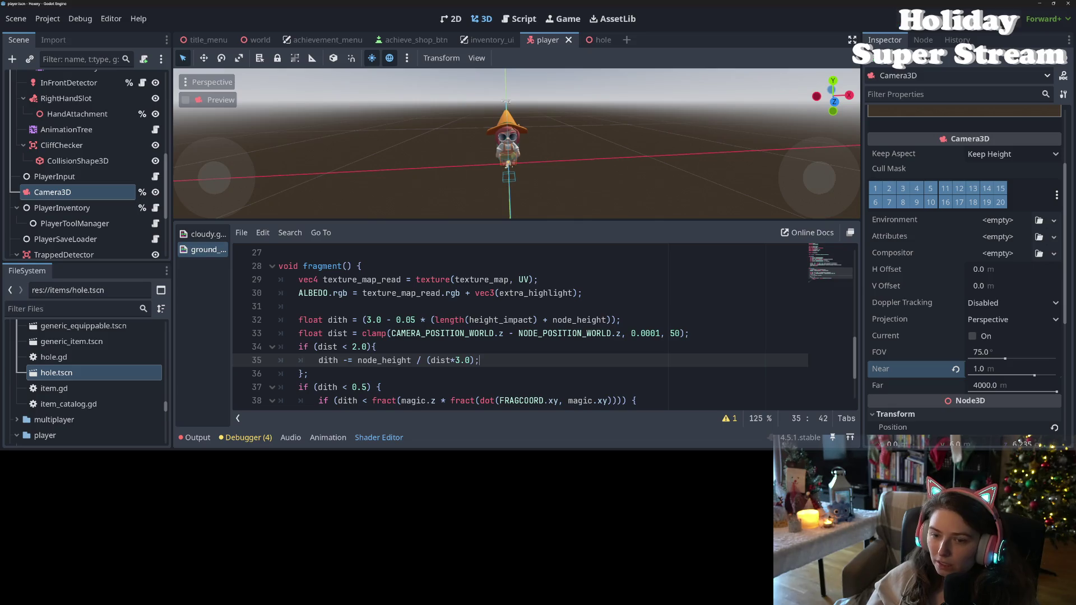
key("F5")
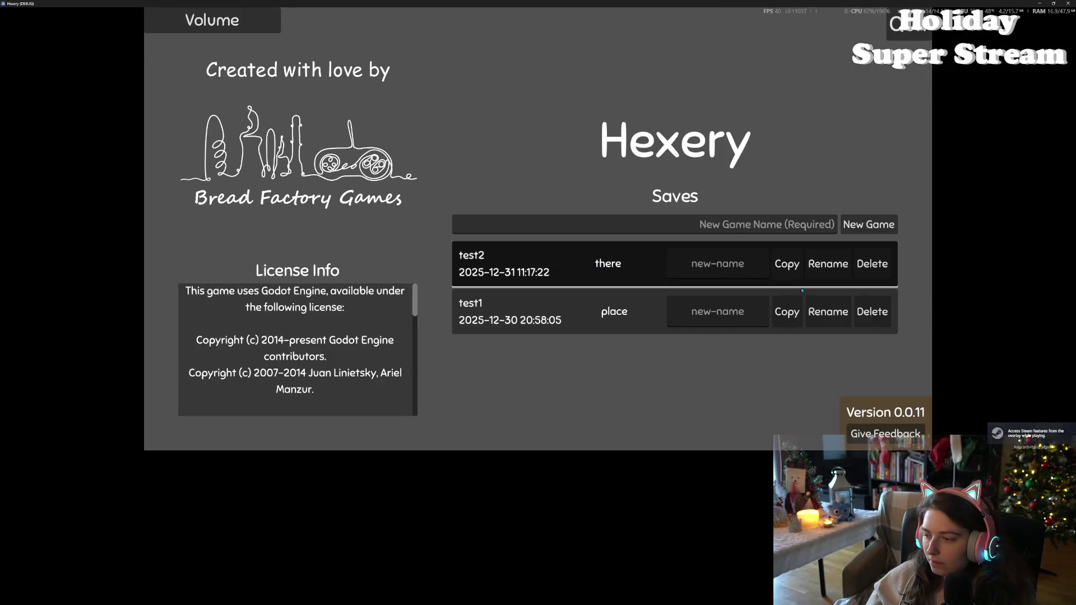
Load the test2 save and walk the character off the deck through the trees to watch them fade
left_click(802, 289)
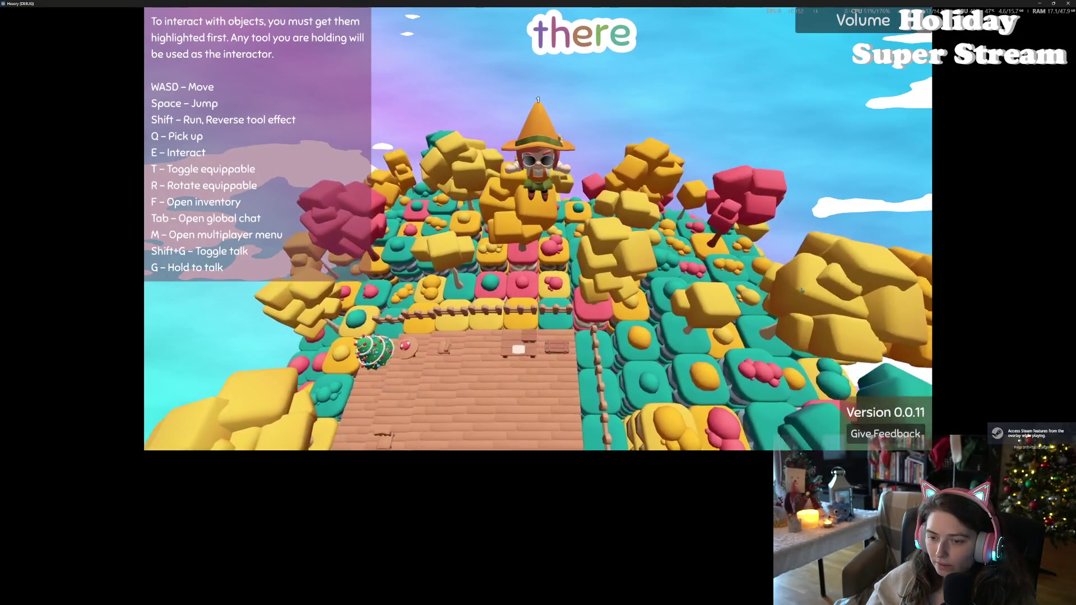
key("s")
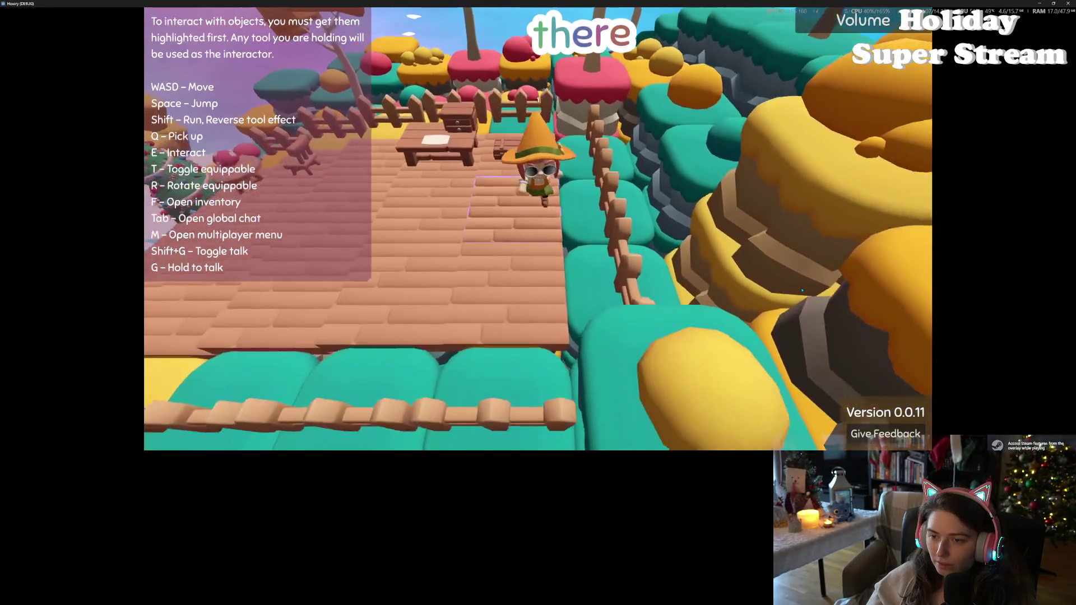
key("d")
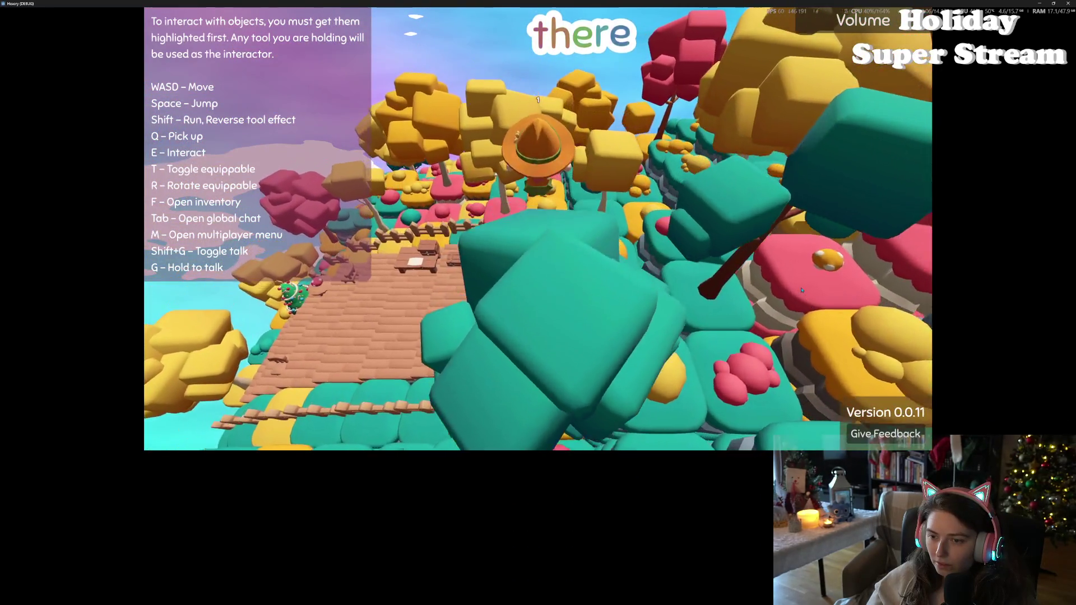
key("w")
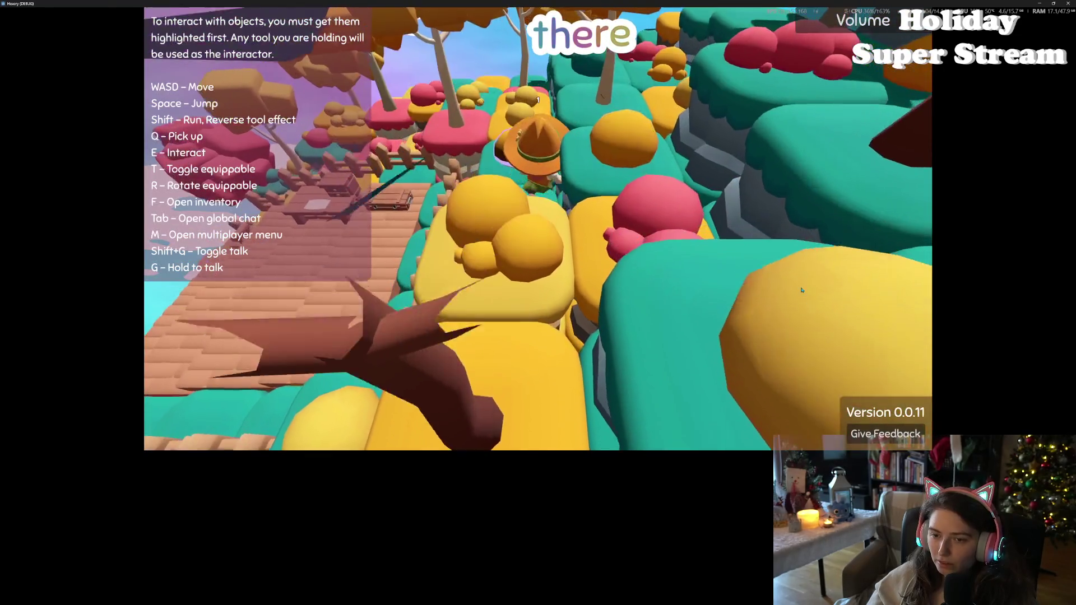
key("s")
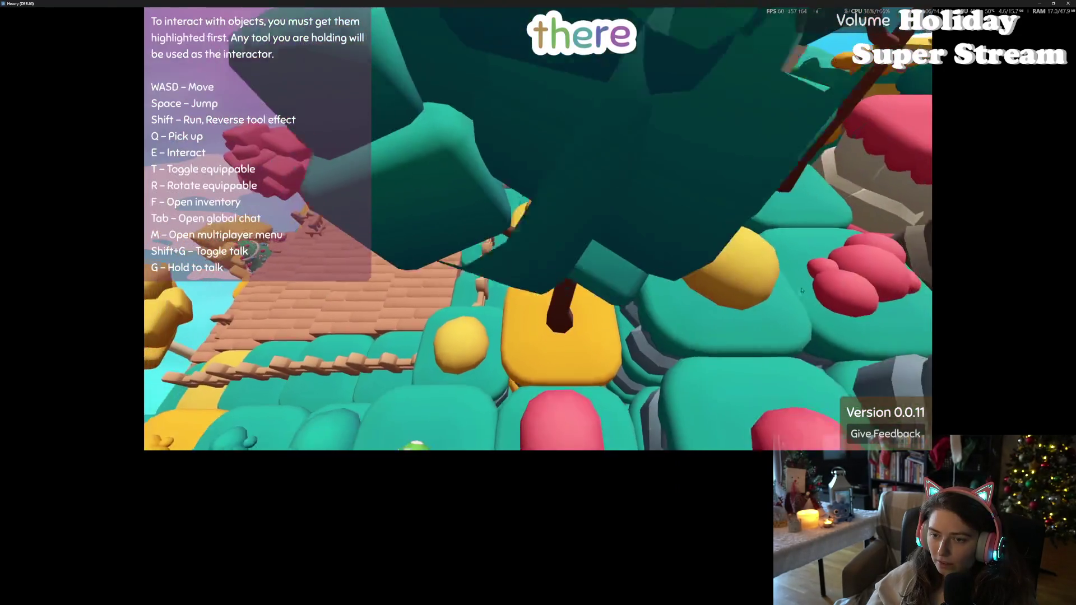
key("w")
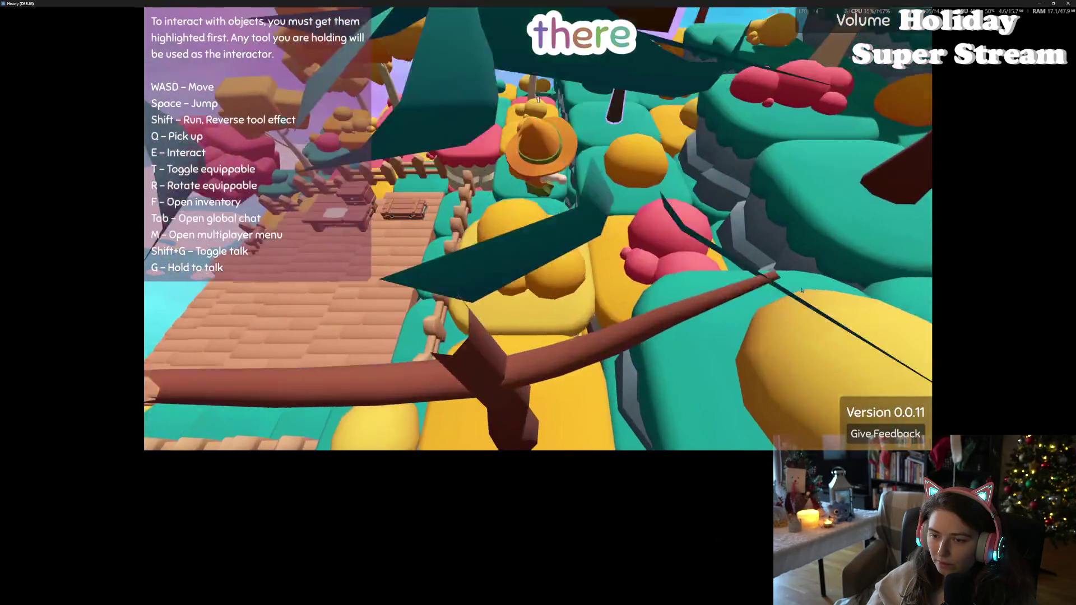
key("w")
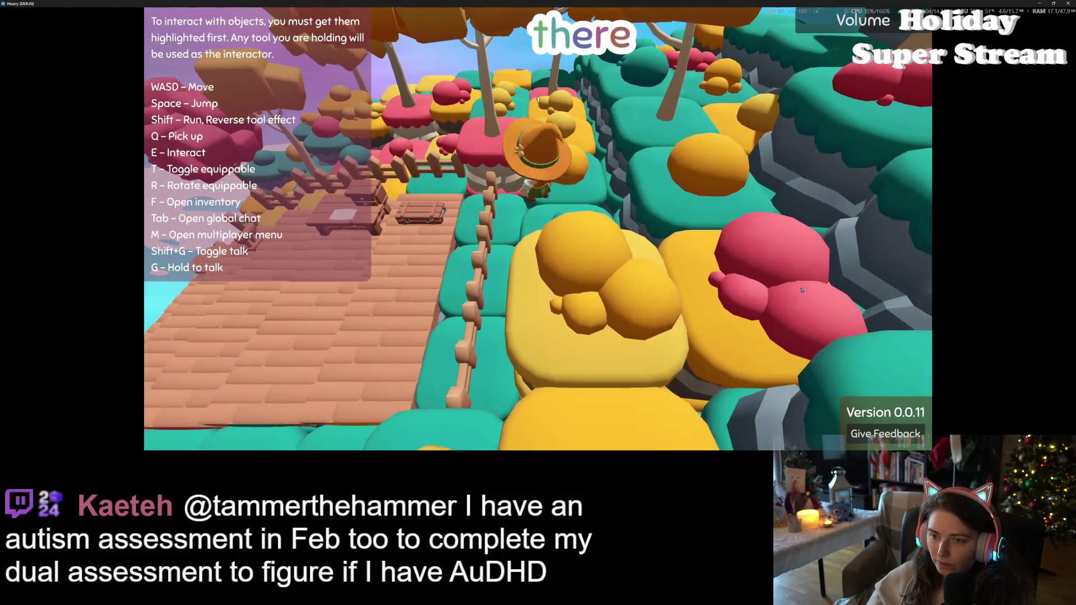
key("w")
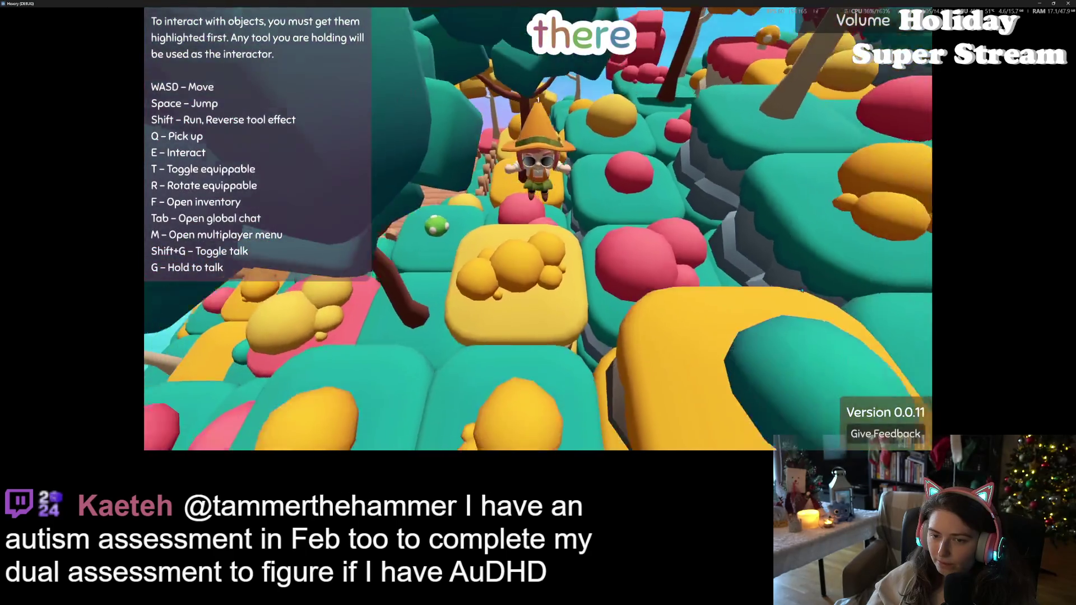
Walk past the character into the teal trees to check the foliage fade, then close the game
key("w")
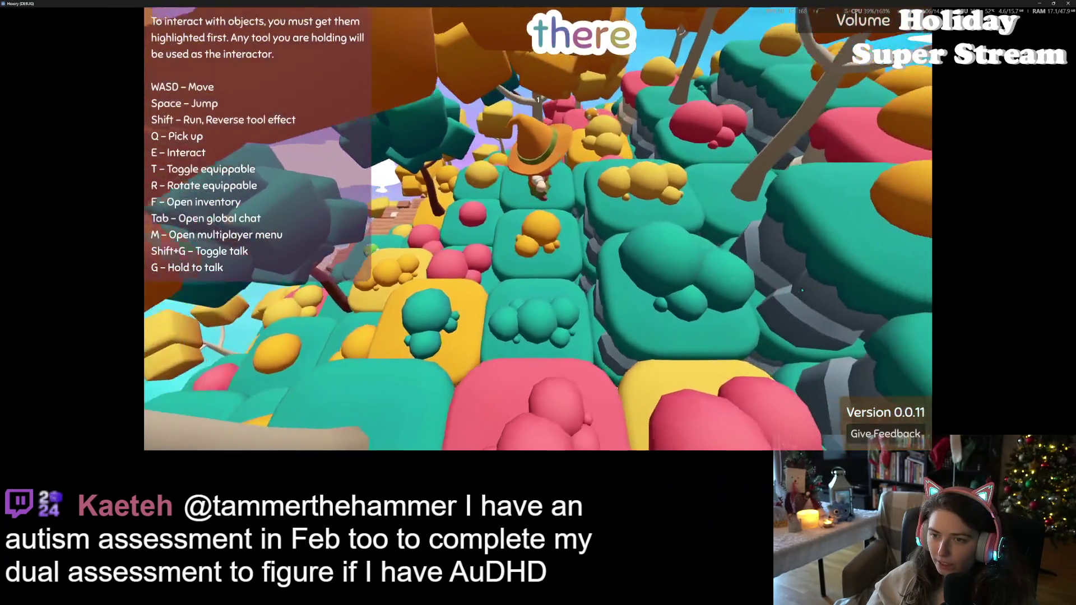
key("w")
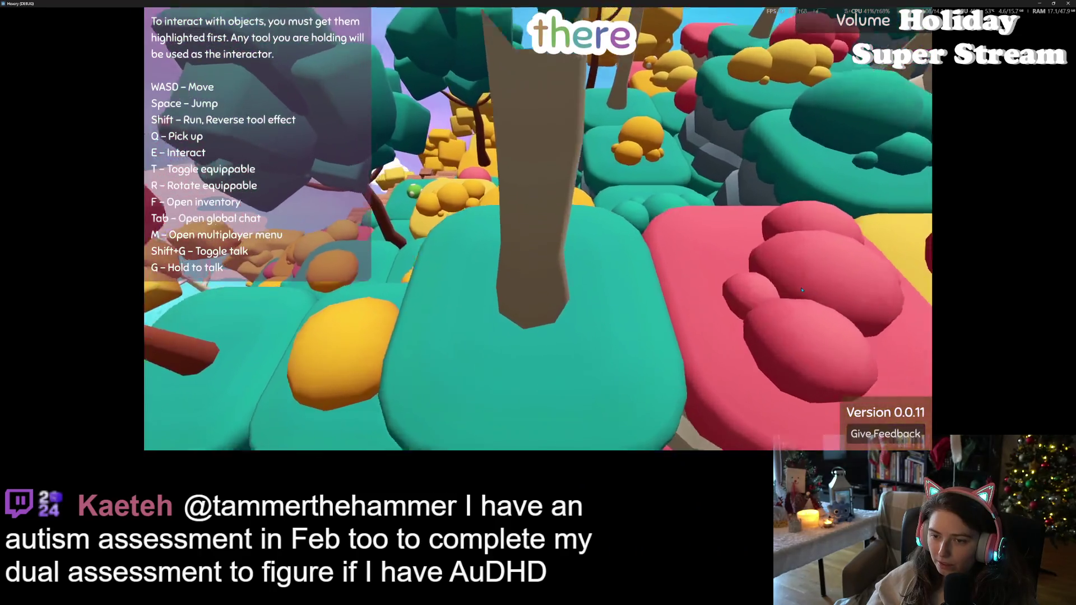
key("w")
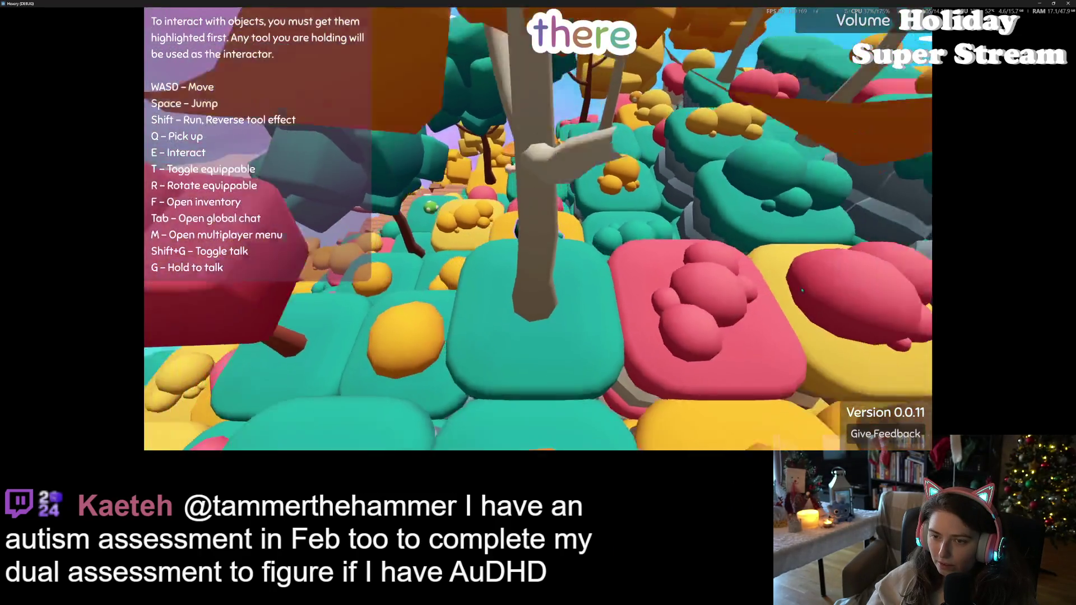
key("w")
key("w")
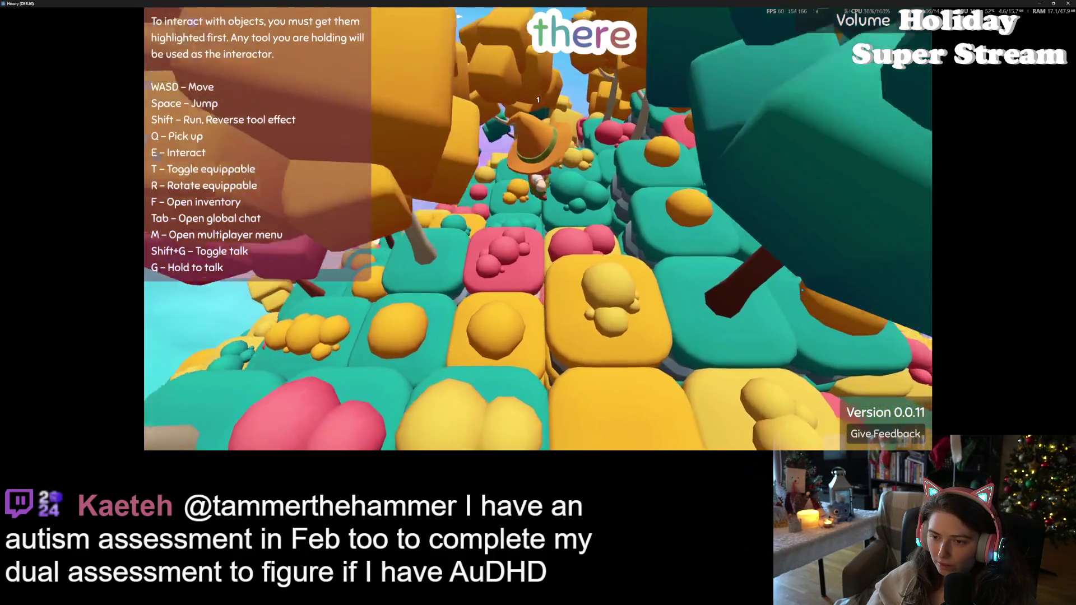
key("w")
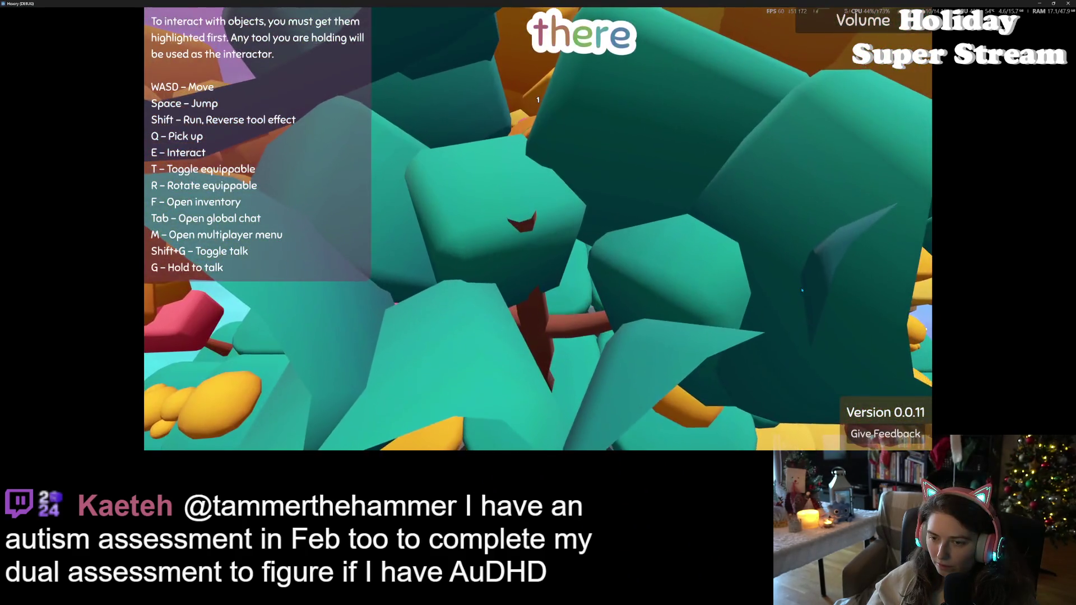
key("space")
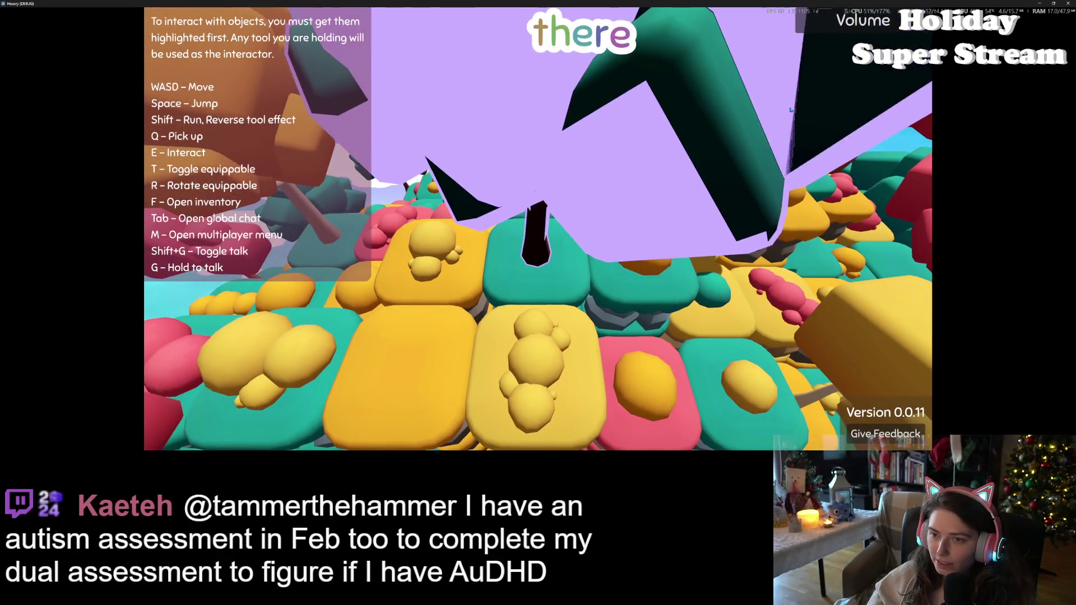
key("w")
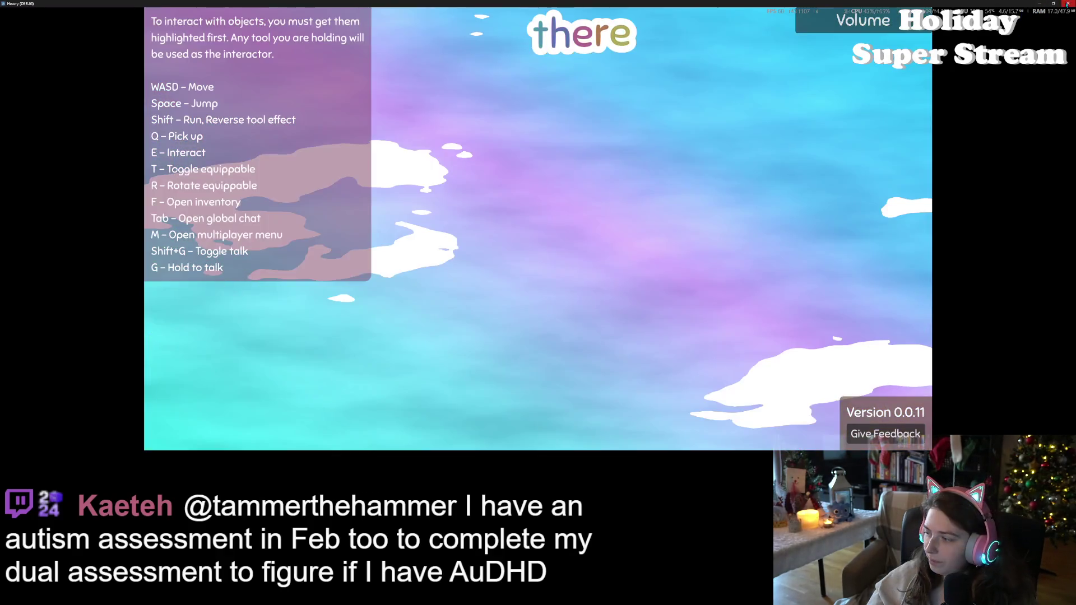
left_click(1068, 4)
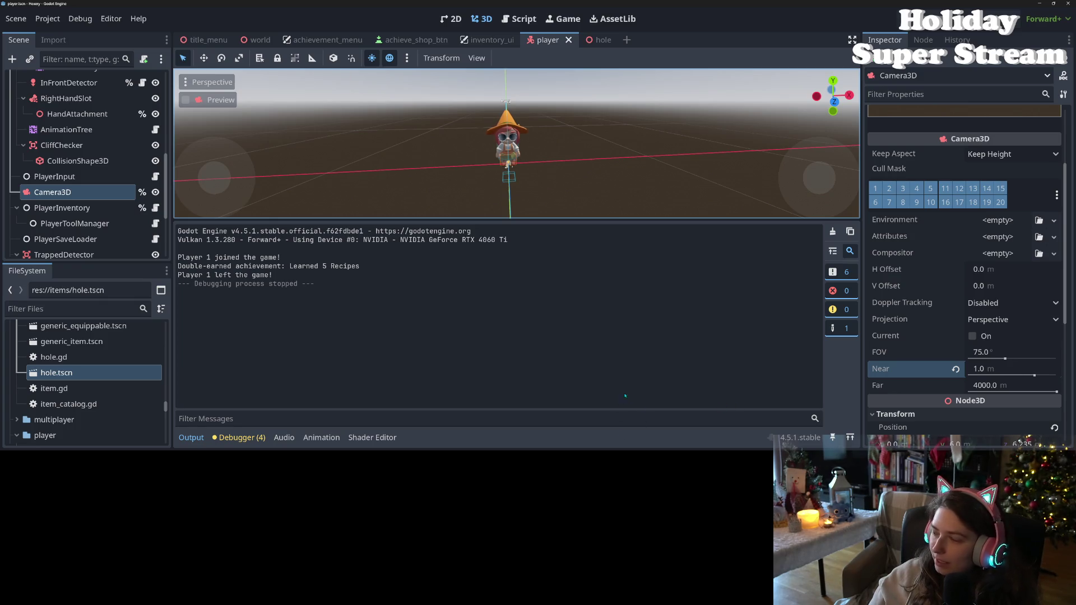
Rewrite line 35 as dith -= 3.0 * node_height / (dist), save the shader, and run the game
left_click(364, 438)
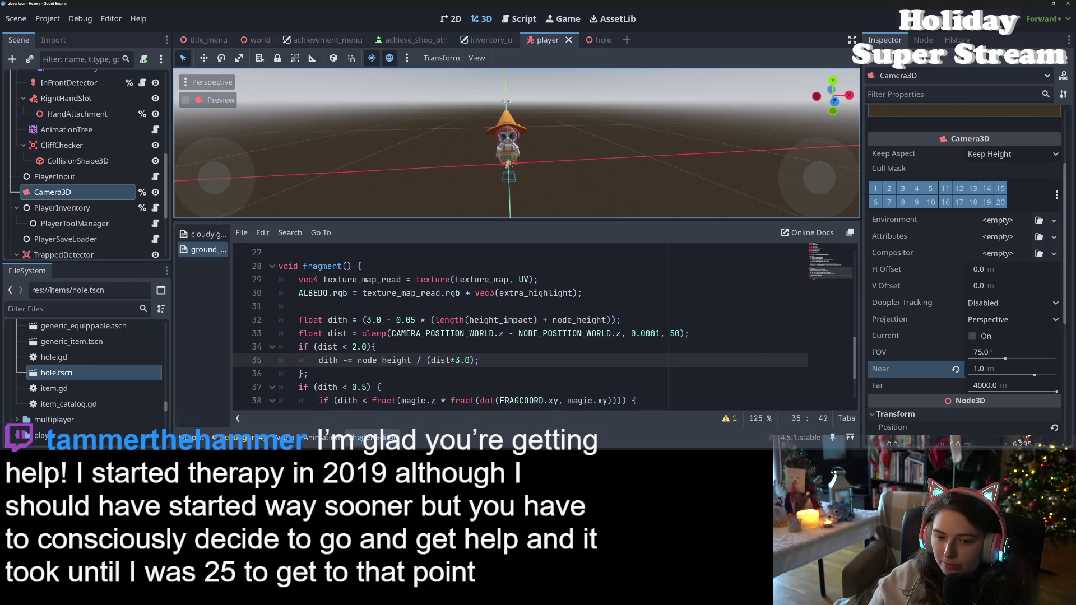
scroll(477, 347, "down", 2)
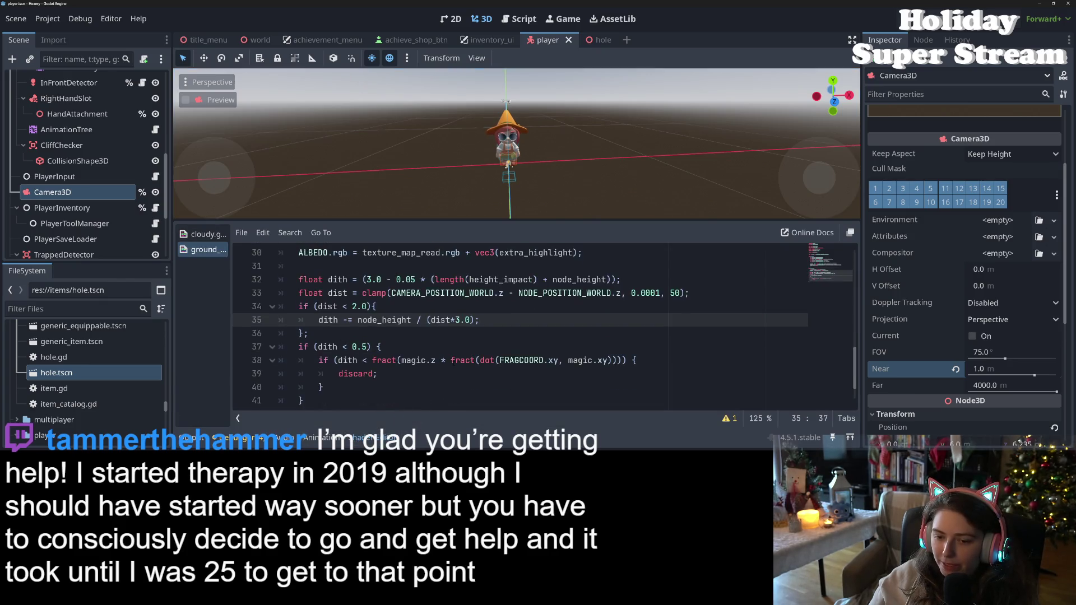
scroll(454, 319, "up", 1)
left_click(453, 319)
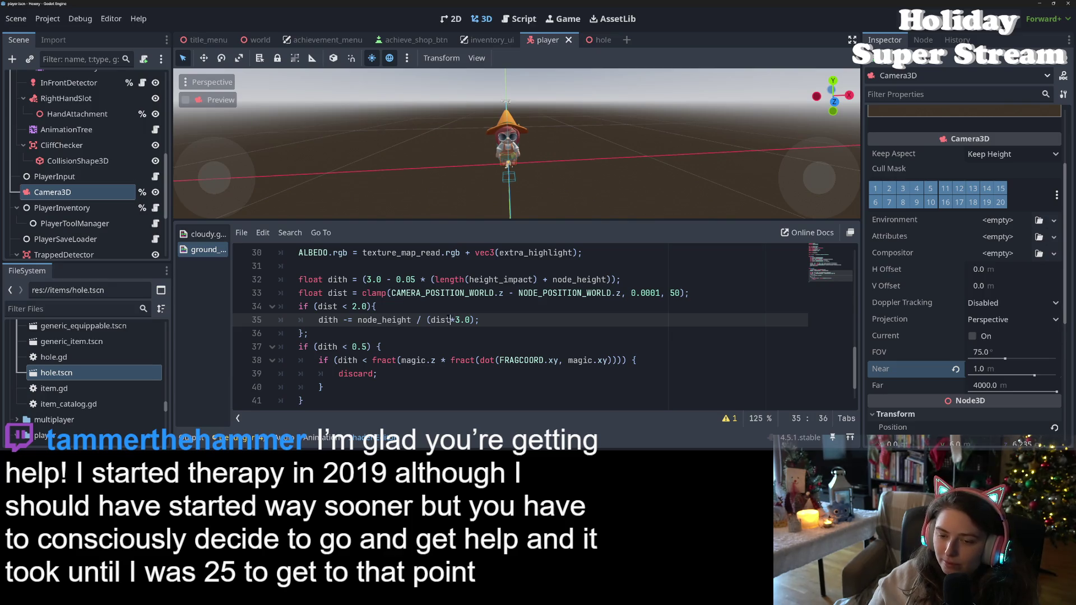
left_click_drag(471, 320, 450, 320)
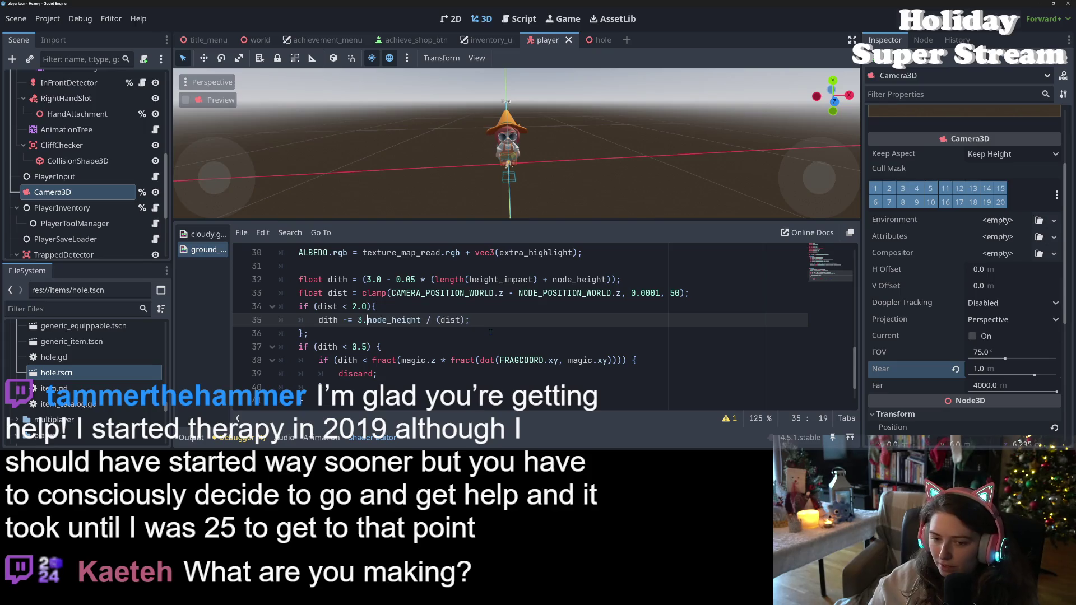
type("0 *")
key("ctrl+s")
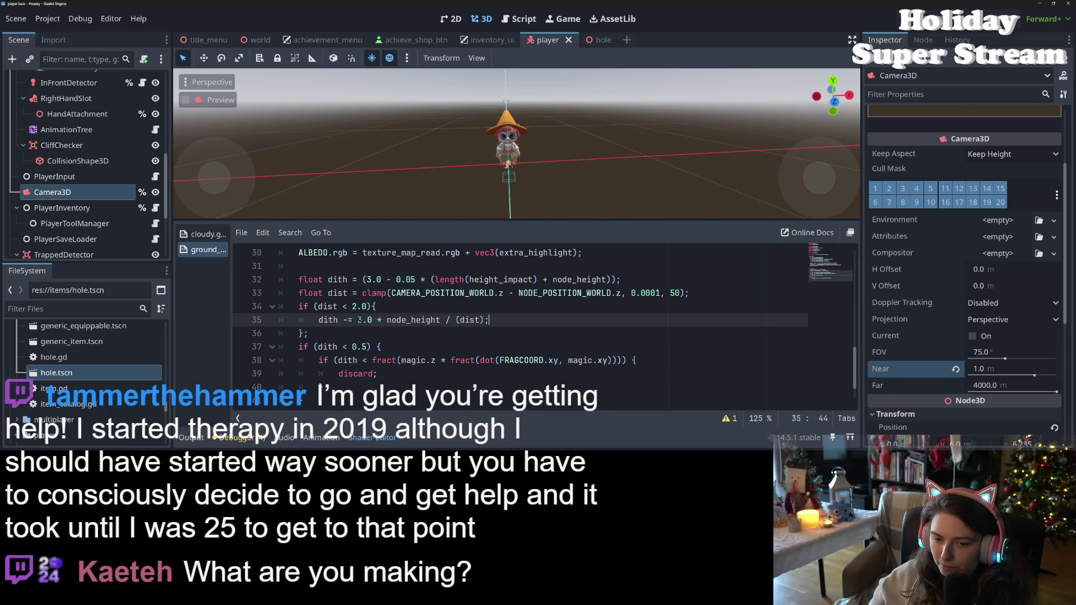
double_click(408, 320)
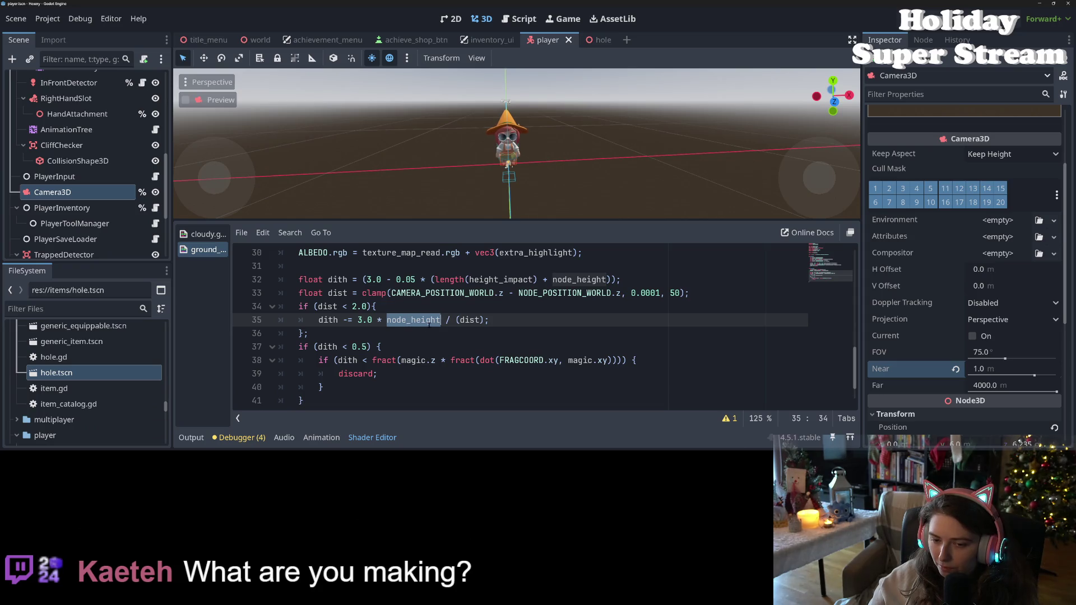
left_click(429, 323)
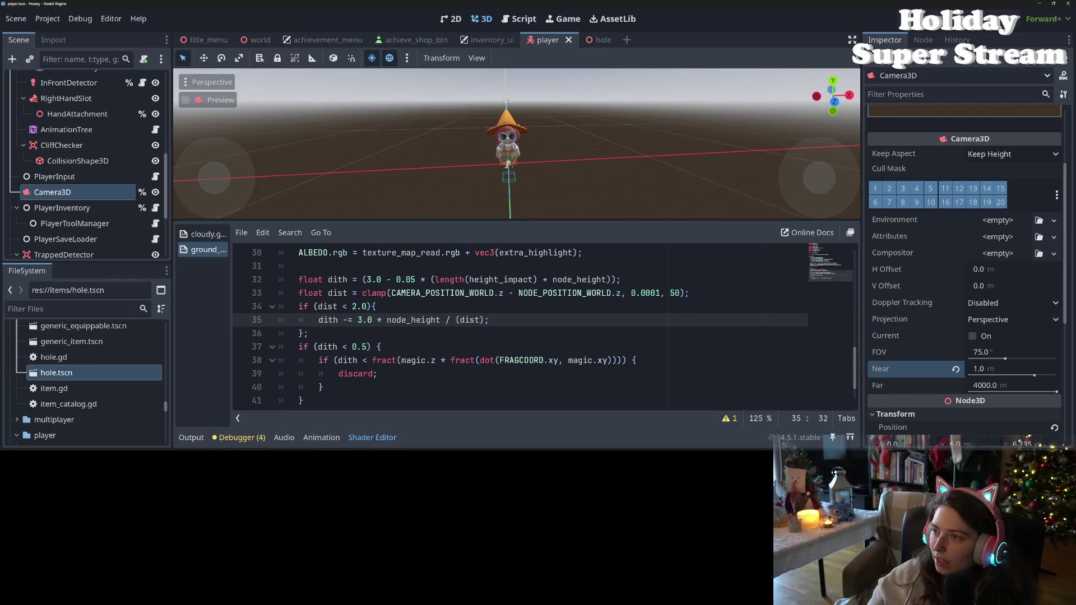
key("F5")
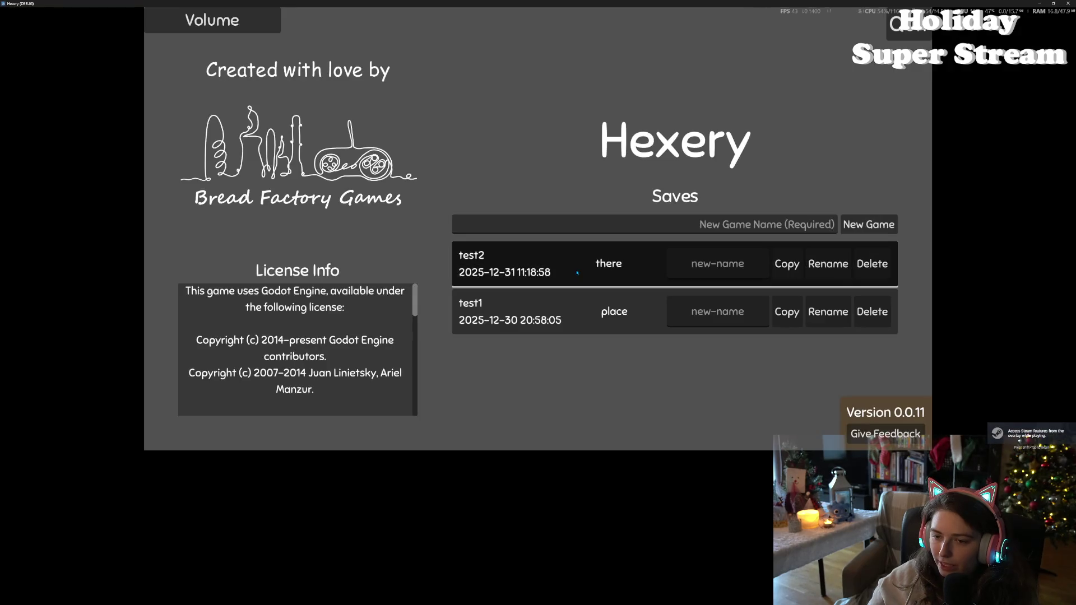
Load test2, move in and out of the big yellow tree to check its fade, then quit with Alt+F4
left_click(545, 263)
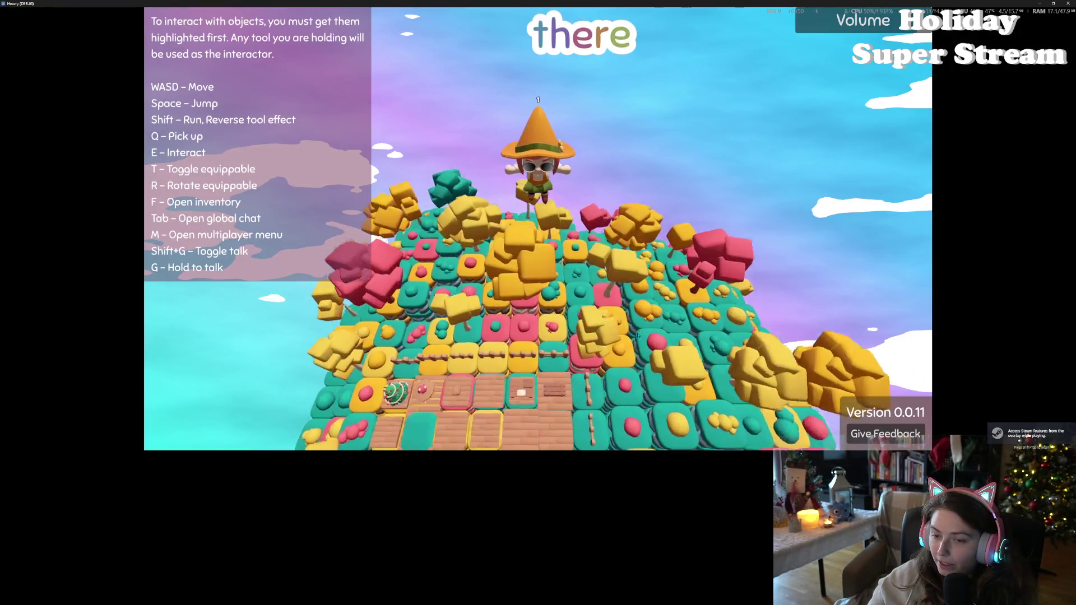
key("d")
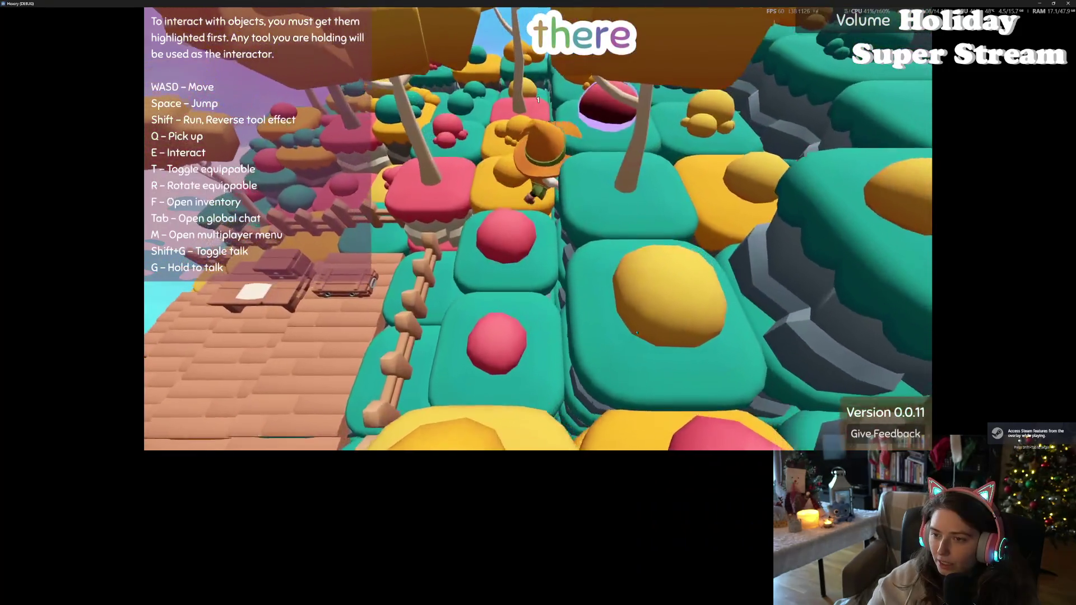
key("d")
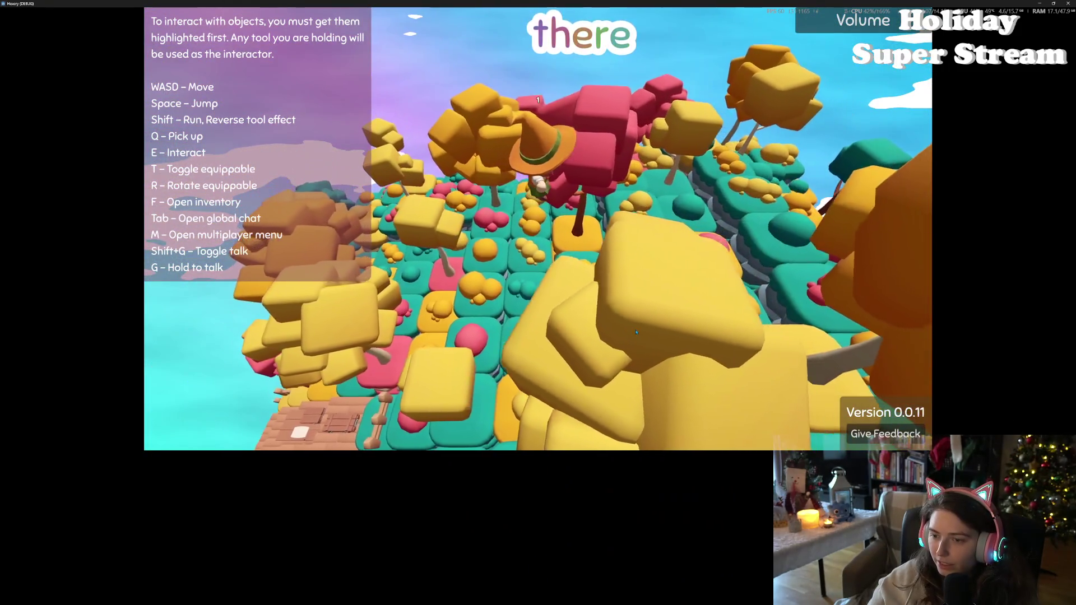
key("d")
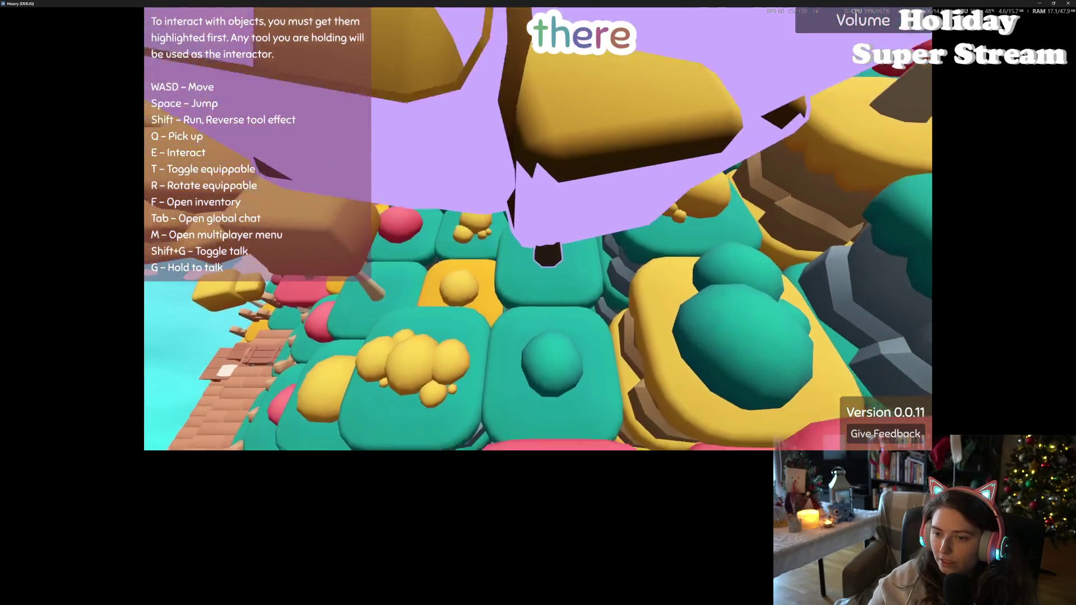
key("d")
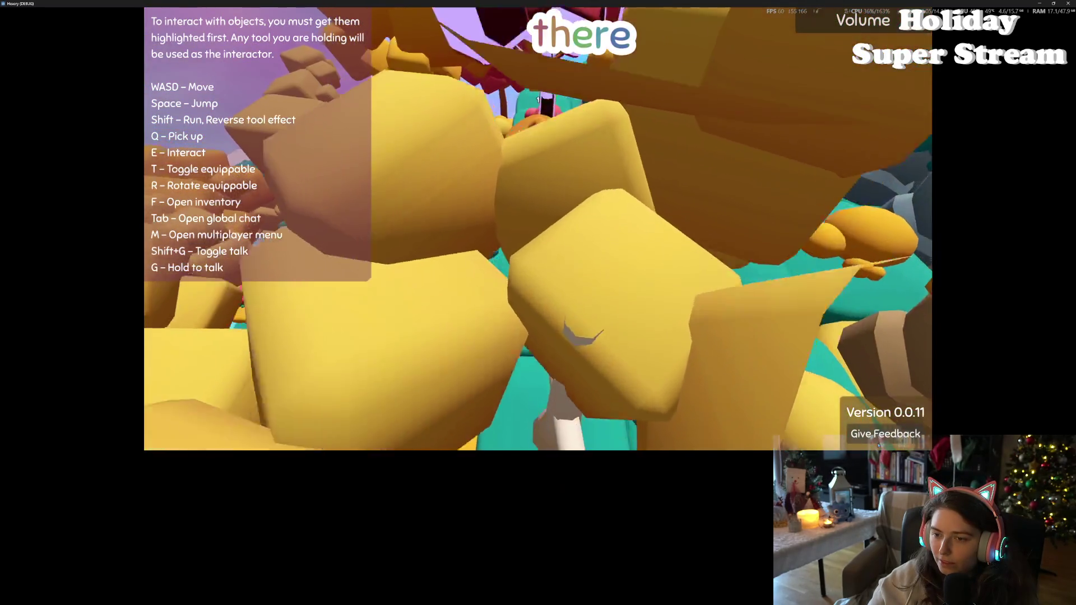
key("d")
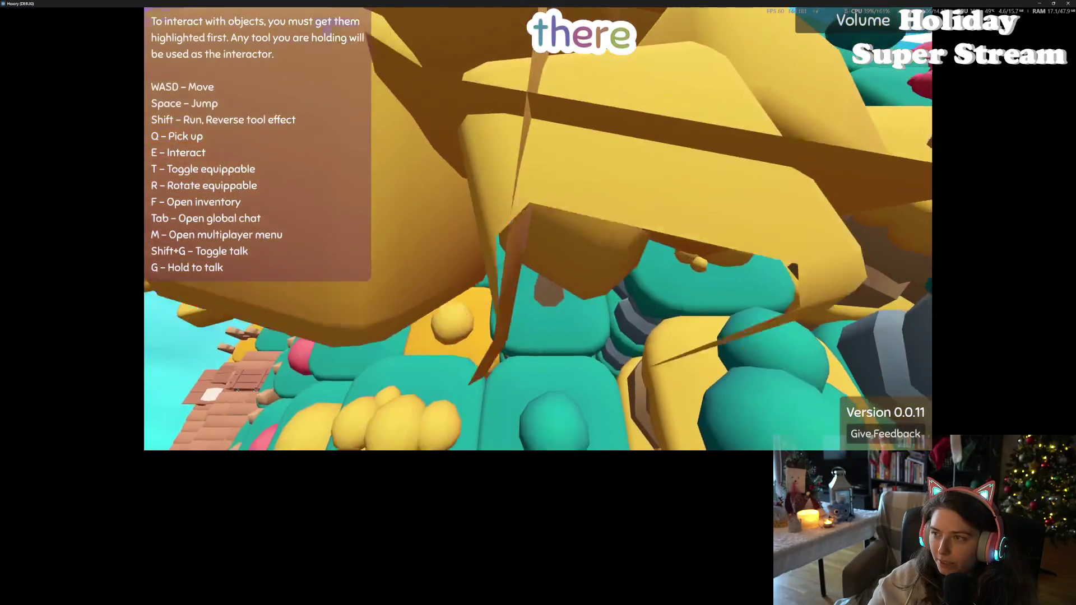
key("alt+F4")
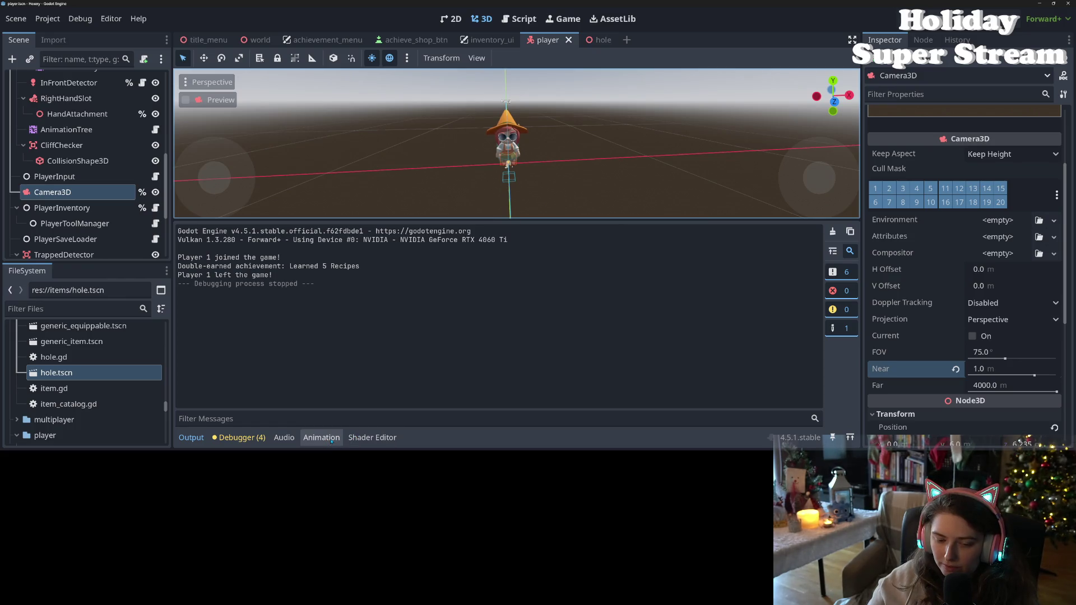
Drop the 3.0 factor so line 35 reads dith -= node_height / (dist), save, and switch to the hole scene
left_click(372, 438)
left_click(397, 331)
left_click(381, 320)
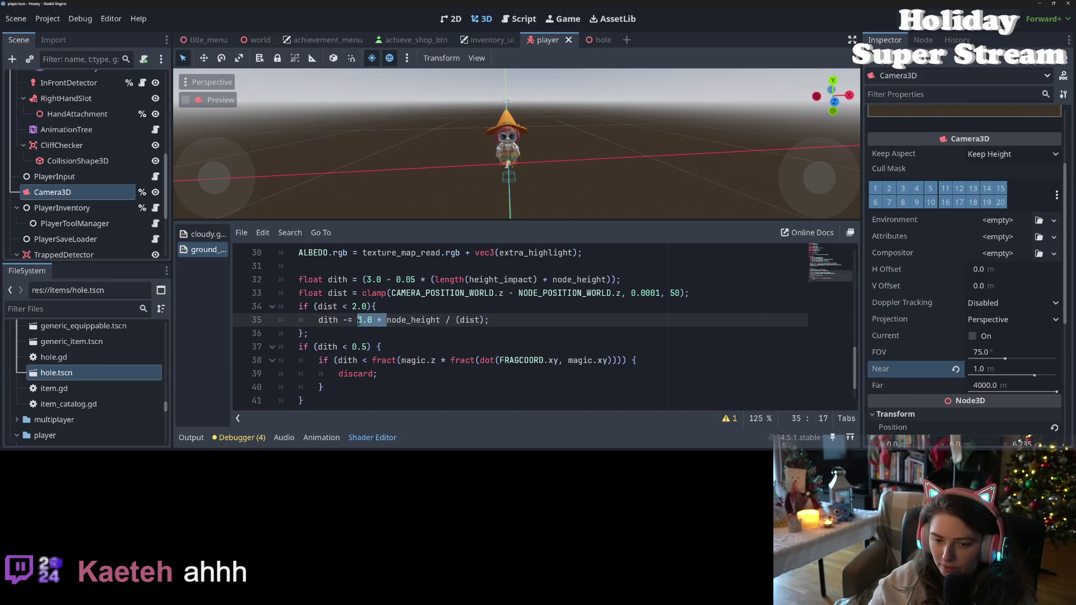
key("ctrl+s")
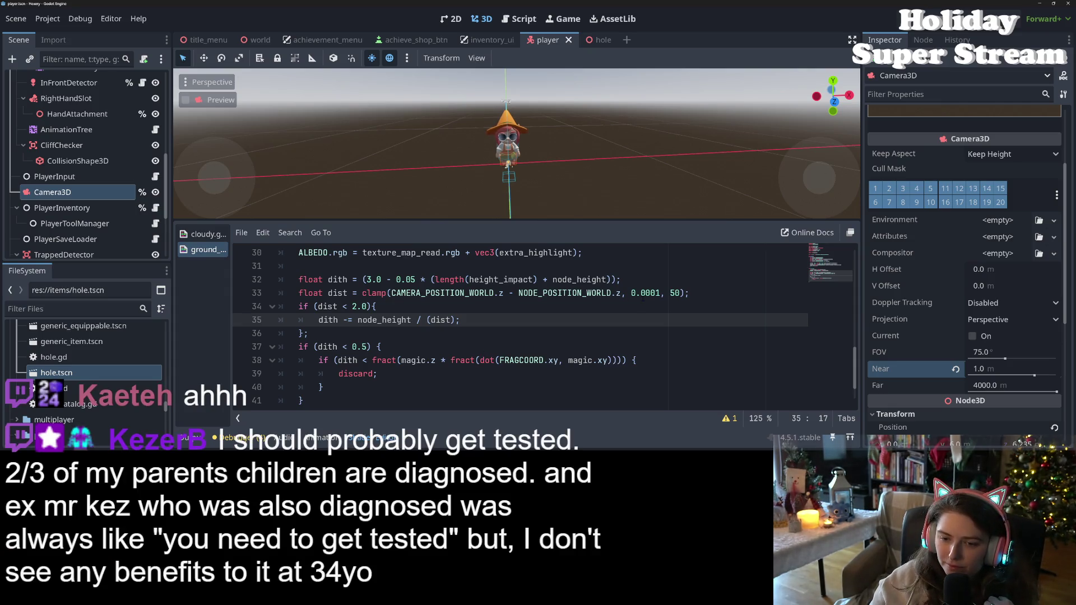
double_click(675, 293)
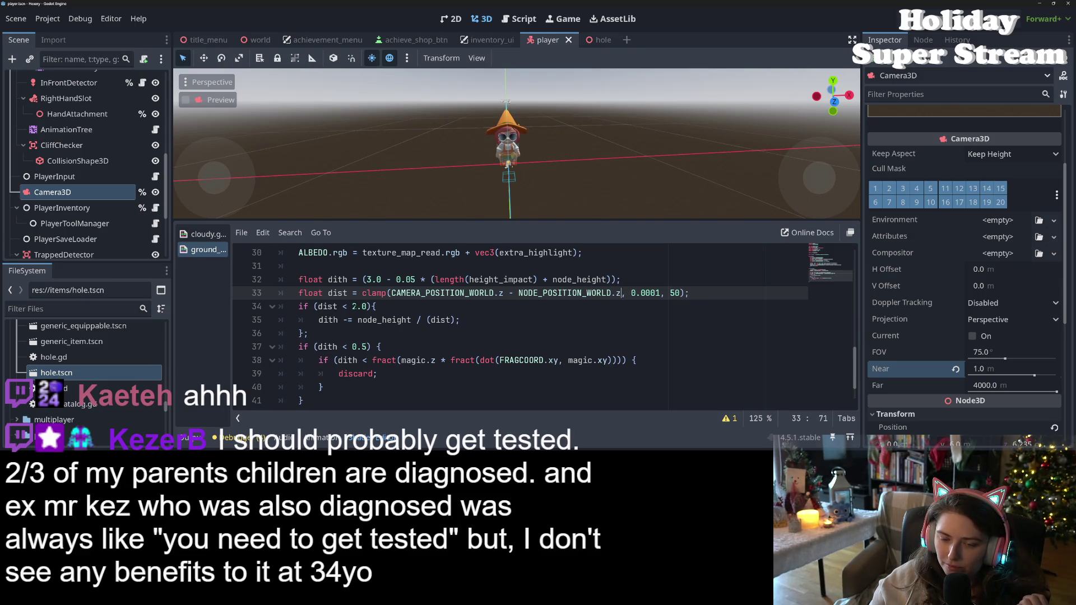
left_click(355, 306)
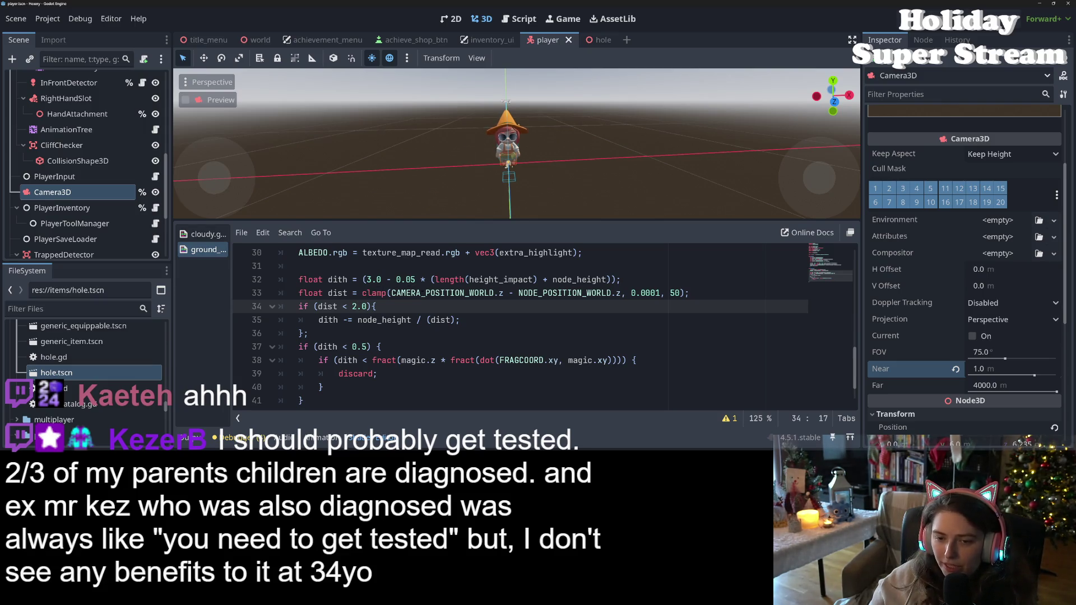
double_click(410, 293)
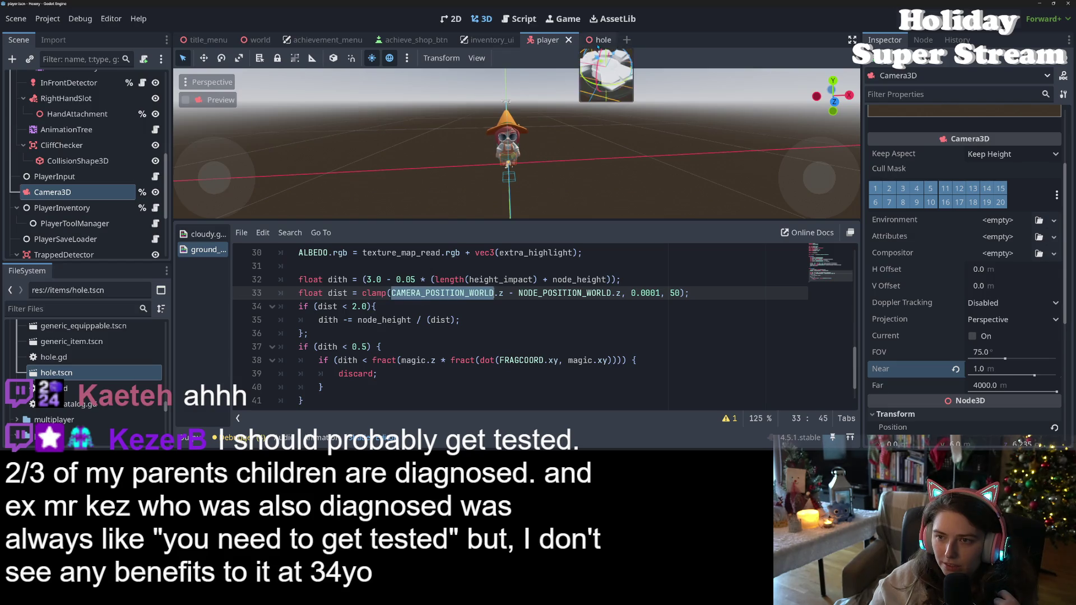
left_click(595, 40)
Filter the FileSystem dock for 'tree' and open tree_2b.tscn
mouse_move(512, 183)
left_mouse_down()
mouse_move(717, 171)
mouse_move(402, 182)
mouse_move(718, 194)
mouse_move(526, 191)
left_mouse_up()
scroll(717, 171, "down", 3)
scroll(402, 182, "up", 15)
scroll(402, 181, "down", 3)
scroll(718, 194, "down", 2)
scroll(526, 191, "up", 3)
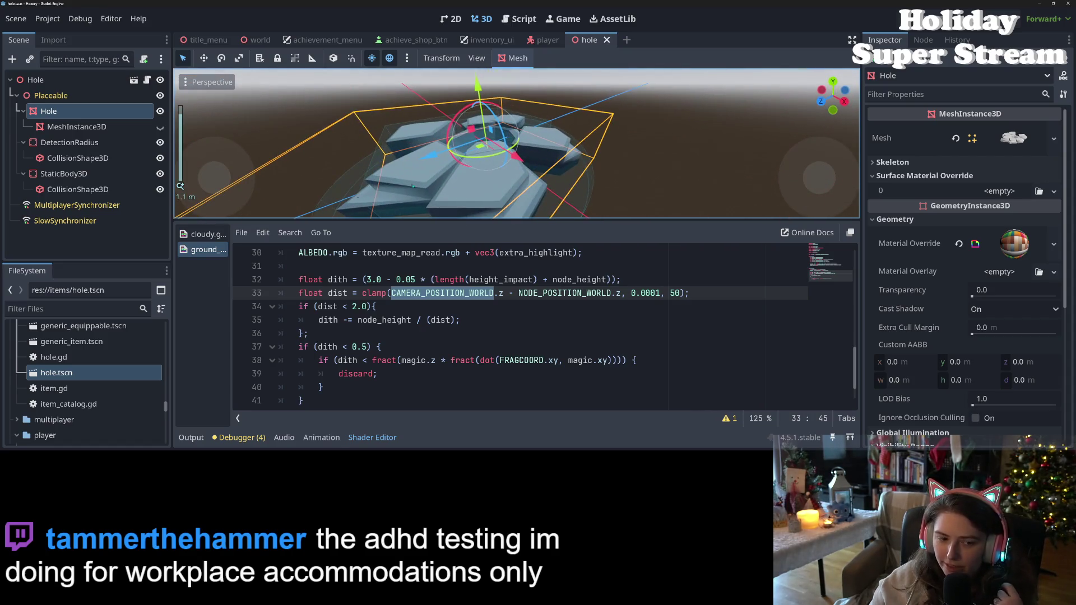
left_click(47, 311)
type("tree")
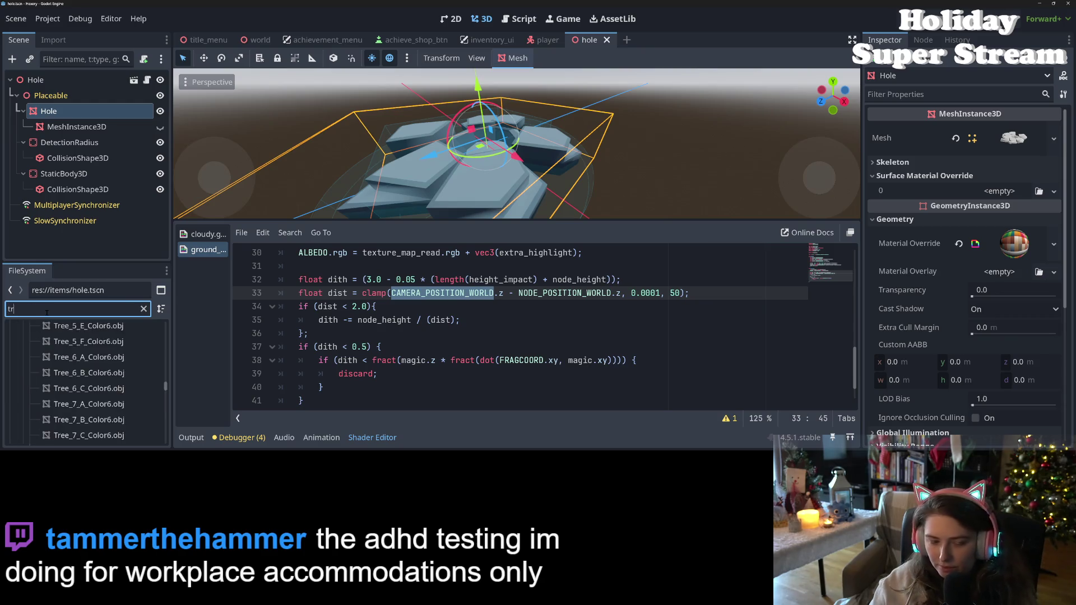
scroll(97, 417, "down", 10)
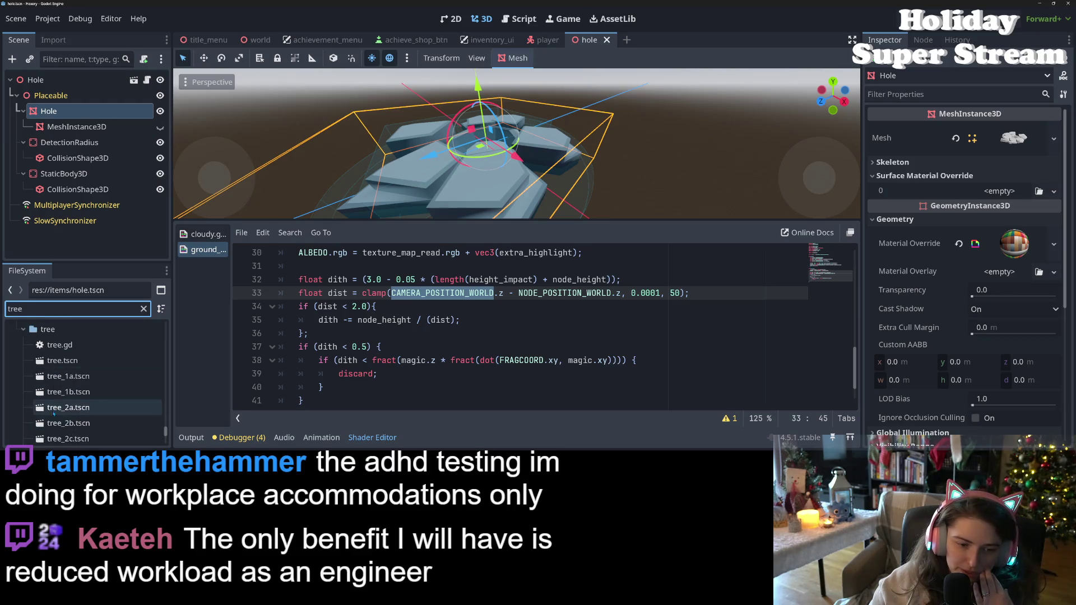
double_click(67, 378)
scroll(468, 176, "up", 5)
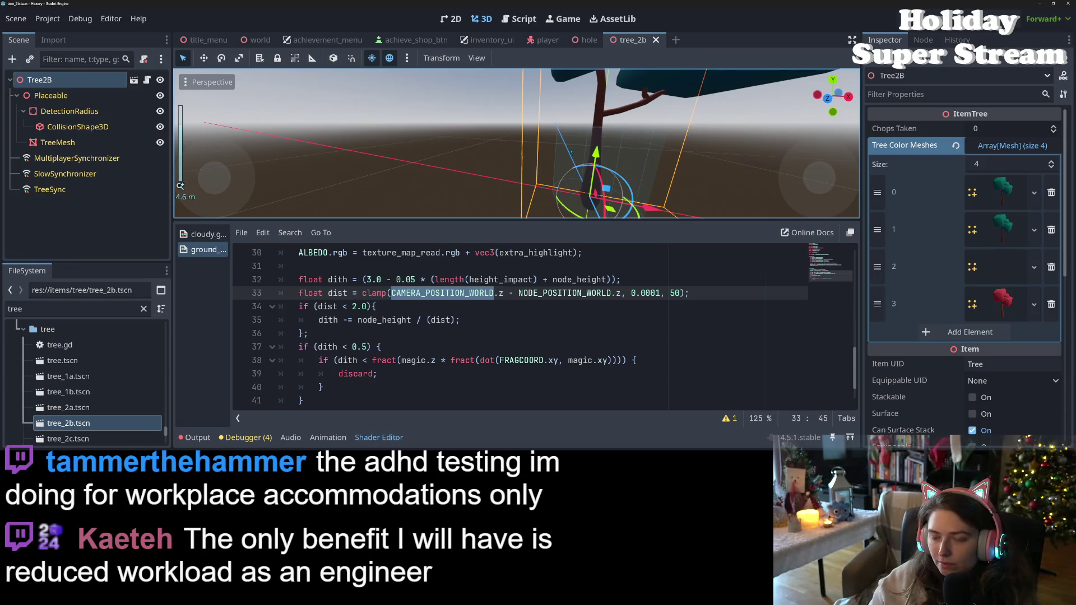
Zoom and orbit around the tree_2b model, then select TreeMesh to show its ground_piece ShaderMaterial override
scroll(571, 152, "up", 3)
mouse_move(519, 185)
left_mouse_down()
mouse_move(456, 204)
mouse_move(358, 177)
left_mouse_up()
scroll(358, 178, "up", 10)
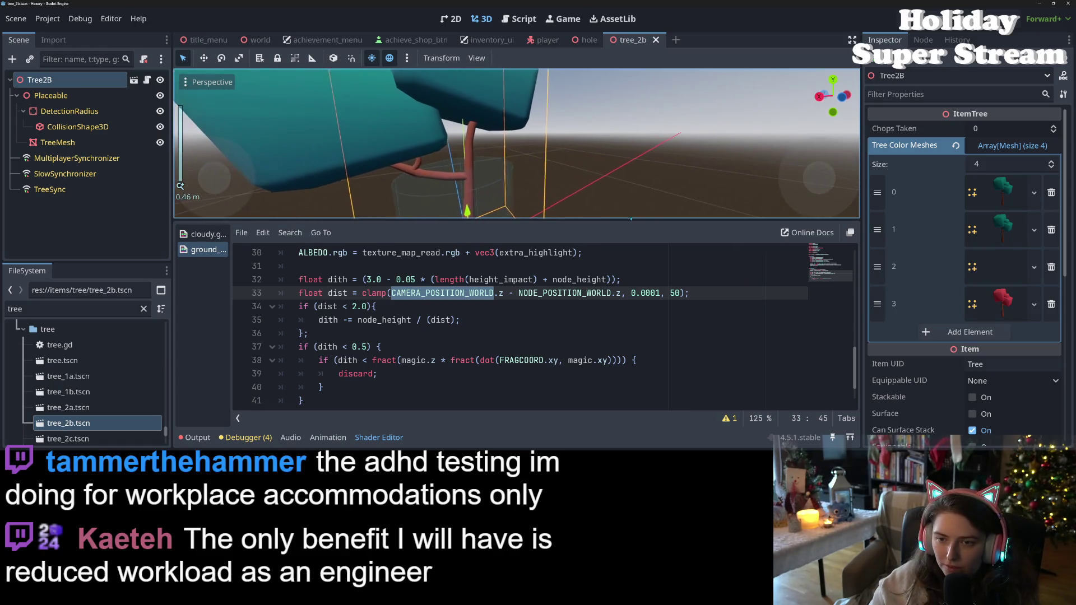
scroll(563, 136, "down", 5)
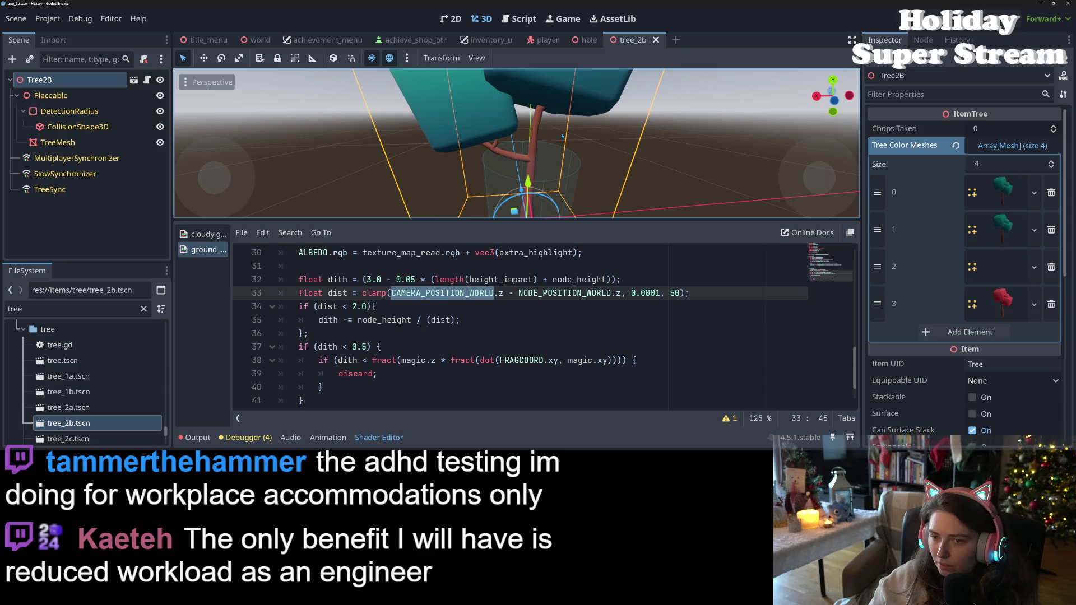
scroll(563, 137, "up", 5)
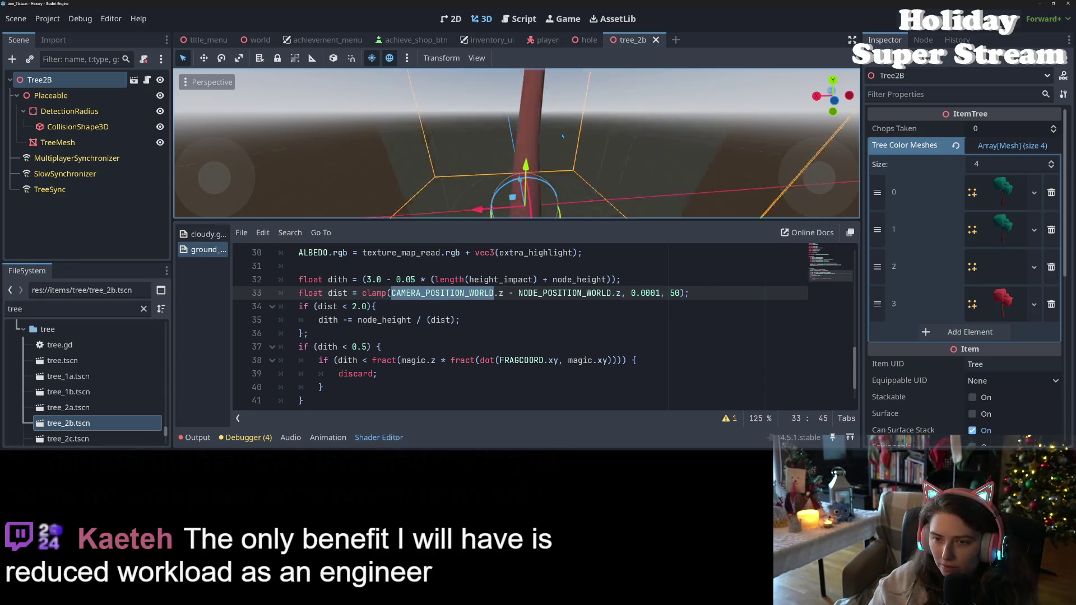
scroll(565, 128, "down", 5)
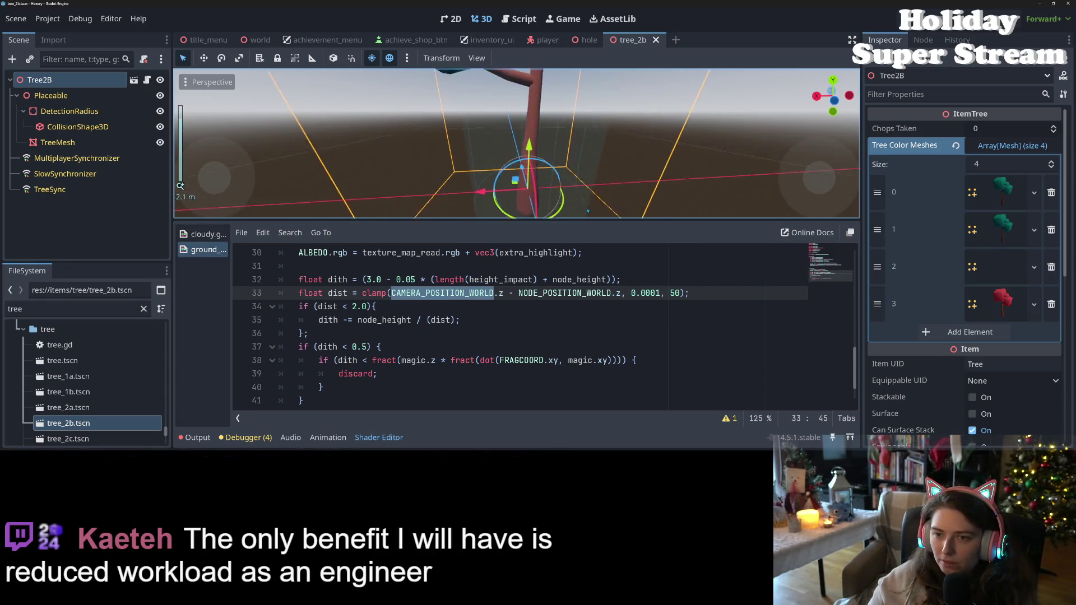
scroll(580, 163, "up", 3)
scroll(569, 128, "down", 3)
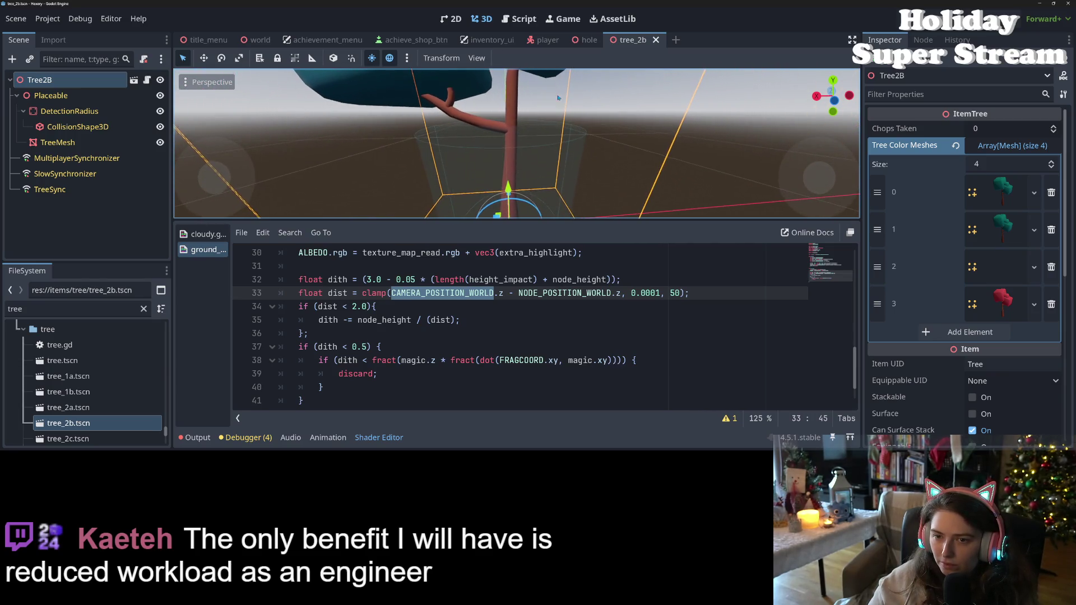
scroll(563, 107, "up", 2)
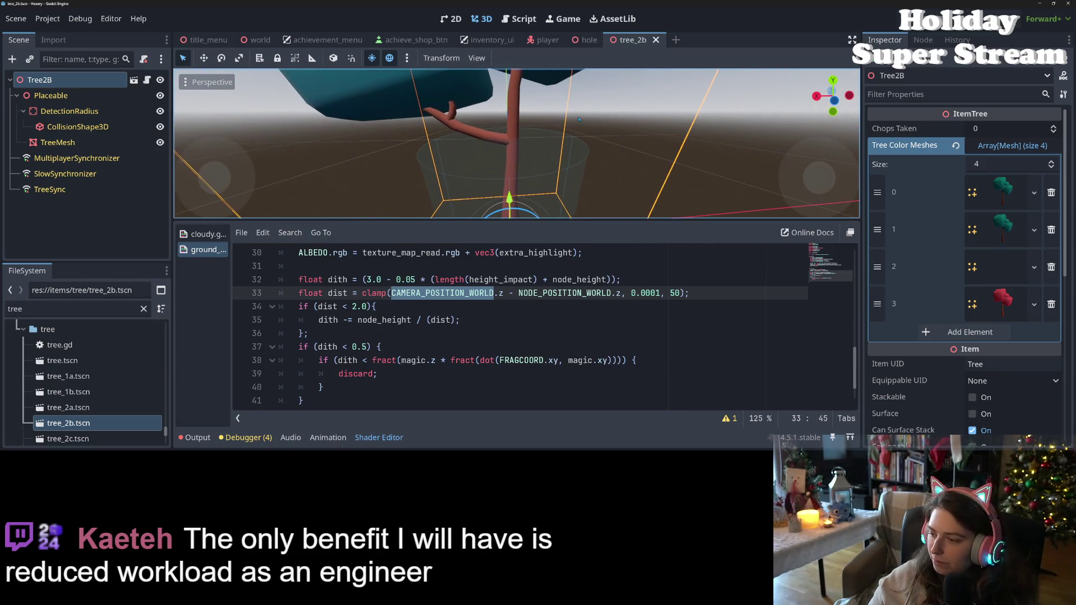
scroll(920, 276, "down", 5)
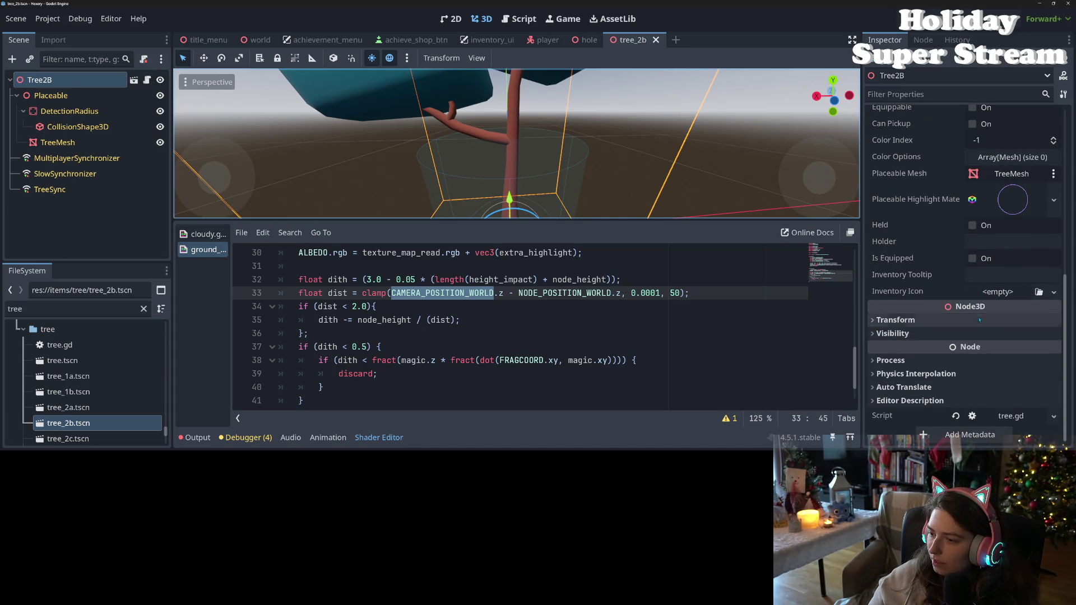
scroll(977, 329, "up", 3)
left_click(57, 142)
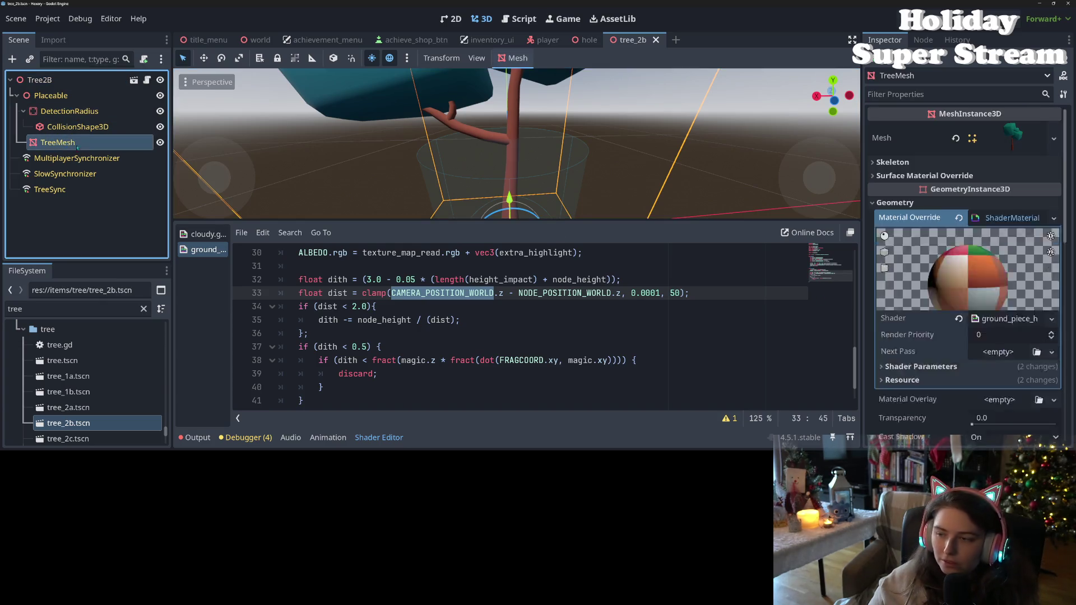
Expand the TreeMesh material's Shader Parameters to check Node Height 0.0, then open tree.tscn
scroll(947, 283, "down", 3)
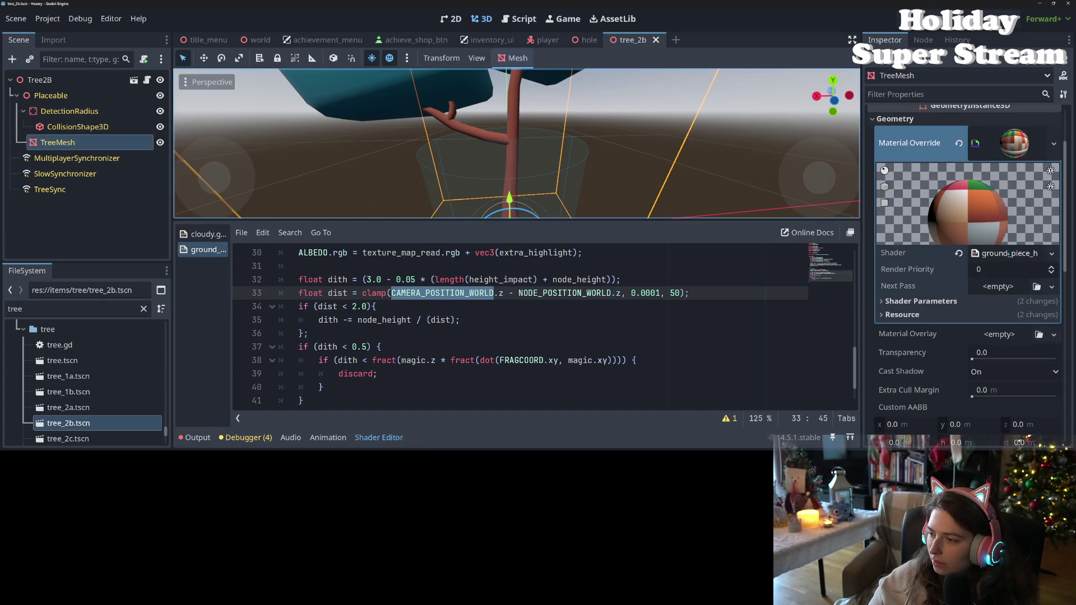
left_click(903, 301)
scroll(900, 311, "down", 1)
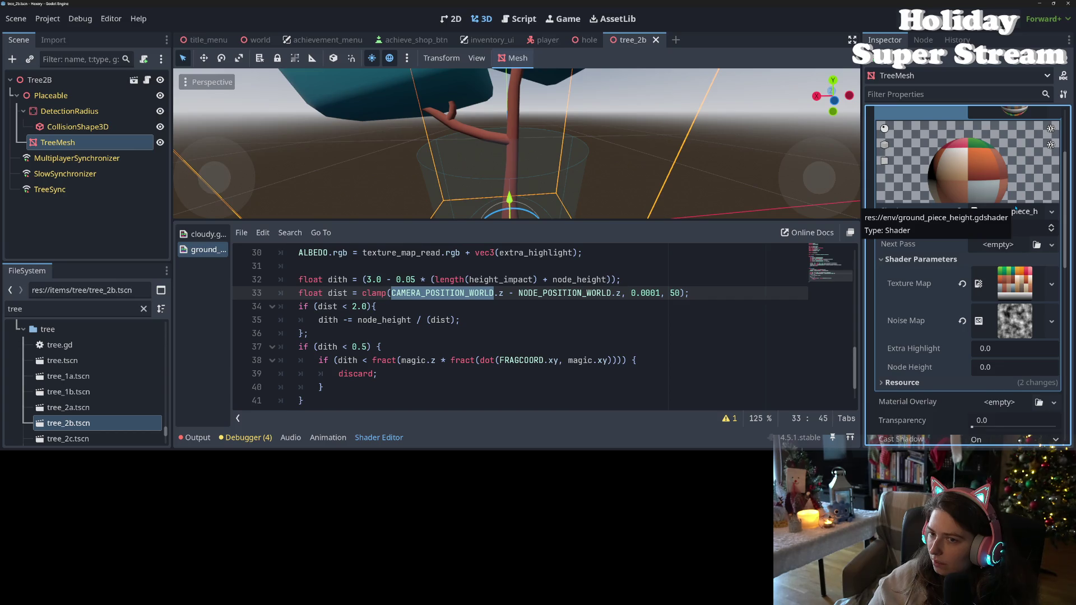
scroll(1009, 245, "up", 3)
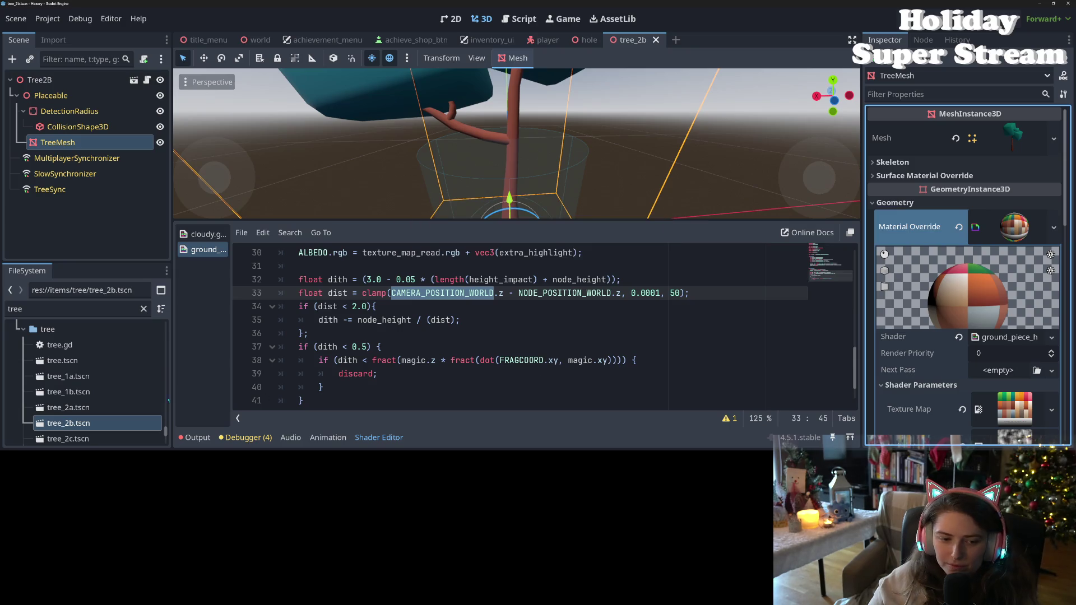
double_click(83, 364)
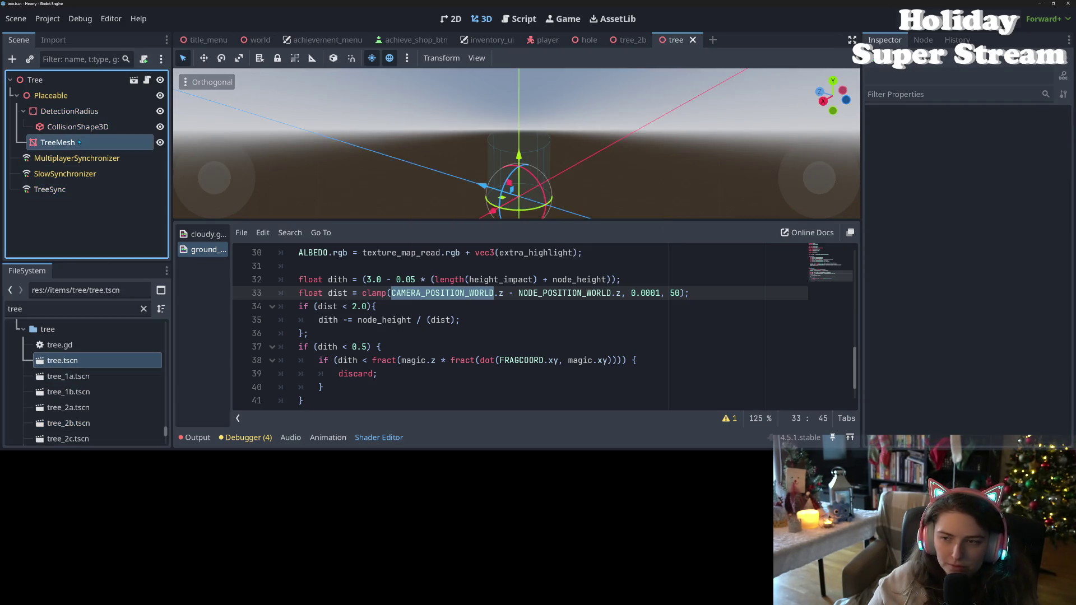
Copy the base tree's TreeMesh material override, save tree.tscn, and return to the tree_2b tab
scroll(952, 336, "down", 3)
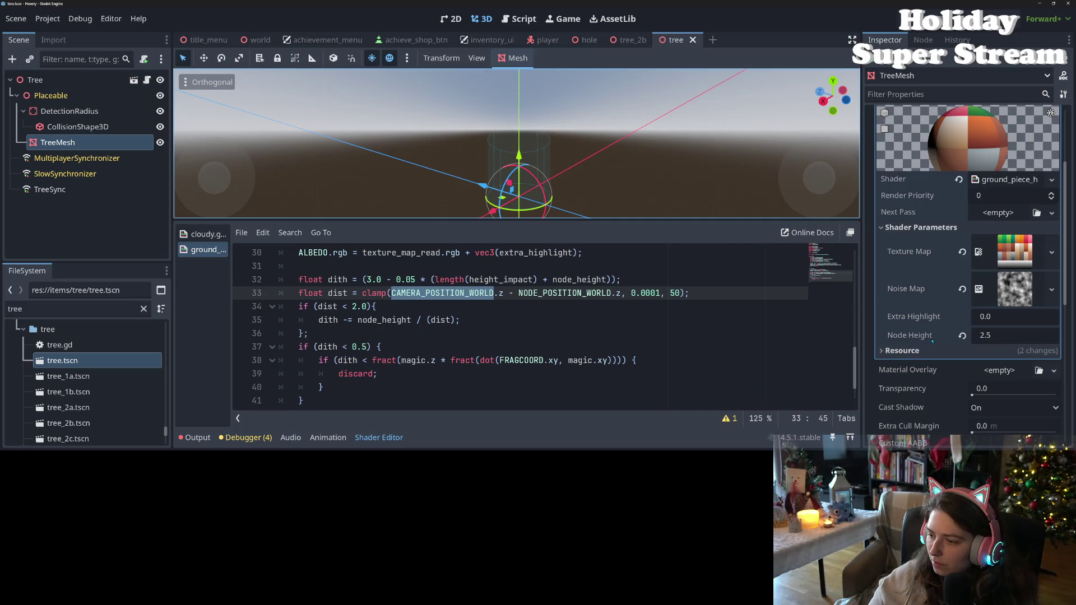
scroll(944, 339, "up", 3)
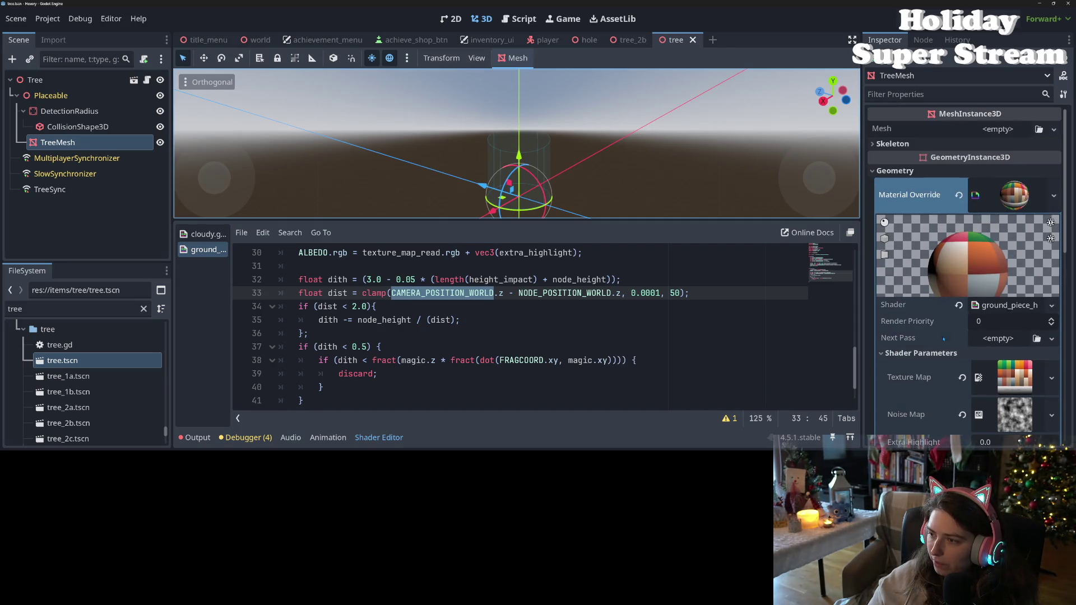
right_click(1020, 196)
left_click(939, 206)
right_click(923, 198)
left_click(933, 207)
key("ctrl+s")
key("ctrl+shift+Tab")
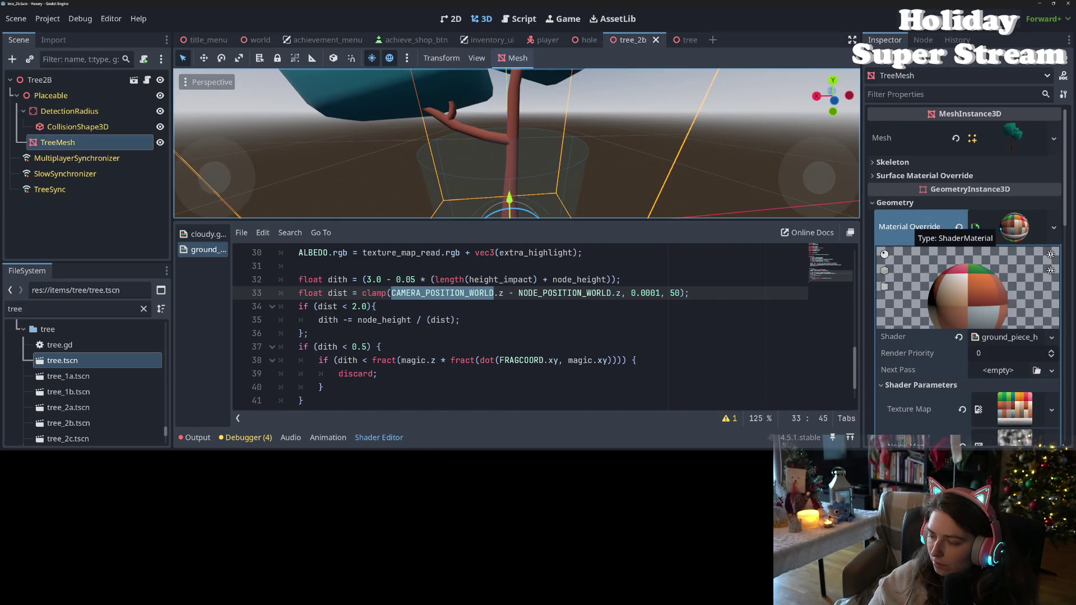
right_click(956, 227)
left_click(957, 252)
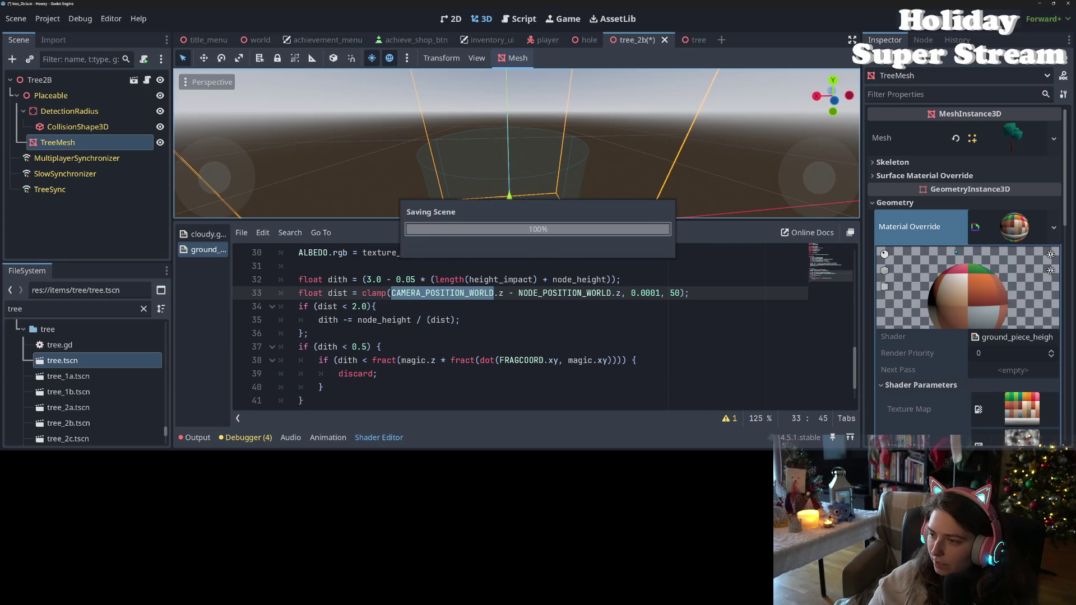
scroll(566, 214, "down", 5)
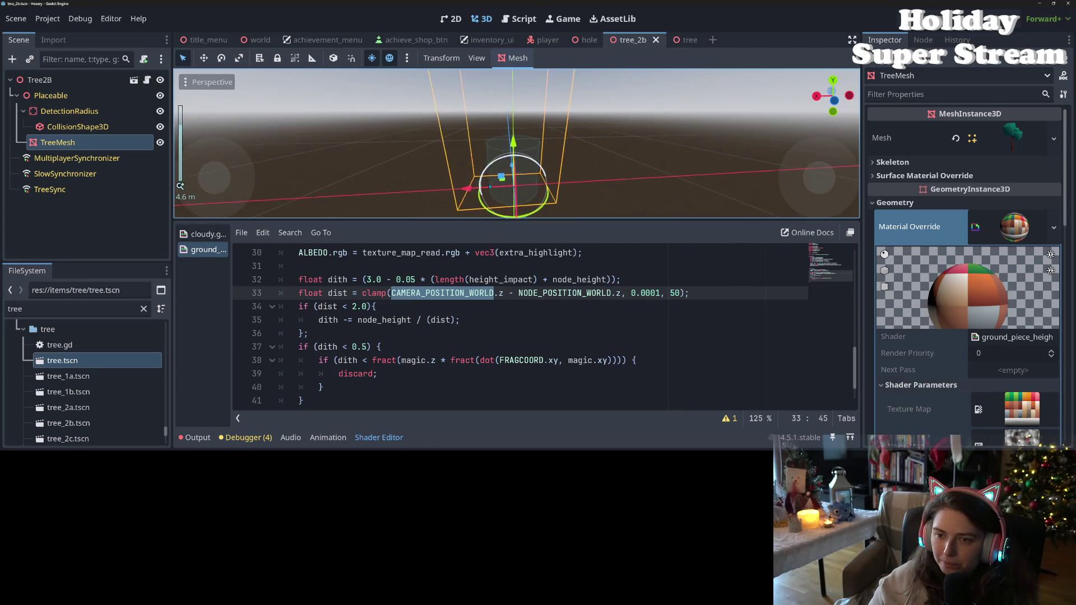
scroll(585, 199, "up", 5)
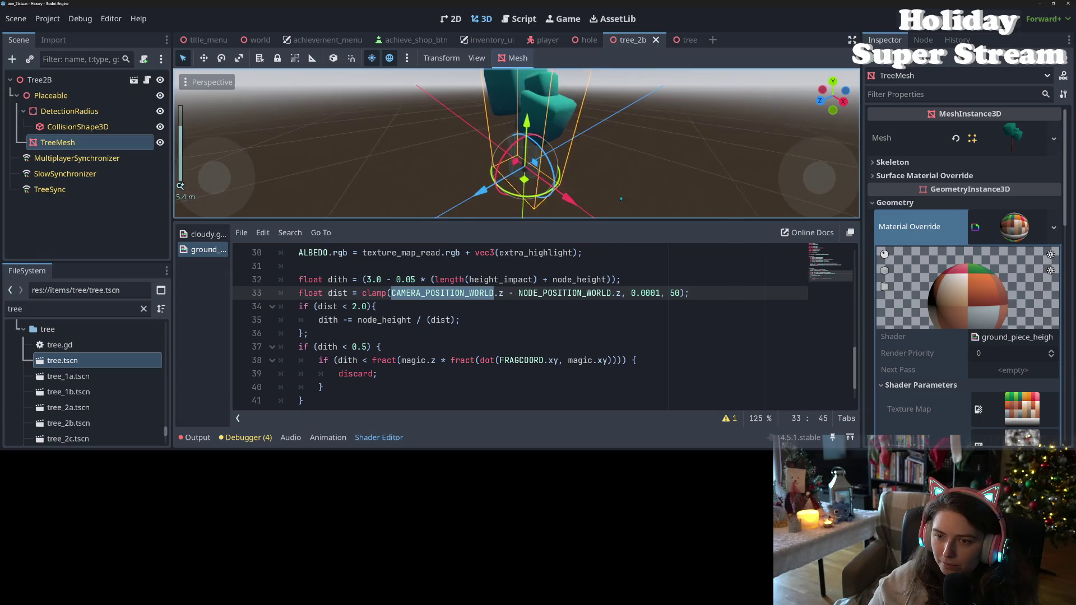
scroll(575, 187, "up", 4)
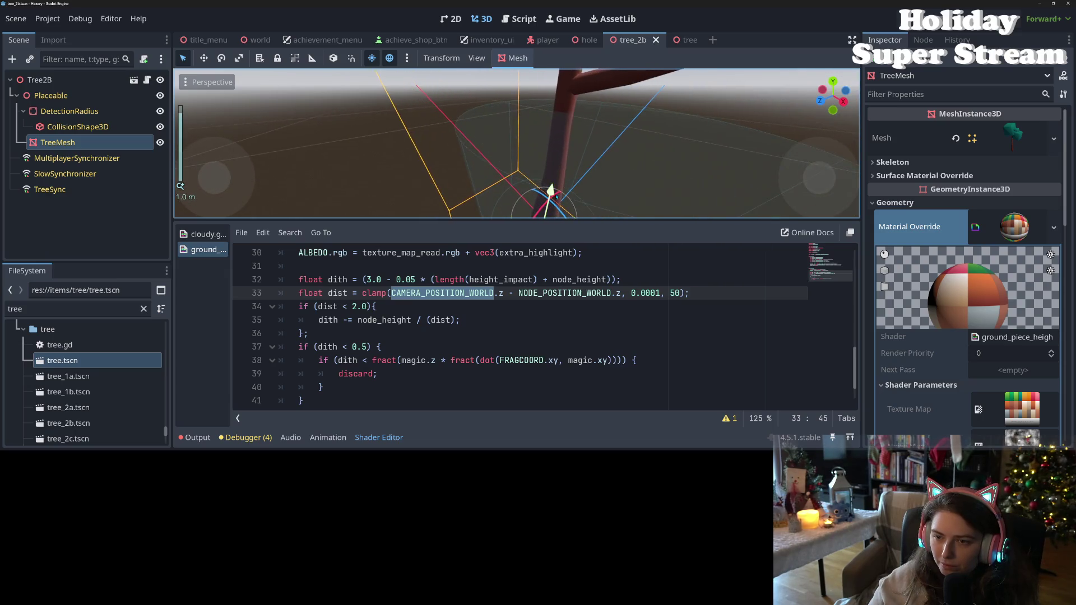
scroll(560, 142, "up", 4)
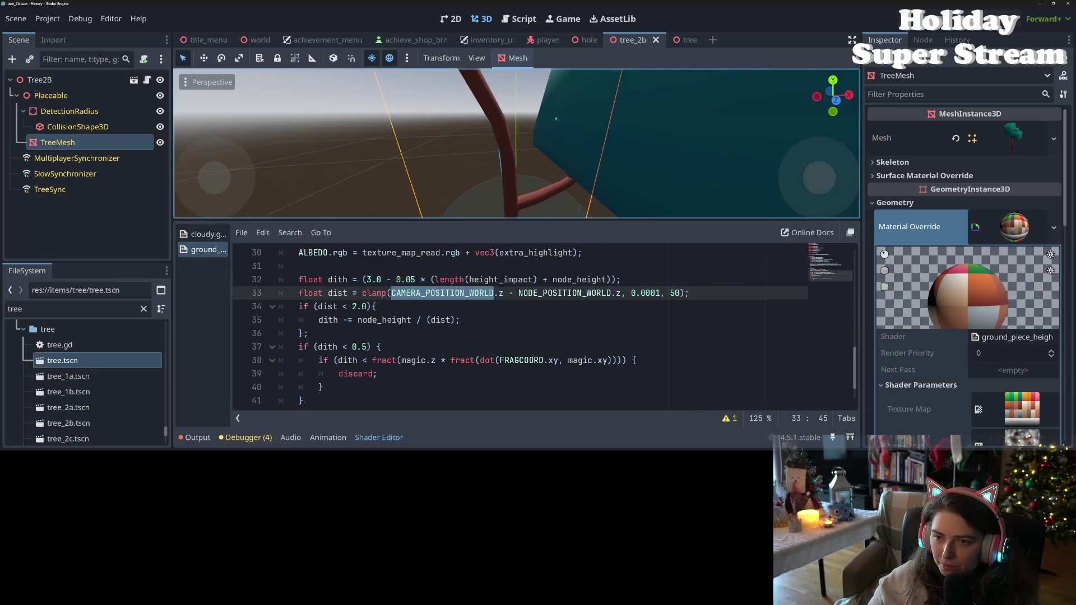
scroll(548, 167, "down", 2)
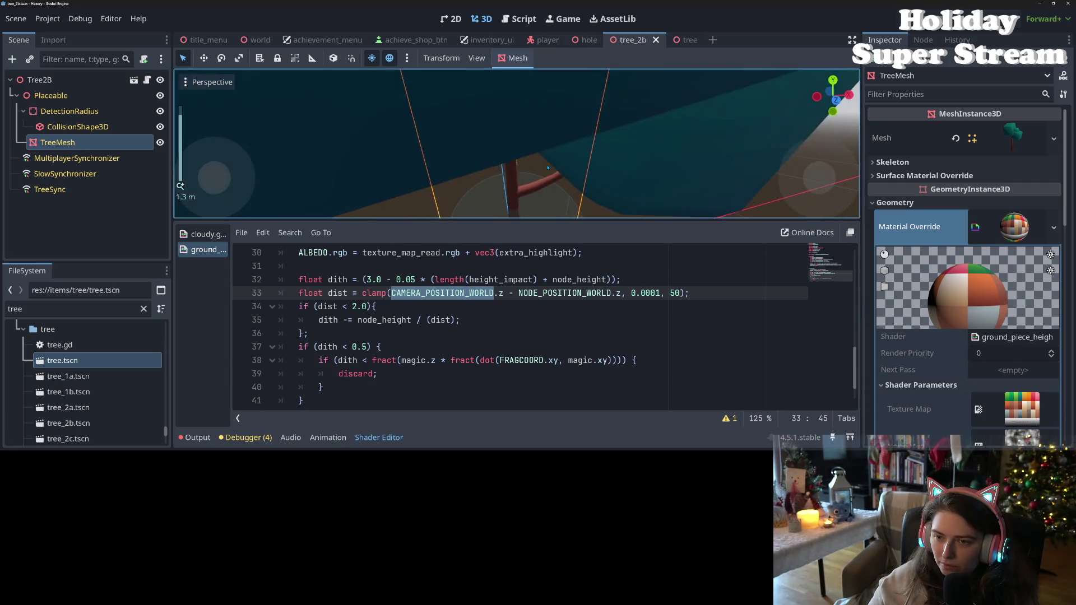
scroll(548, 167, "down", 5)
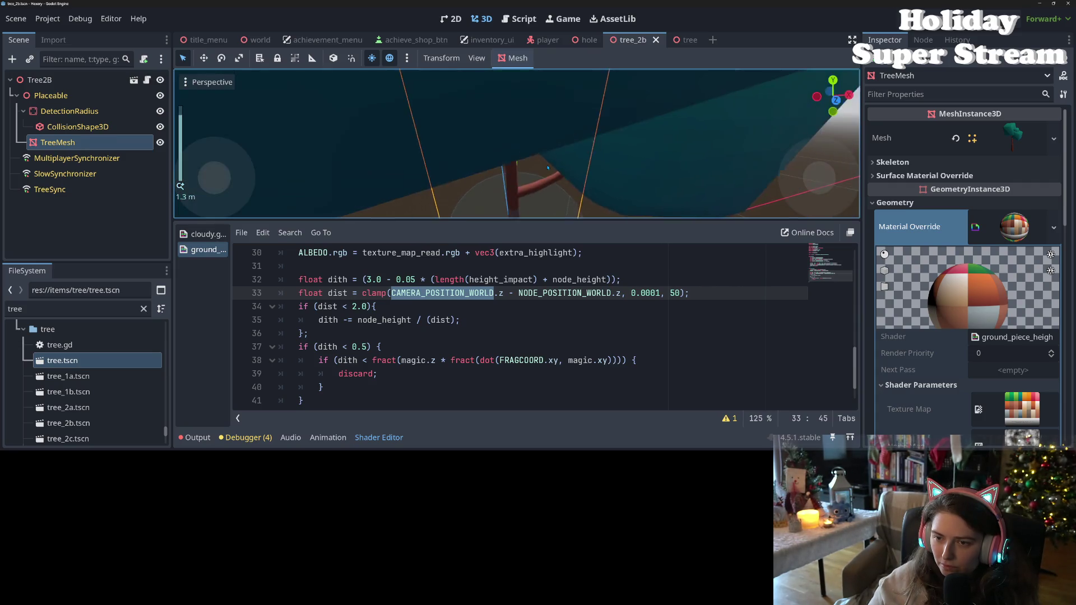
left_click(382, 360)
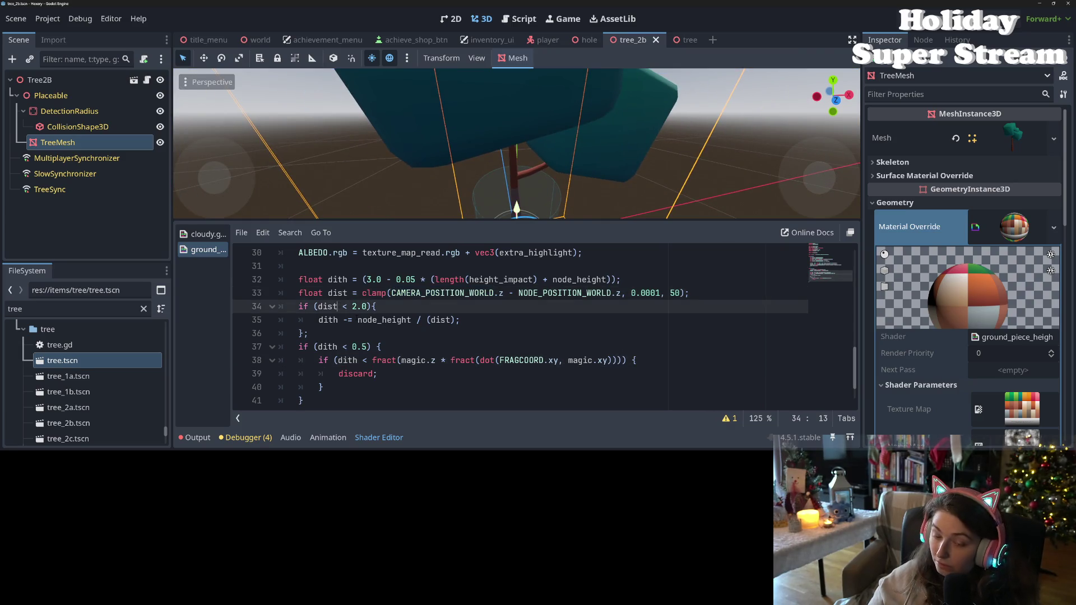
left_click(318, 320)
left_click(323, 306)
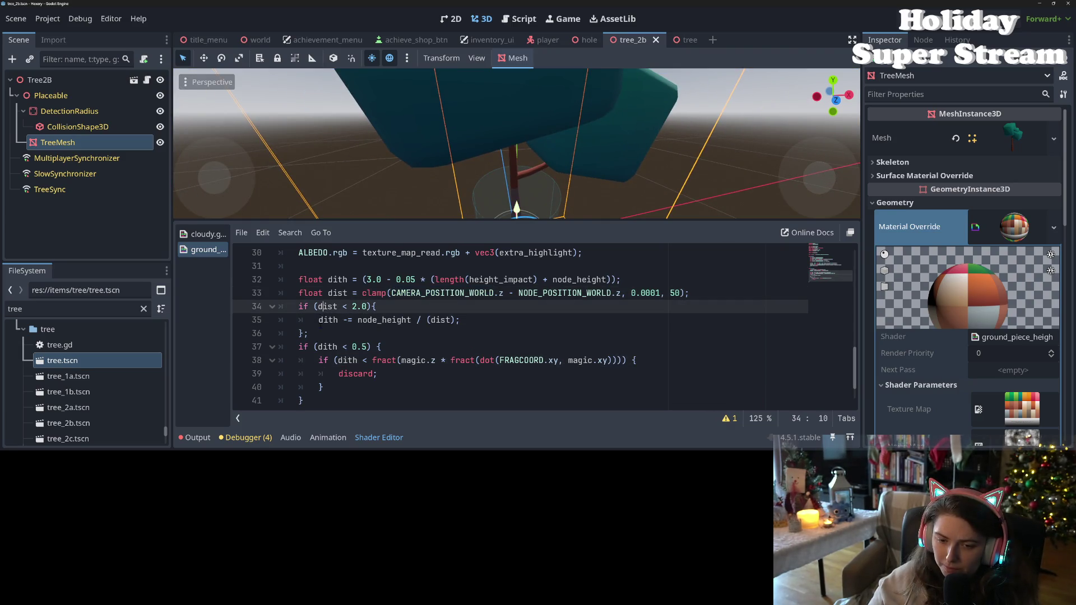
left_click(357, 320)
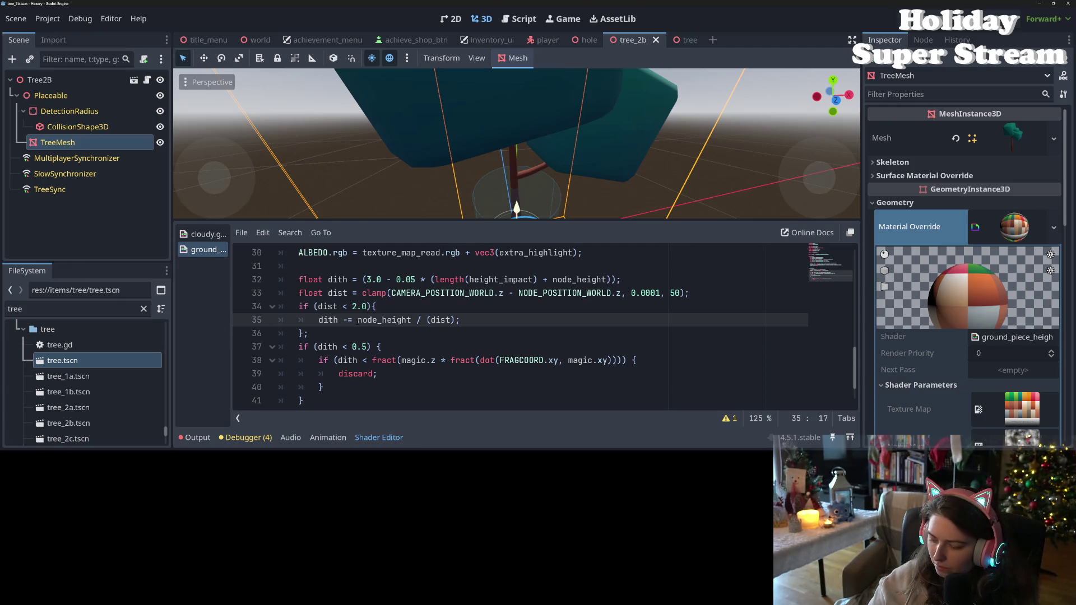
type("3")
key("BackSpace")
type("2.5*")
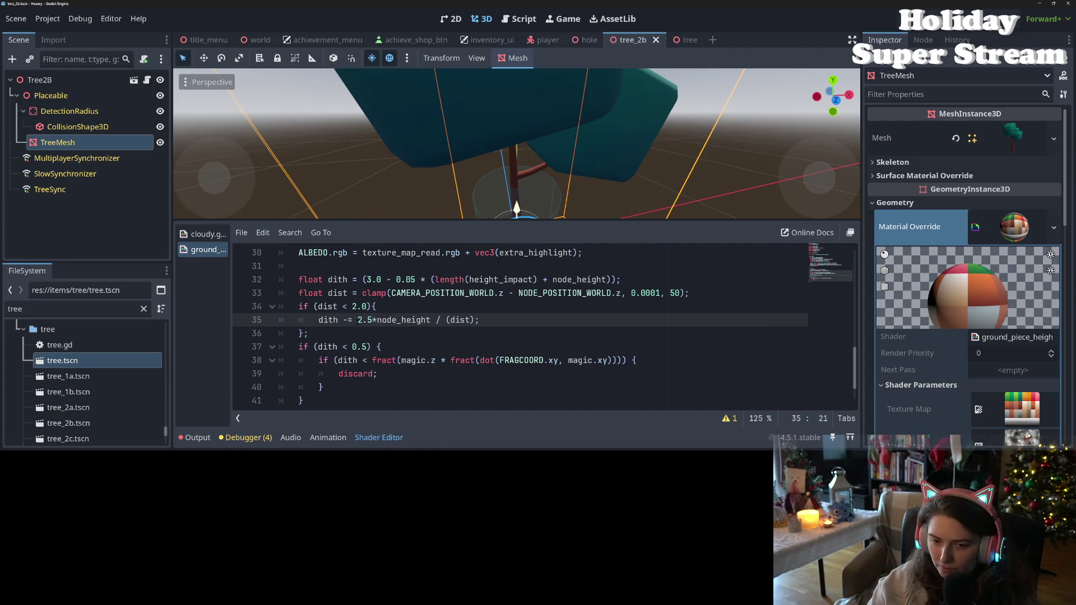
key("ctrl+s")
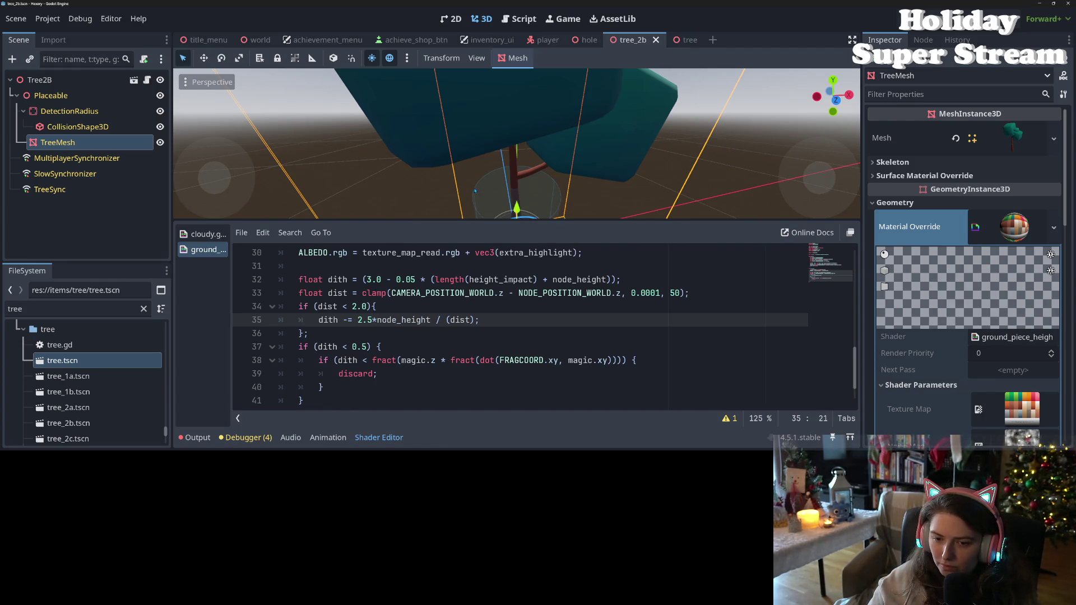
scroll(474, 196, "down", 3)
scroll(472, 191, "down", 2)
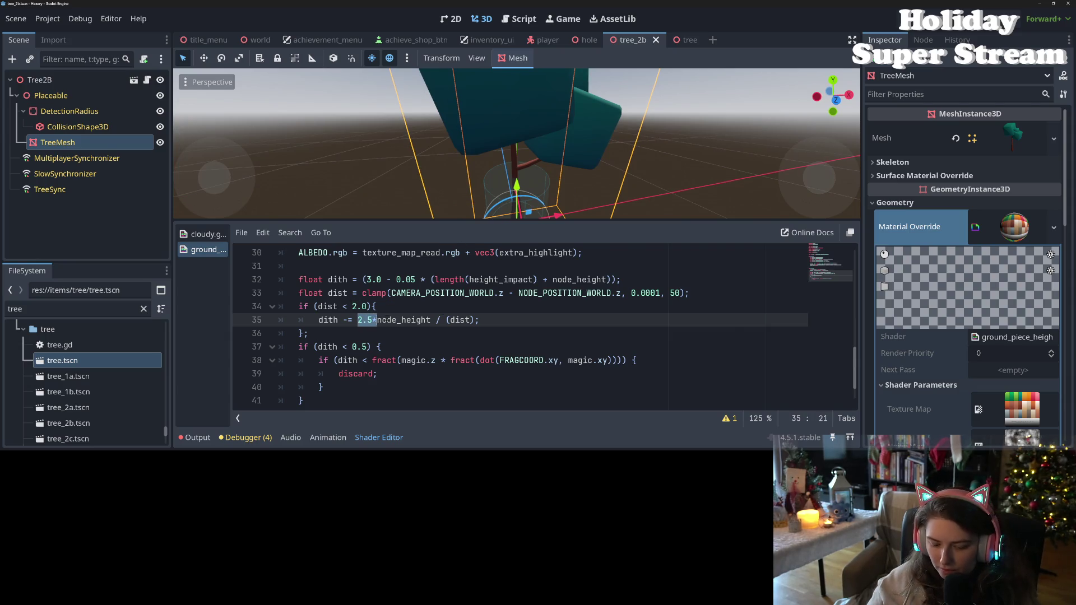
type("2.5*")
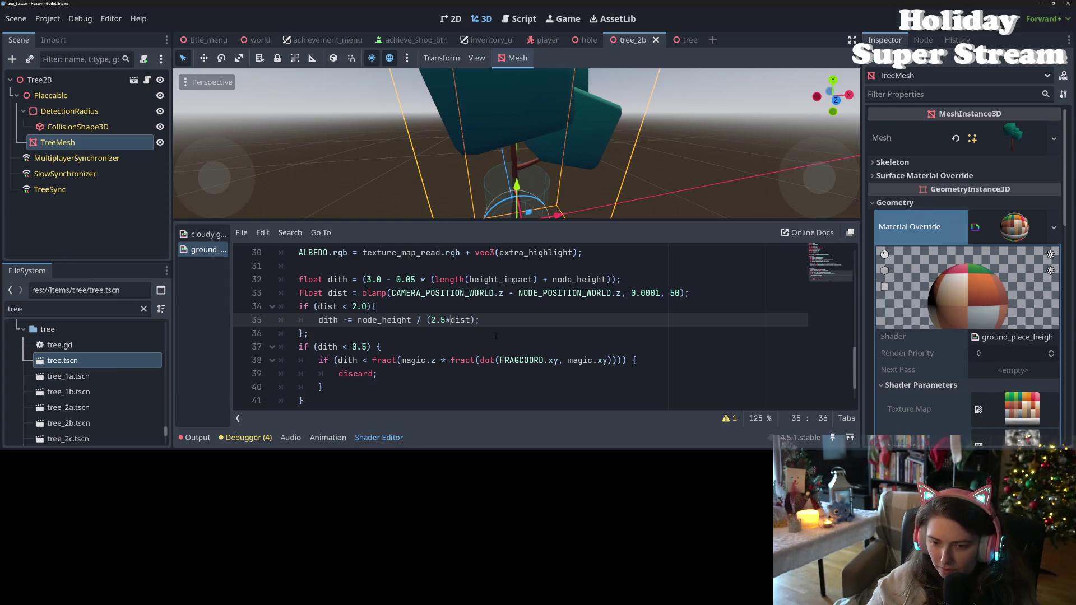
key("ctrl+s")
scroll(477, 170, "up", 6)
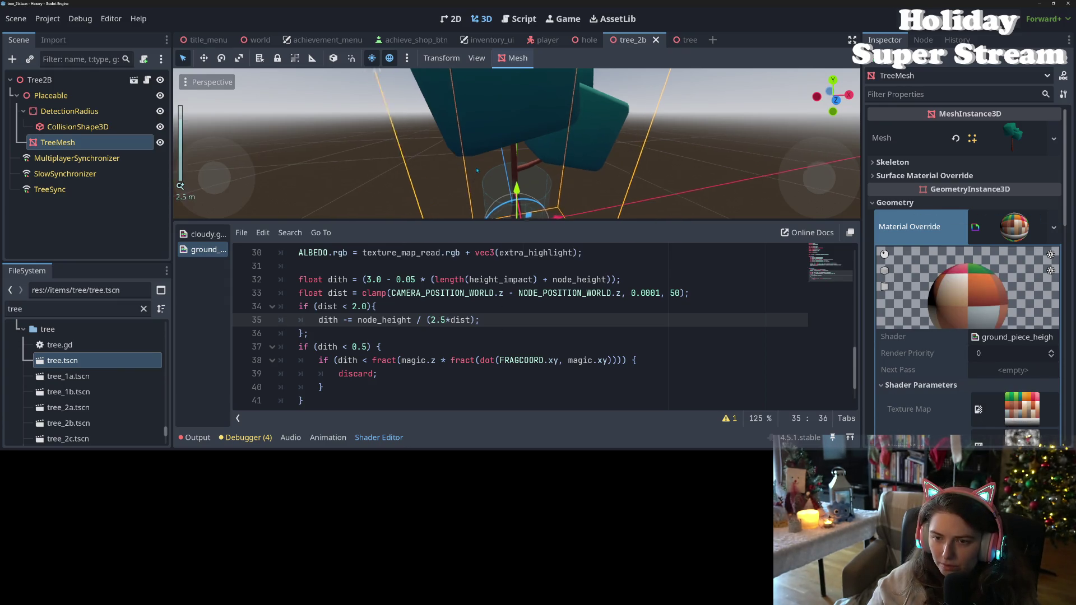
scroll(477, 171, "up", 10)
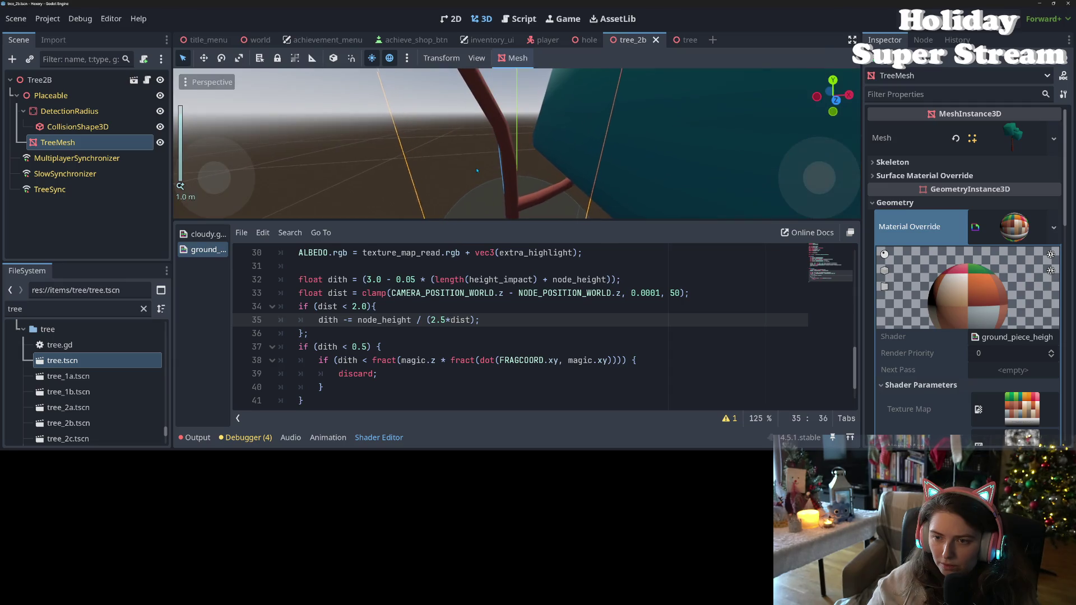
scroll(477, 170, "up", 3)
scroll(477, 171, "down", 15)
scroll(477, 170, "up", 10)
scroll(477, 171, "down", 15)
scroll(574, 161, "up", 8)
scroll(574, 161, "down", 3)
scroll(575, 161, "up", 3)
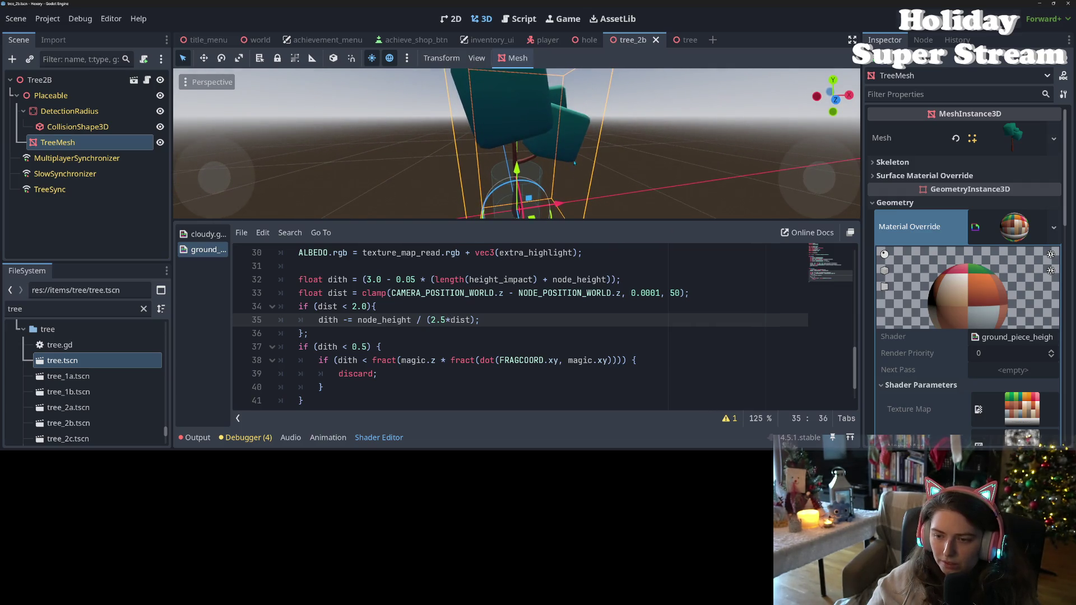
double_click(399, 294)
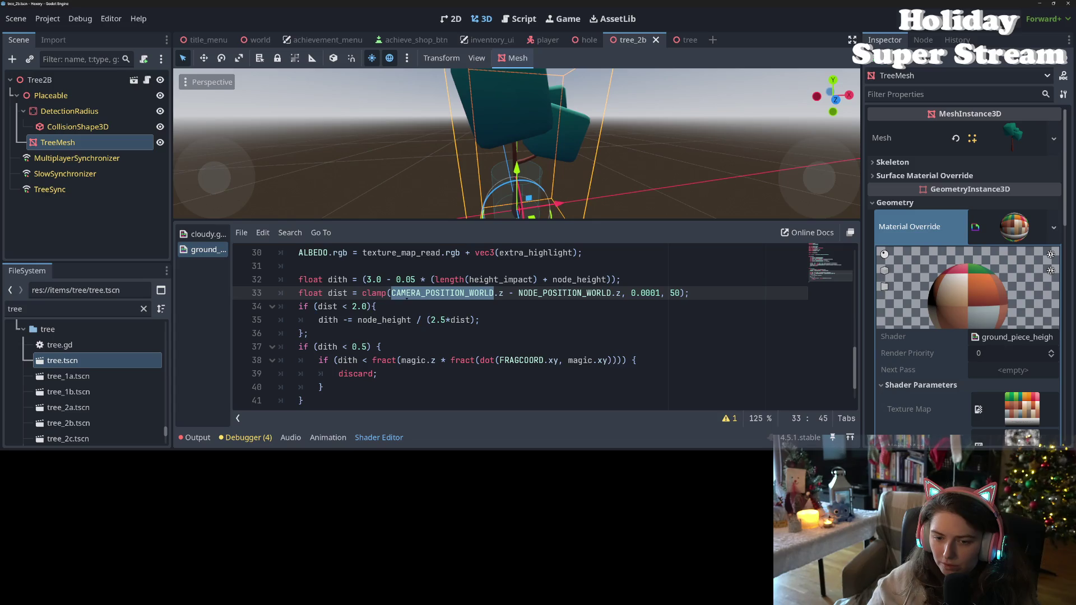
left_click(444, 320)
left_click_drag(450, 320, 432, 321)
key("BackSpace")
key("ctrl+s")
key("Left")
key("Left")
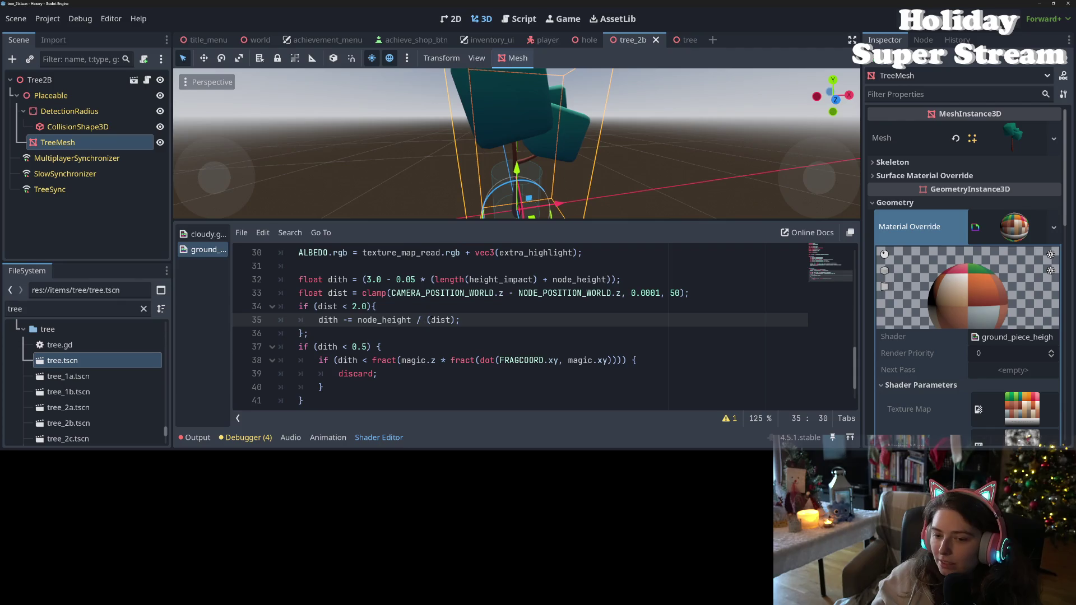
left_click(429, 320)
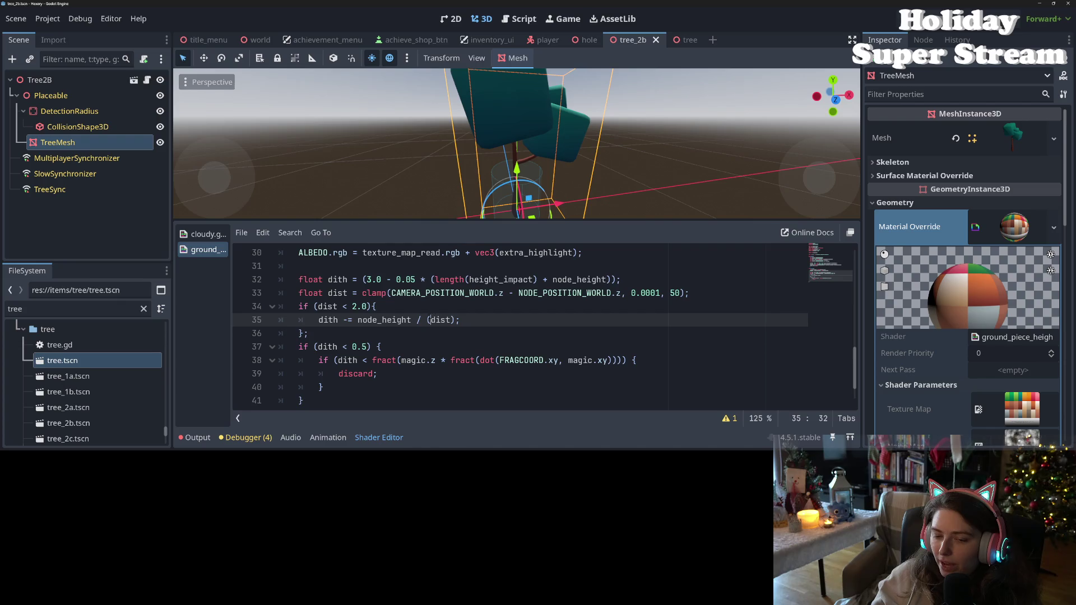
Multiply node_height by 2.5 on line 35, save, and orbit around the tree to inspect the fade
left_click(357, 319)
type("2.5")
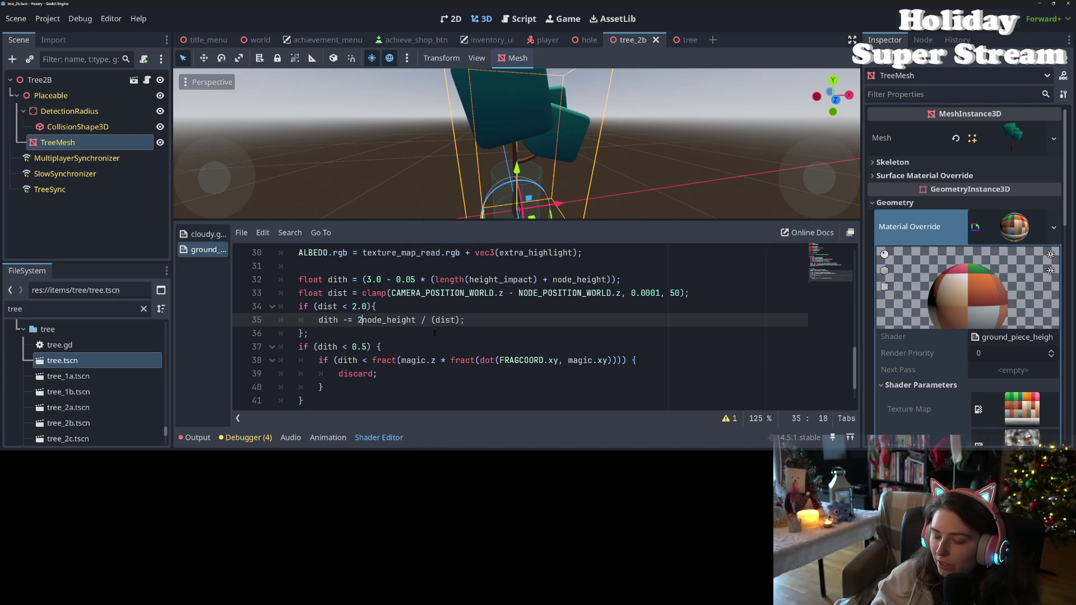
key("ctrl+s")
type("*")
key("ctrl+s")
scroll(580, 216, "up", 5)
left_click_drag(581, 220, 594, 199)
scroll(594, 199, "down", 3)
scroll(594, 199, "down", 2)
left_click_drag(594, 199, 538, 190)
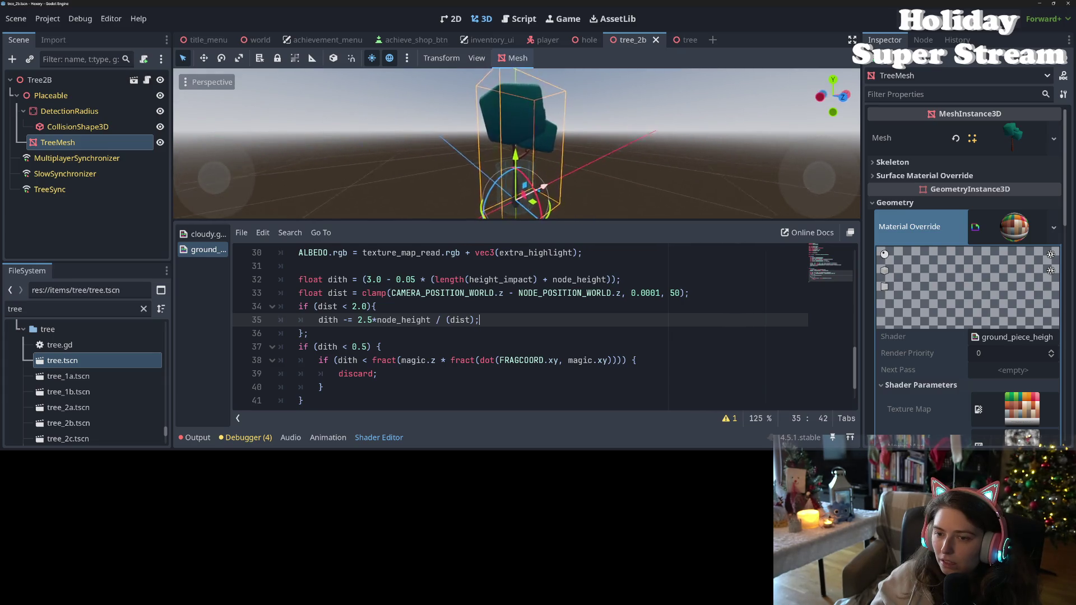
scroll(538, 189, "up", 5)
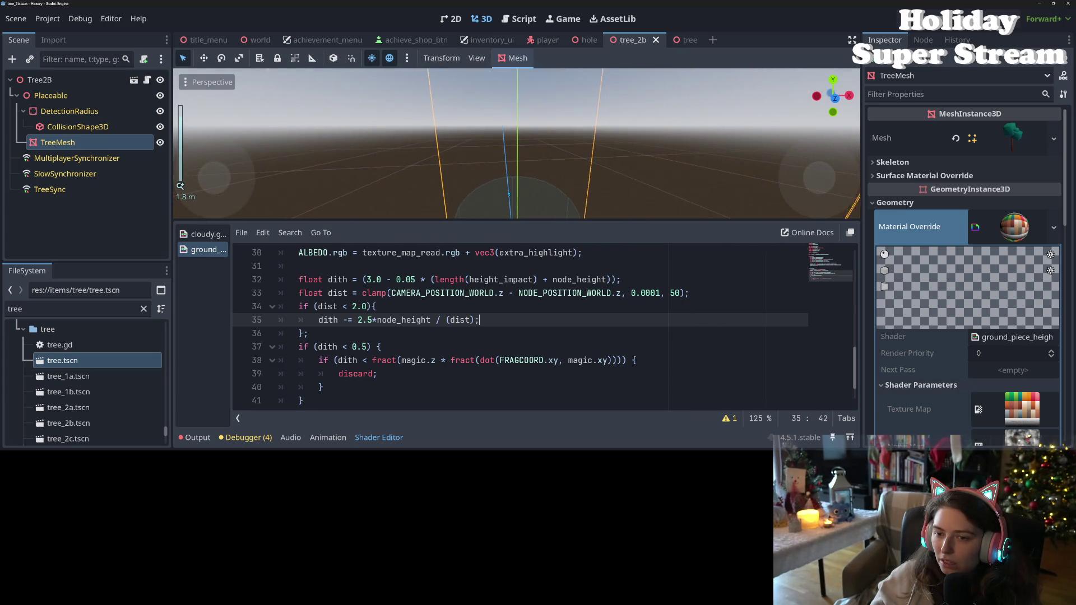
scroll(508, 193, "down", 4)
Raise the line-34 fade distance threshold to 4.0, then to 5.0, saving after each
left_click(357, 306)
key("BackSpace")
type("4")
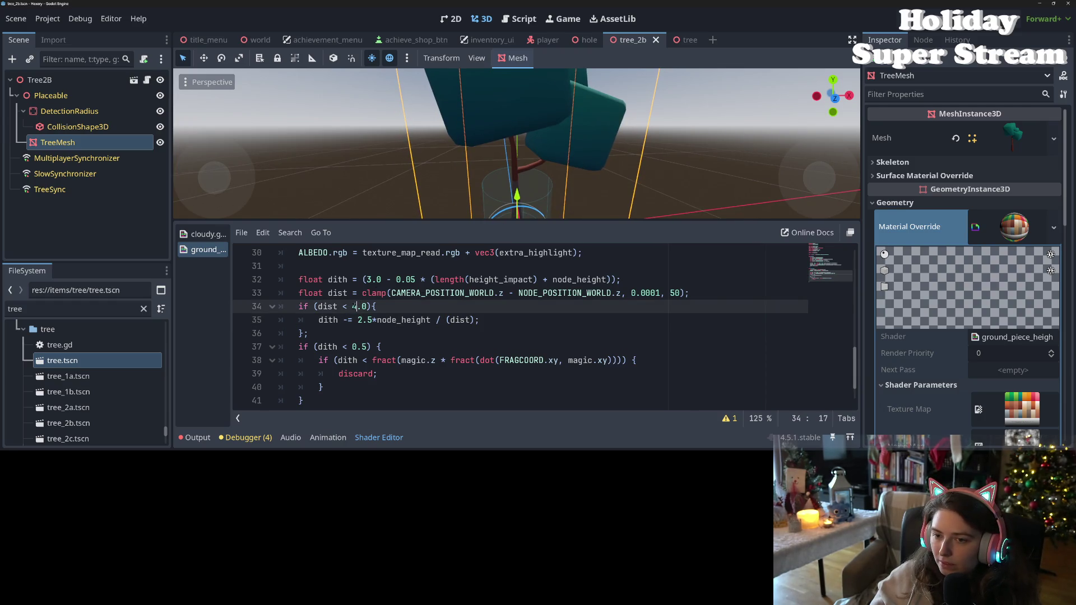
key("ctrl+s")
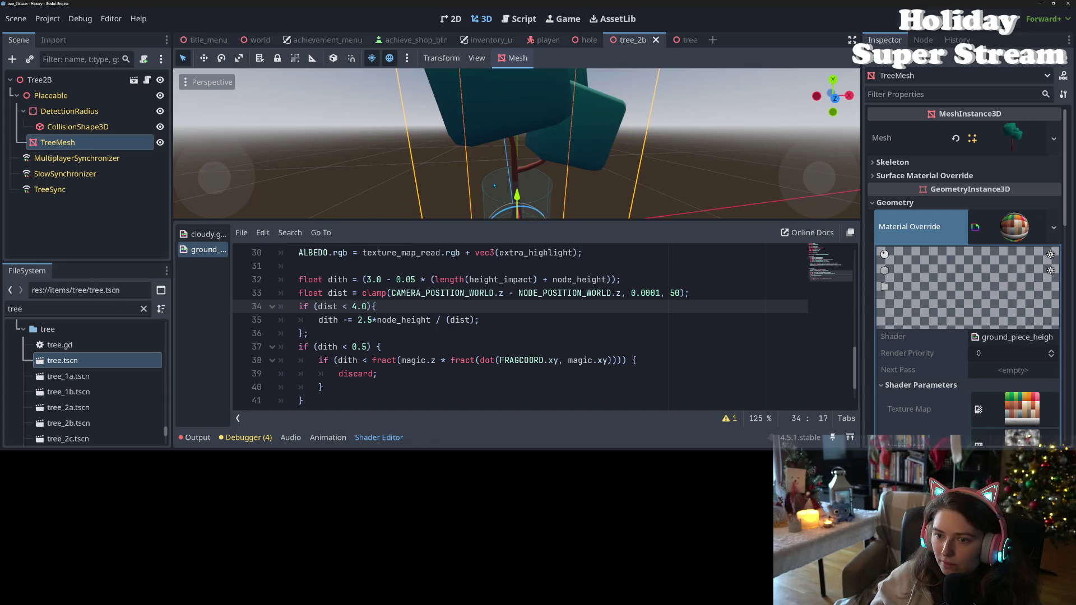
scroll(496, 181, "up", 2)
scroll(495, 182, "down", 2)
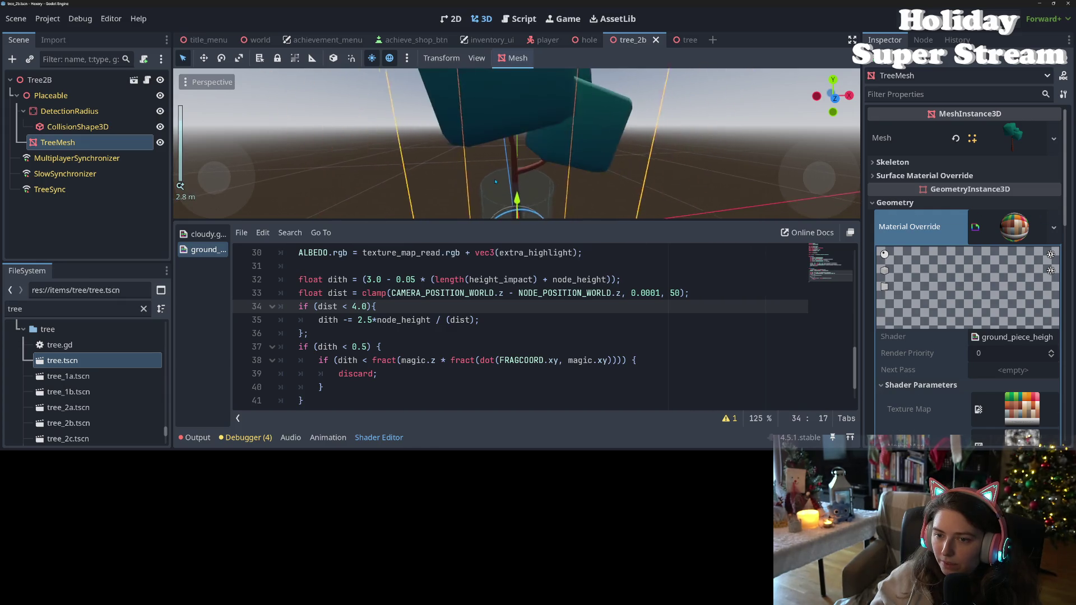
scroll(496, 182, "up", 2)
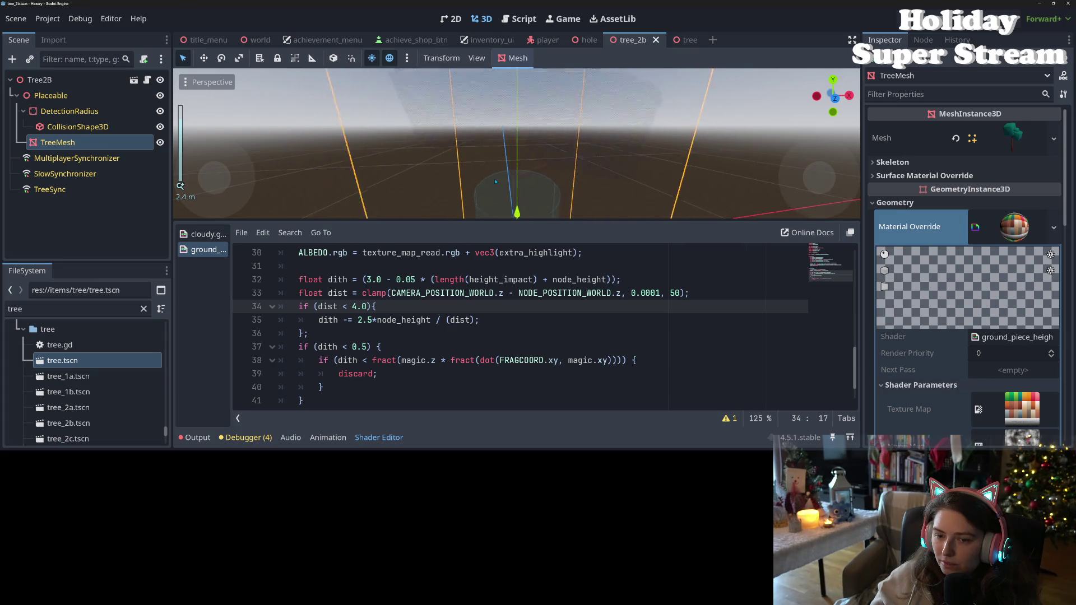
scroll(496, 181, "down", 3)
key("BackSpace")
type("5")
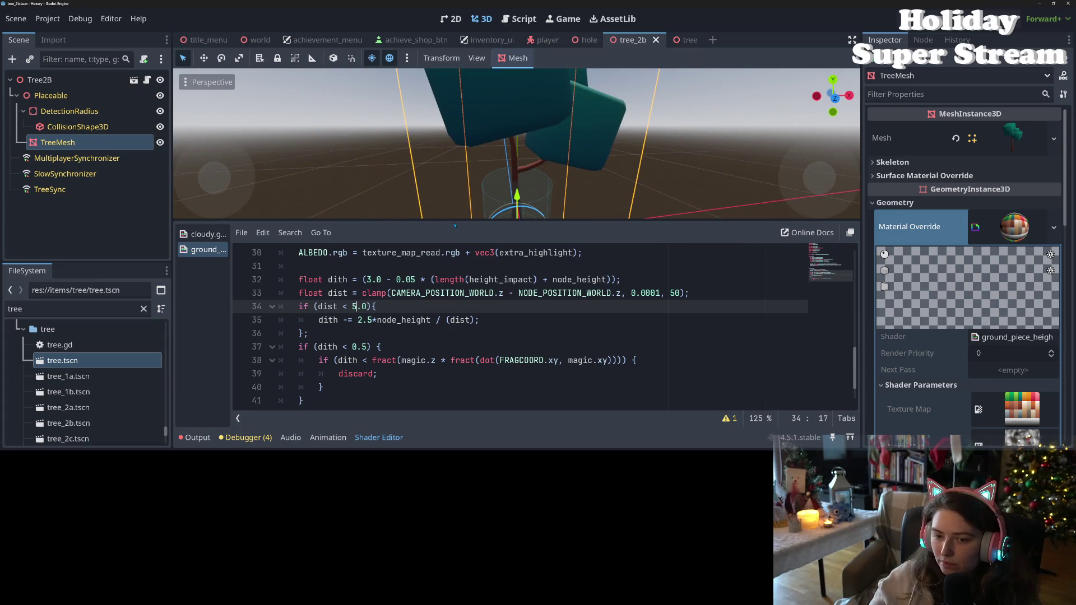
key("ctrl+s")
Remove the 2.5 multiplier from line 35
scroll(524, 206, "up", 2)
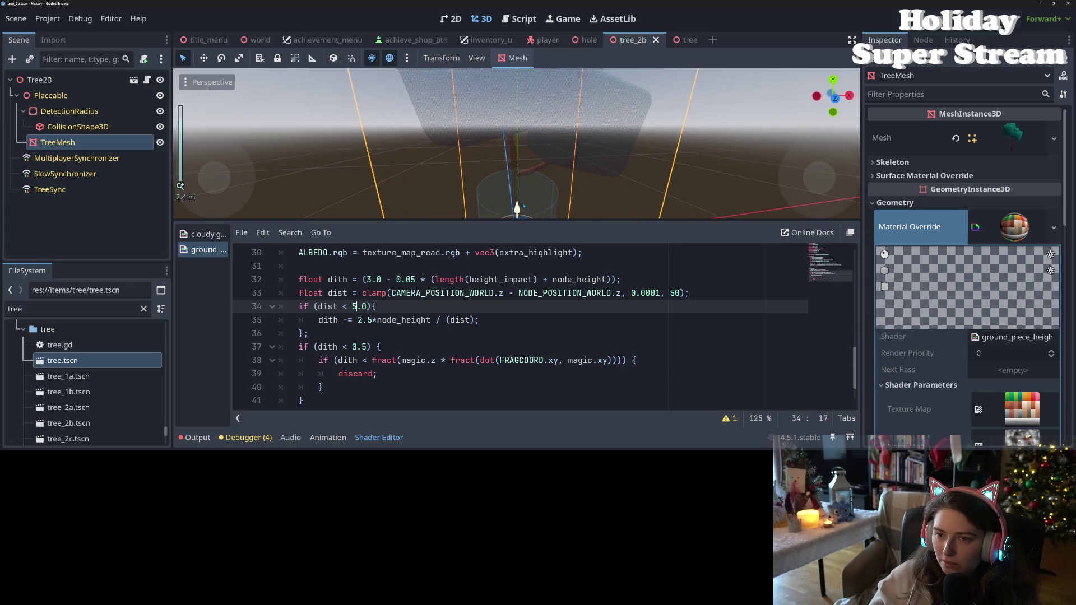
scroll(524, 207, "down", 3)
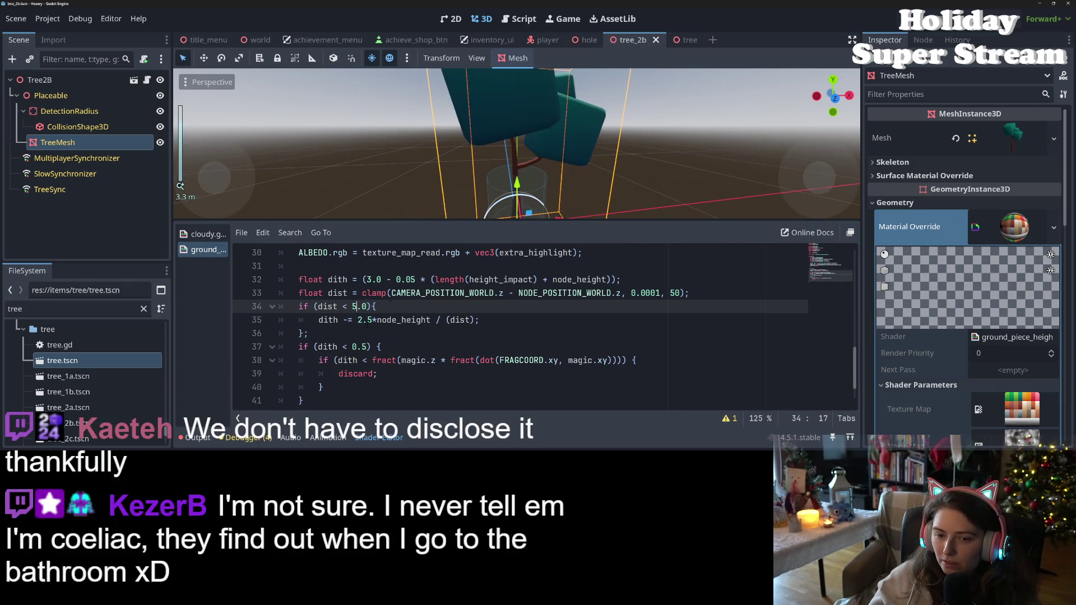
left_click_drag(375, 320, 361, 320)
key("BackSpace")
key("BackSpace")
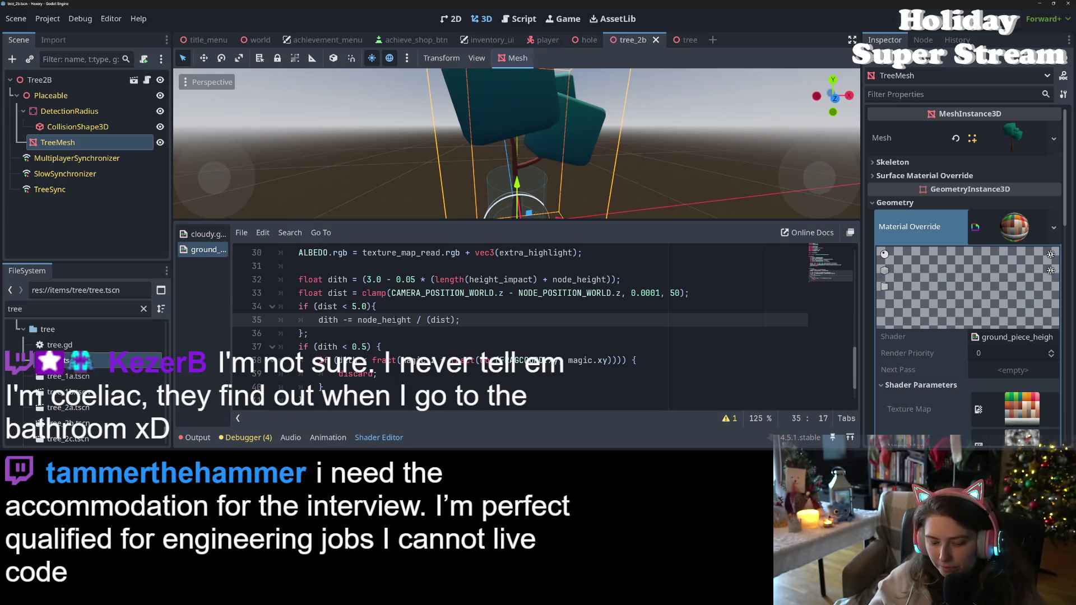
Save the tree shader in its current state, without the multiplier
key("ctrl+s")
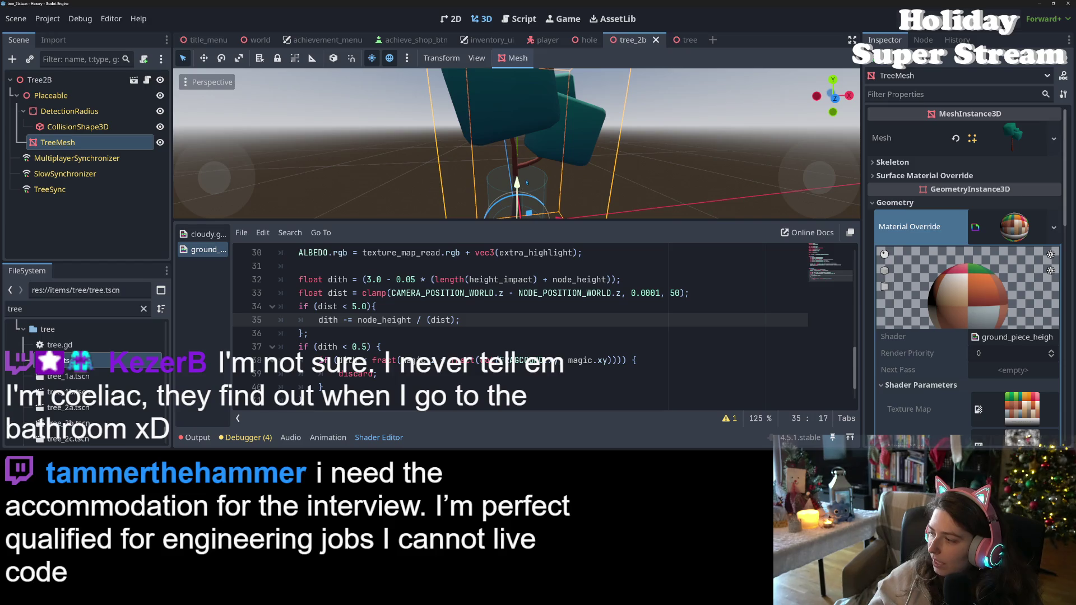
scroll(521, 183, "up", 3)
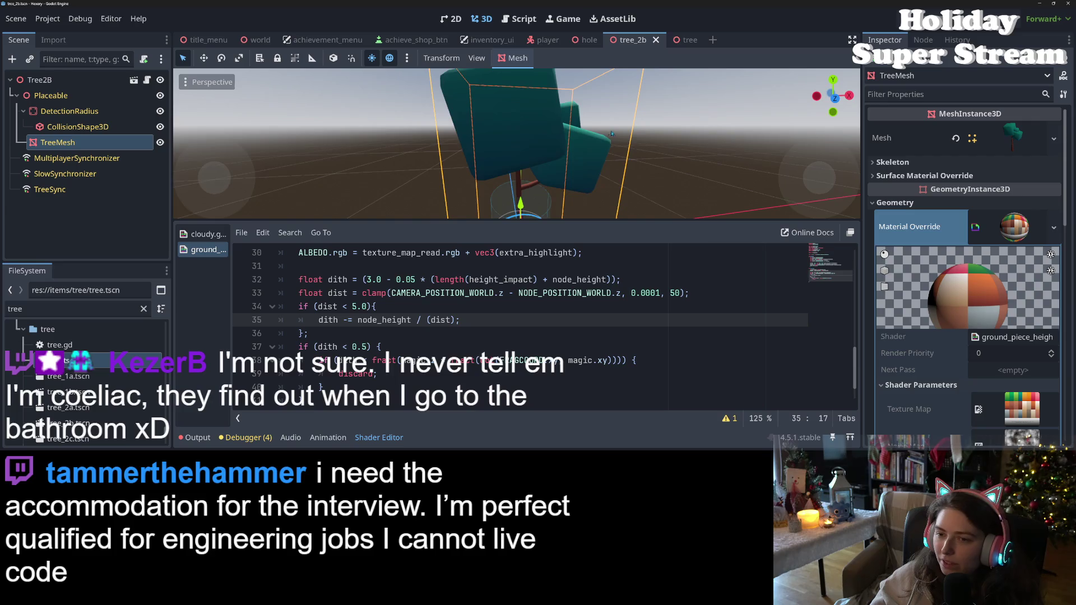
scroll(611, 134, "up", 5)
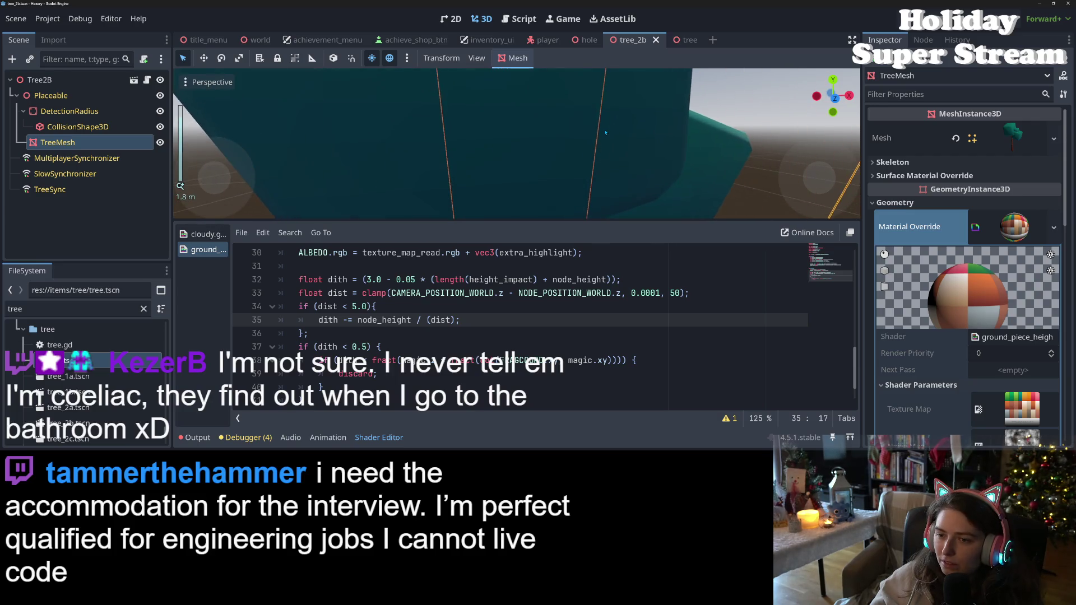
scroll(606, 133, "down", 5)
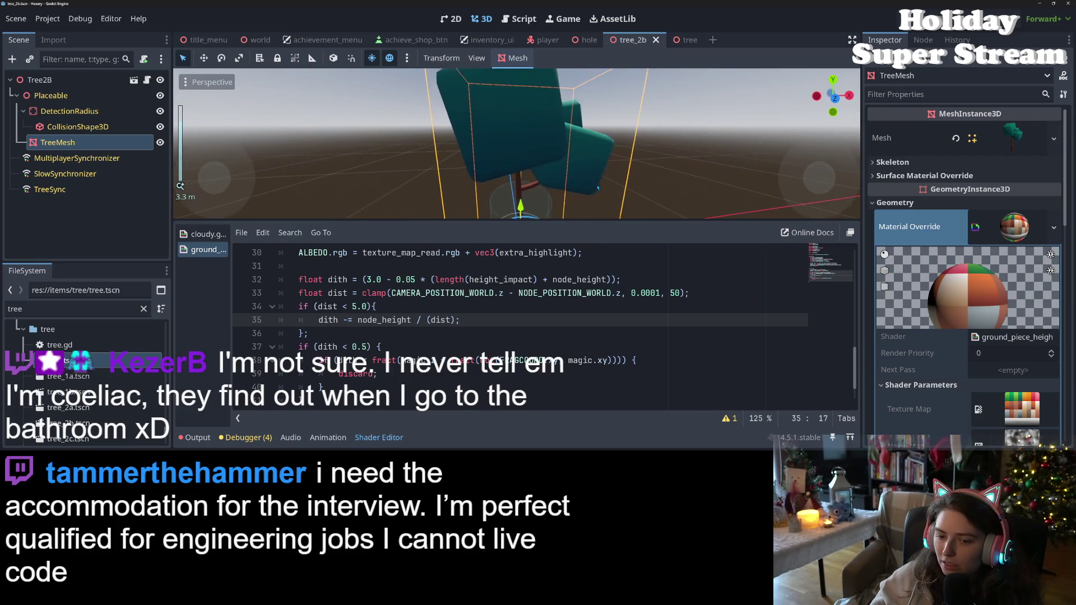
Insert 2.5* before node_height on line 35 so the close-range fade scales by 2.5
left_click(358, 319)
type("2.5*")
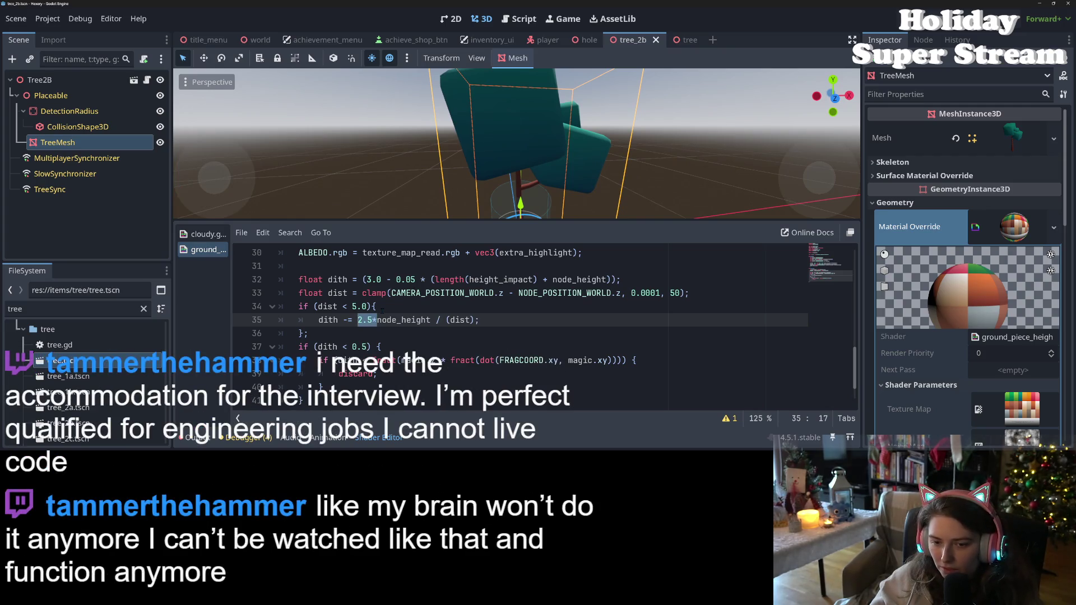
scroll(491, 169, "up", 3)
scroll(491, 169, "down", 3)
scroll(491, 169, "up", 3)
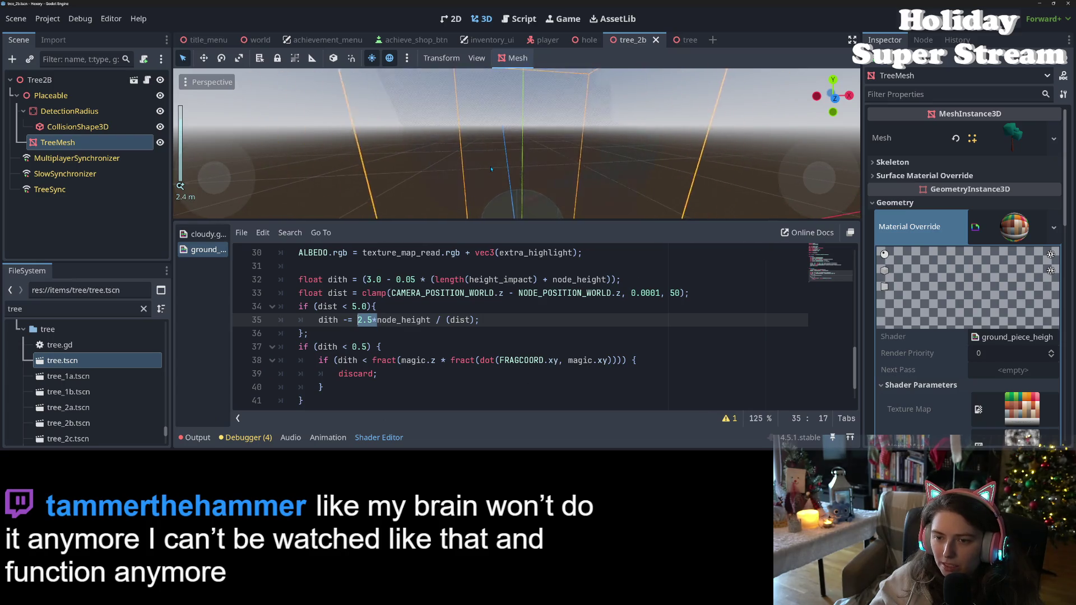
scroll(491, 169, "down", 3)
scroll(491, 168, "down", 5)
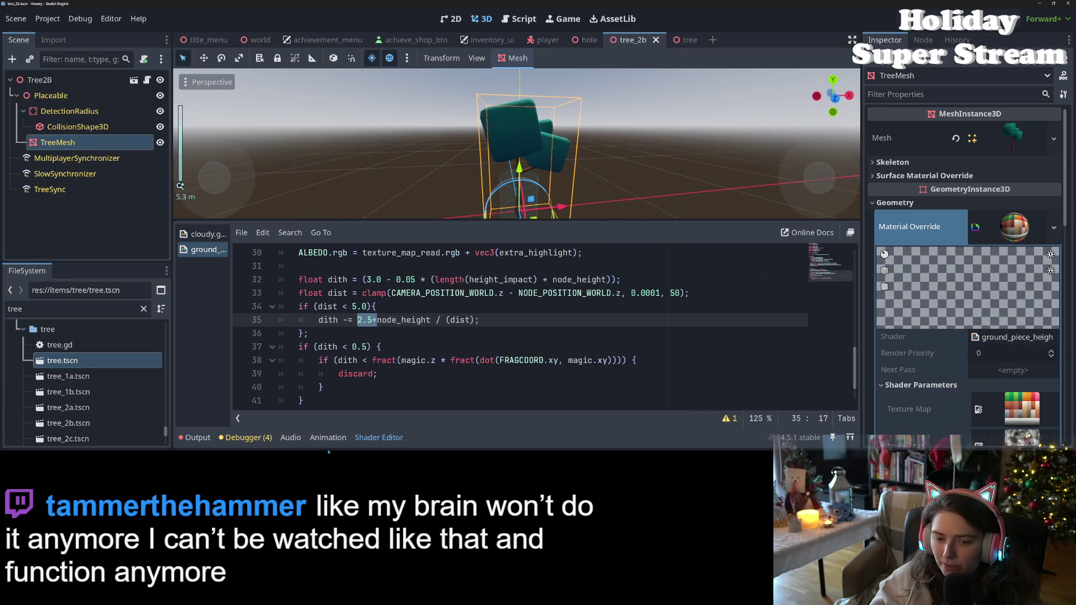
left_click(392, 360)
Hide the shader code and zoom in and out on the tree to test the dithered fade
left_click(379, 437)
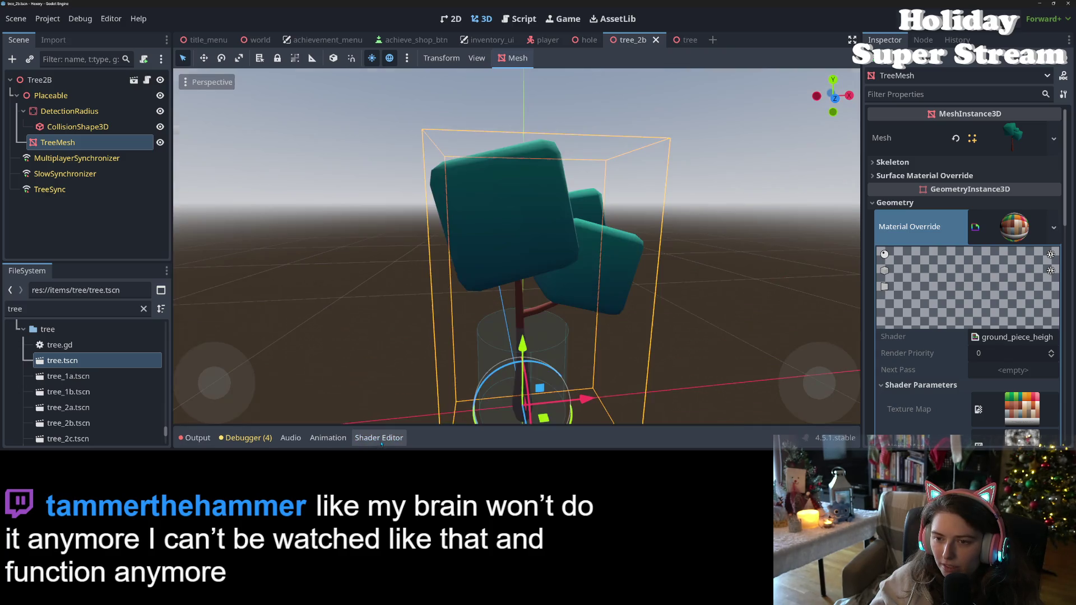
scroll(558, 335, "up", 10)
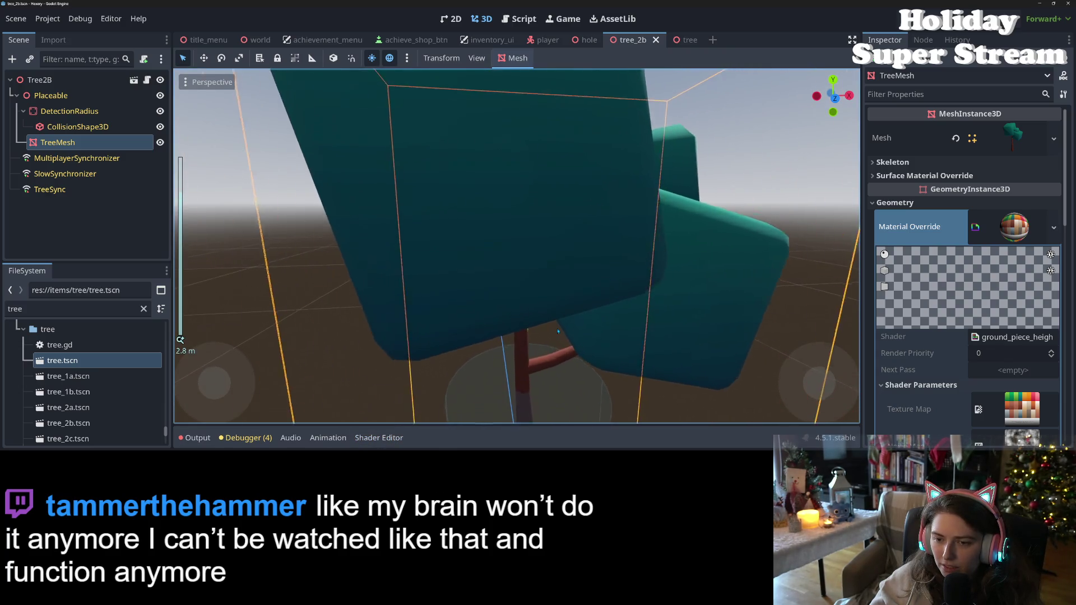
scroll(558, 331, "down", 3)
scroll(558, 332, "up", 2)
scroll(558, 331, "down", 2)
scroll(557, 332, "up", 2)
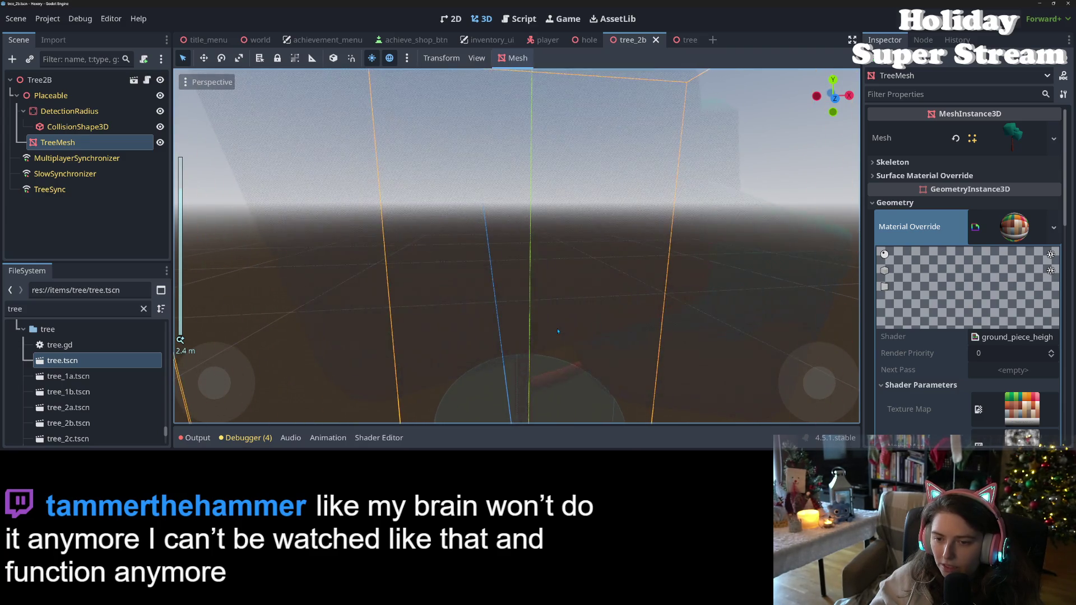
scroll(558, 331, "down", 2)
scroll(558, 332, "down", 6)
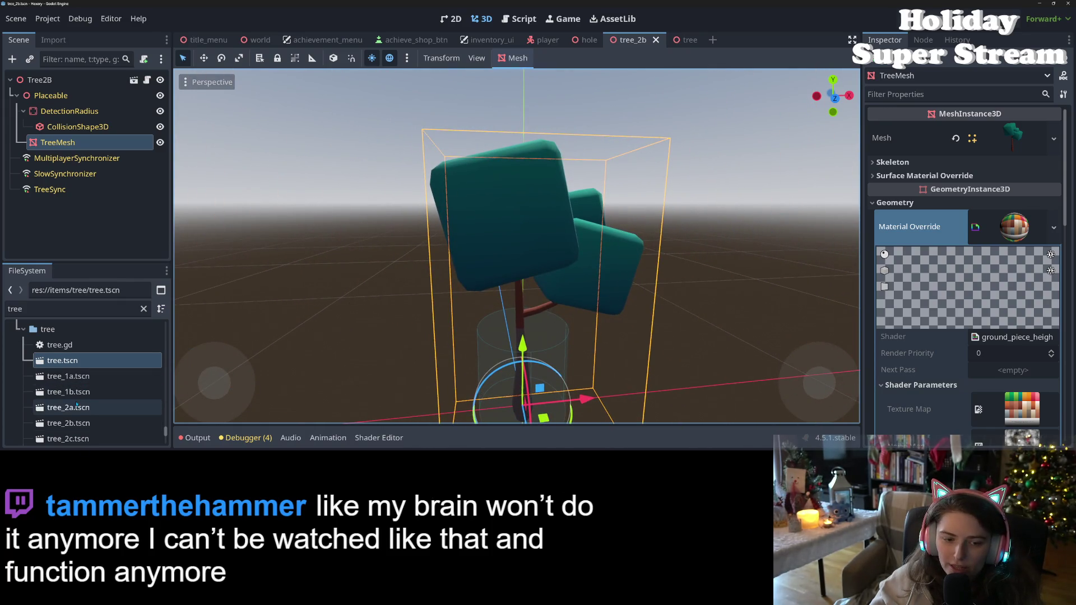
scroll(81, 395, "down", 1)
left_click(80, 409)
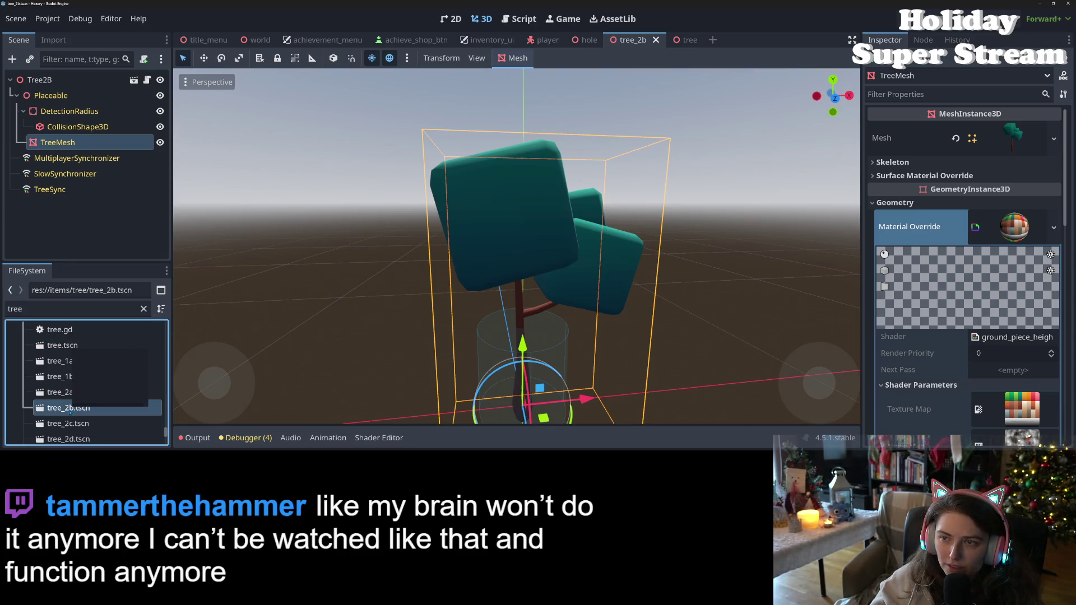
Open tree_2a and paste the copied ground_piece shader material into its TreeMesh Material Override
double_click(69, 392)
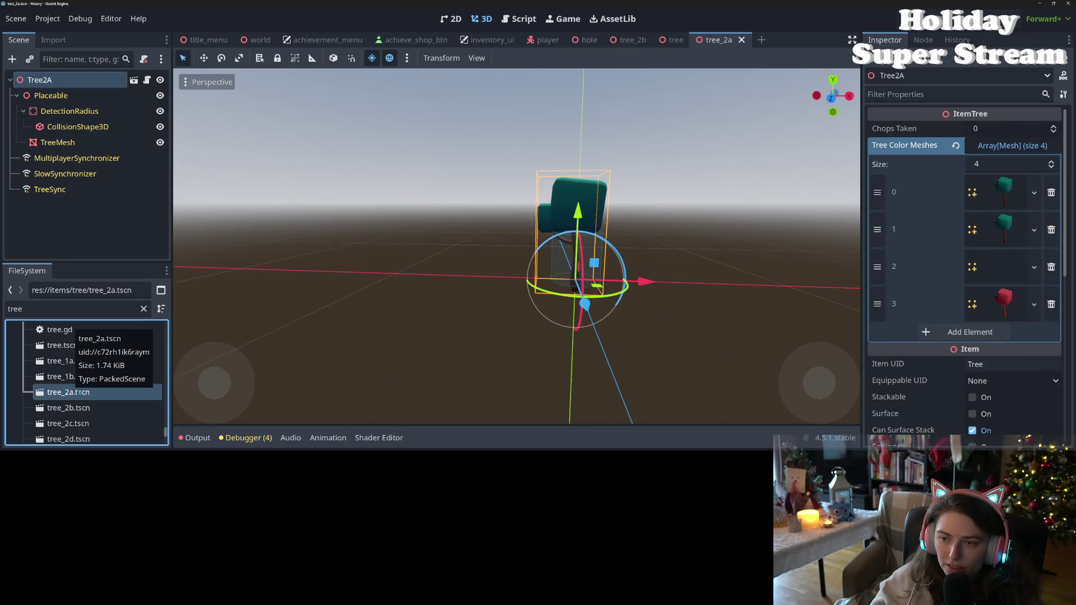
left_click(106, 146)
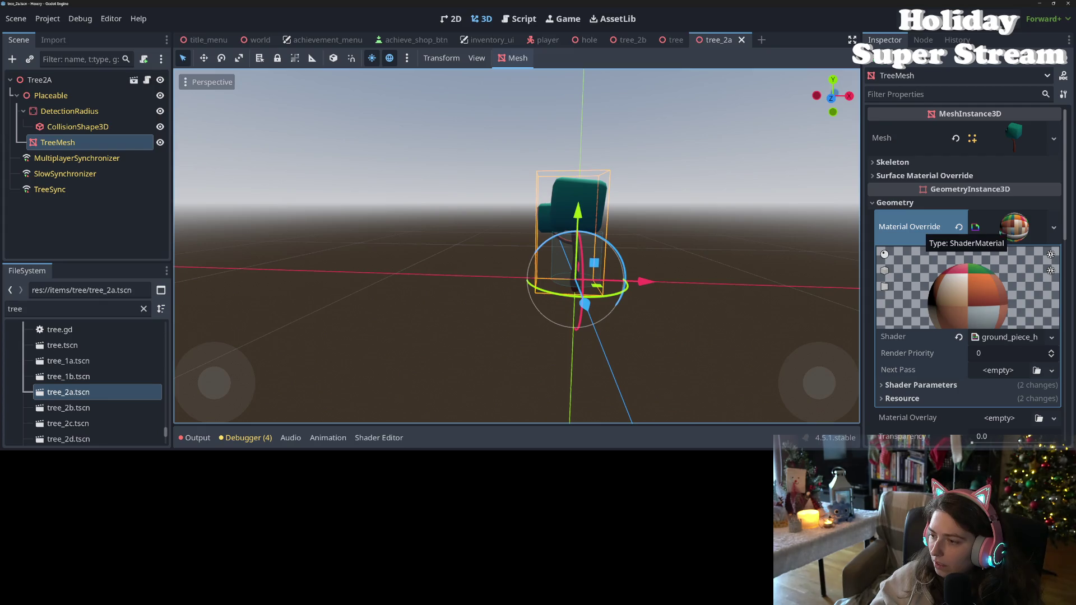
right_click(926, 233)
left_click(951, 256)
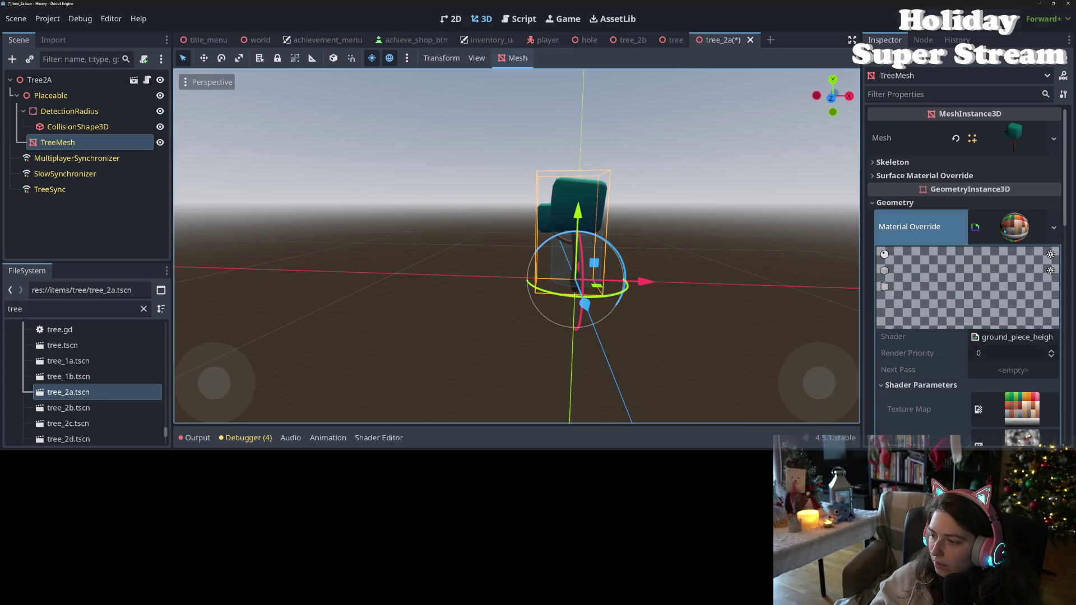
scroll(926, 295, "down", 3)
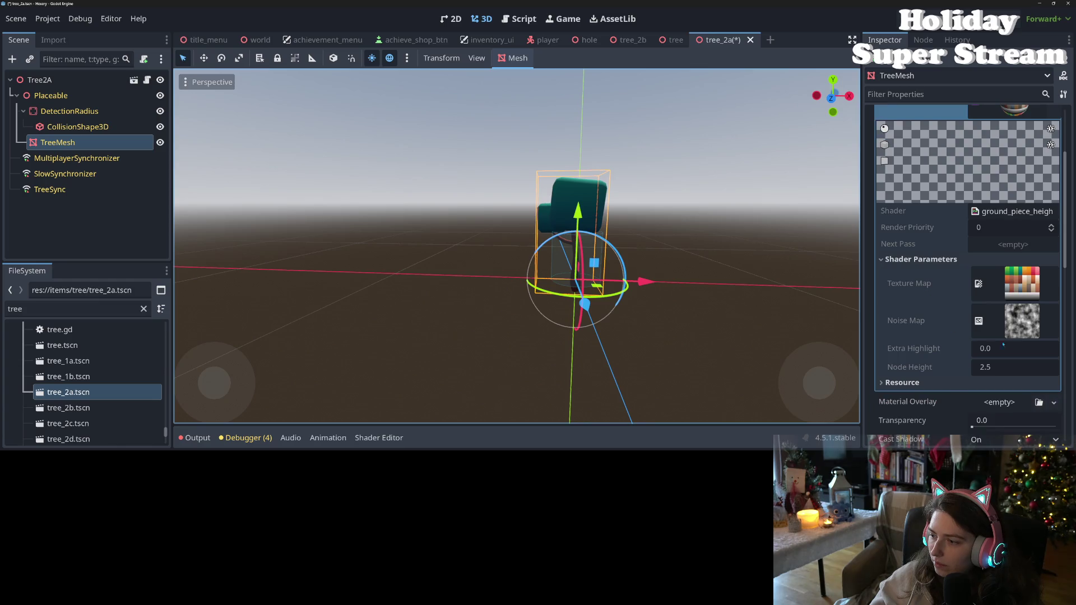
Save tree_2a, switch to the base tree scene, and choose to save its override material as a resource
key("ctrl+s")
left_click(676, 39)
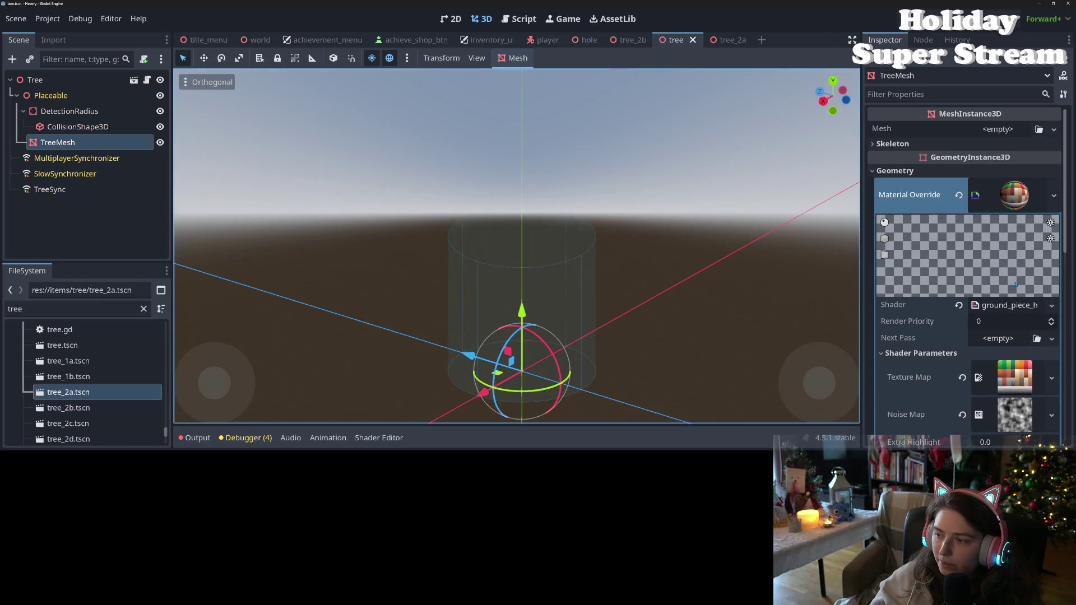
scroll(998, 334, "down", 3)
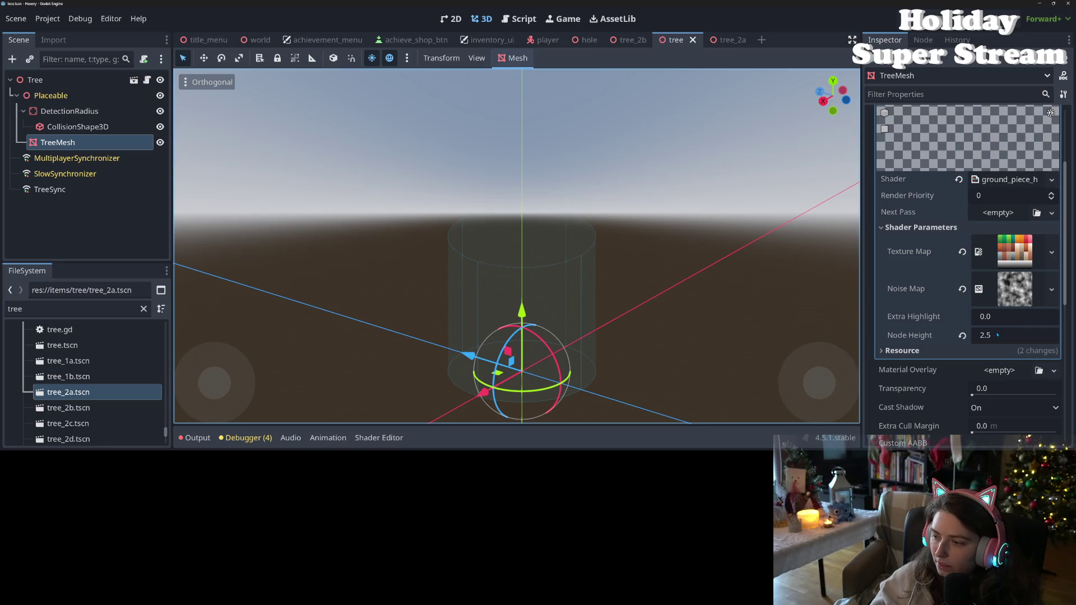
scroll(1064, 192, "up", 3)
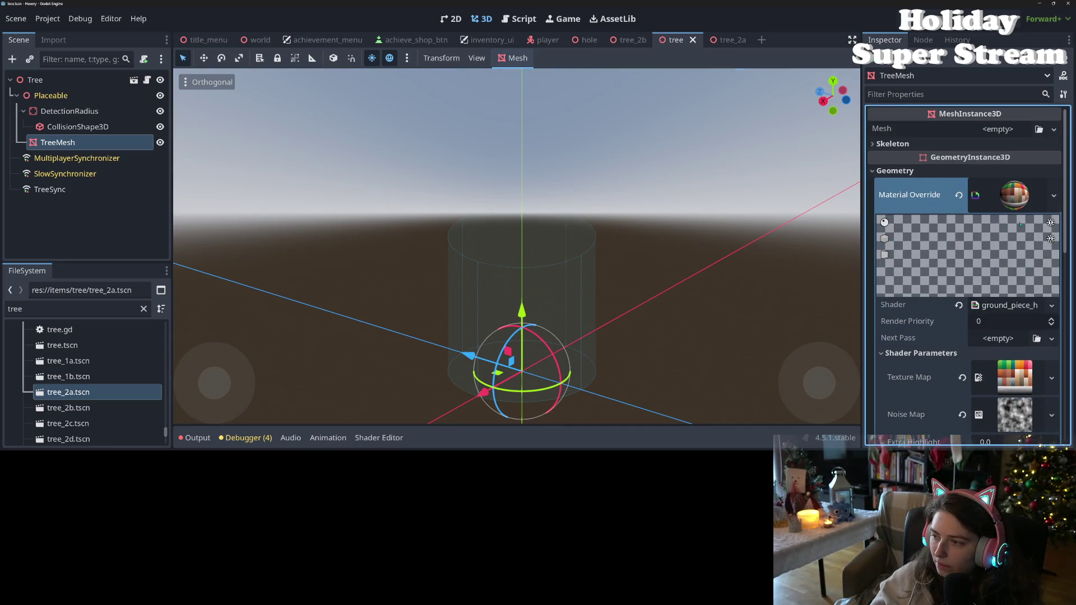
left_click(1054, 195)
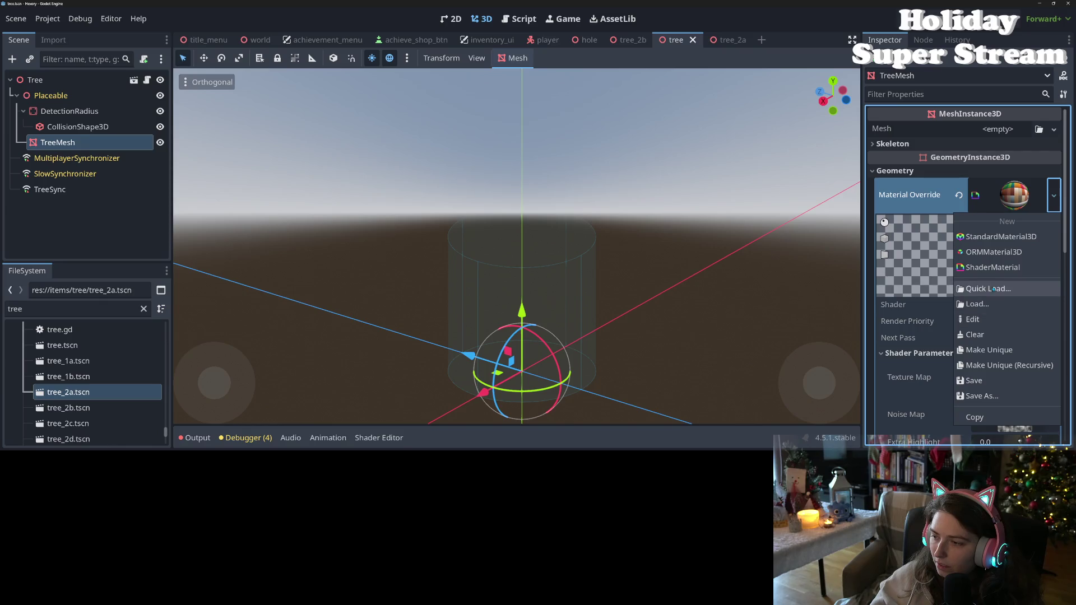
left_click(982, 396)
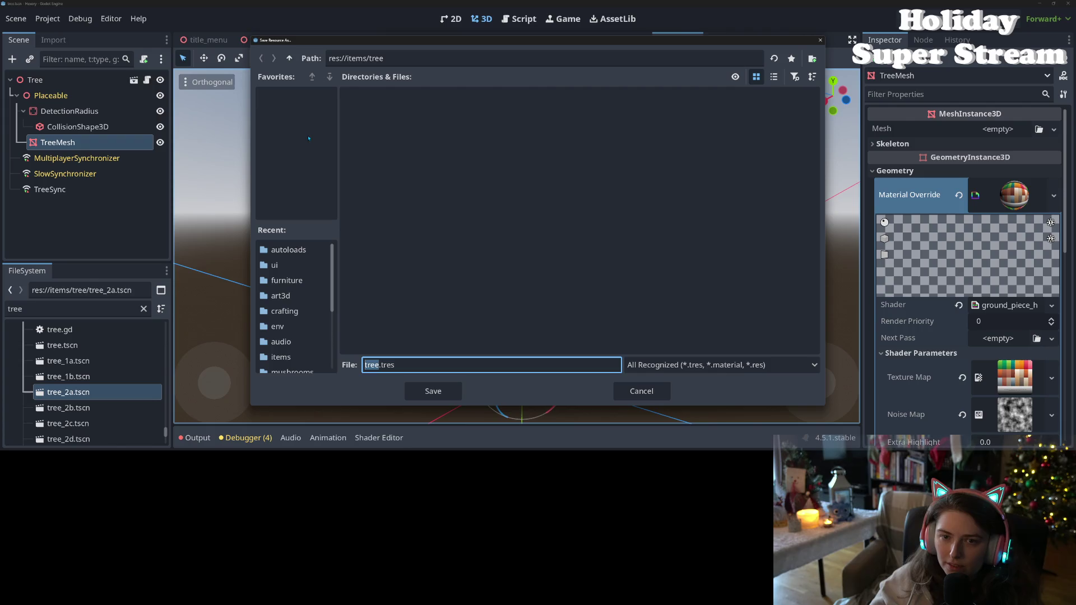
Save the base tree material as res://art3d/tree_curve_material.tres
left_click(289, 58)
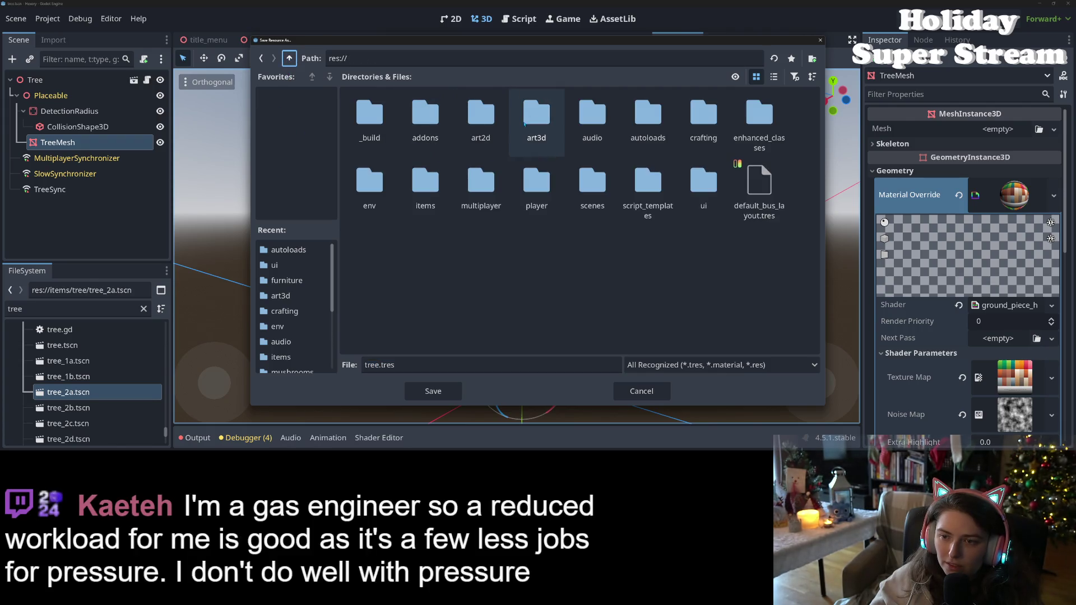
double_click(537, 119)
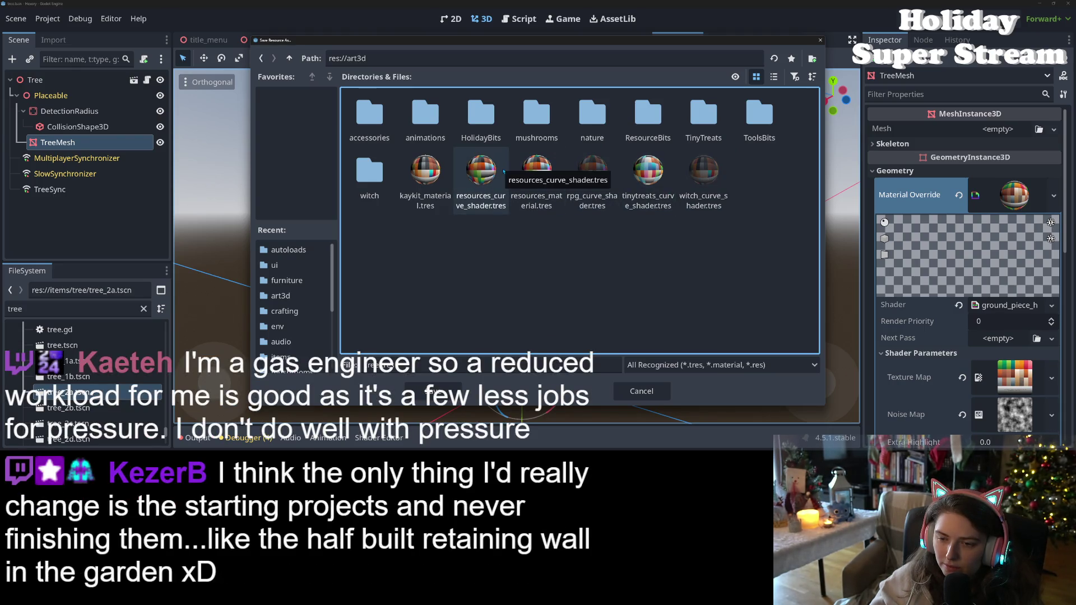
left_click(537, 179)
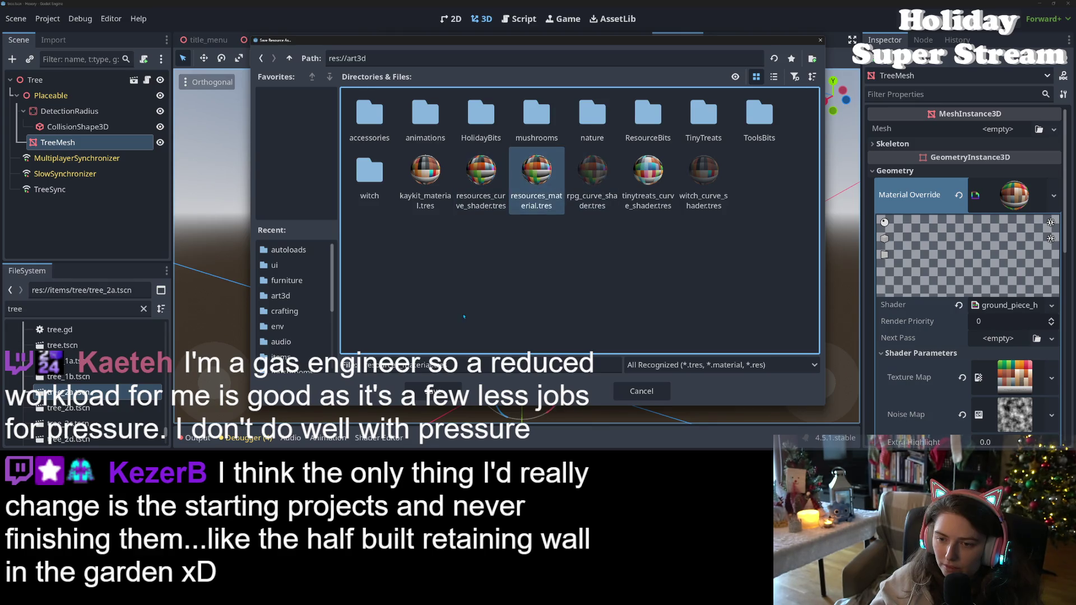
left_click(366, 364)
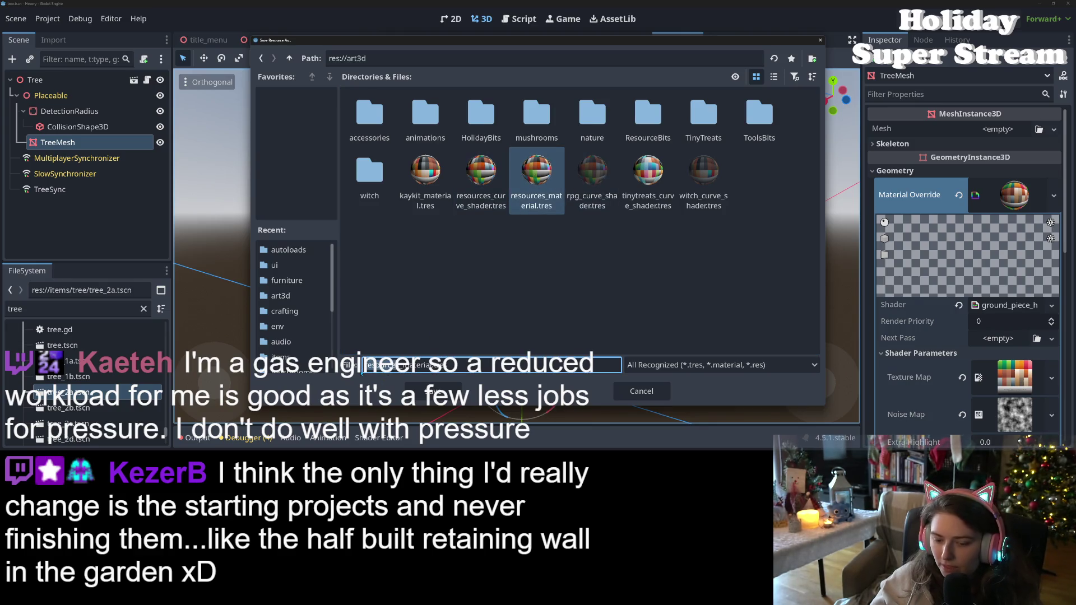
type("tree")
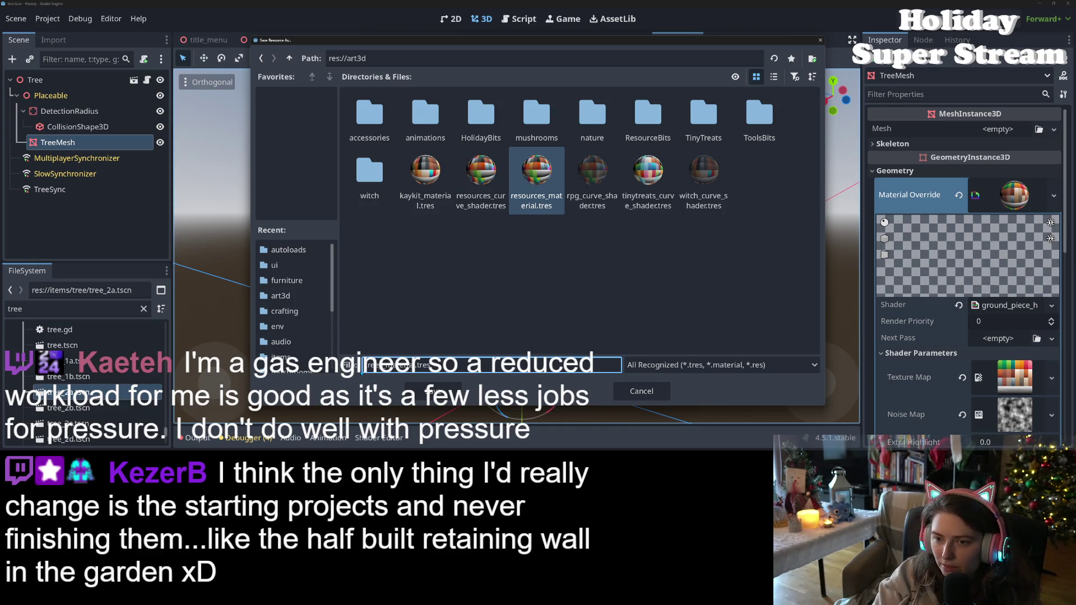
type("_curve")
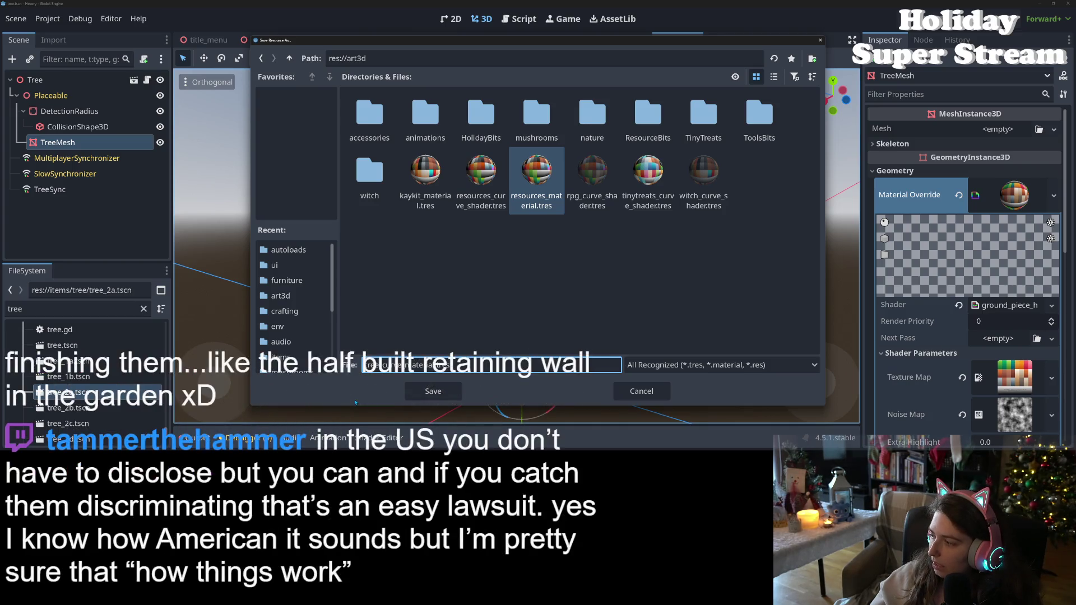
left_click(483, 365)
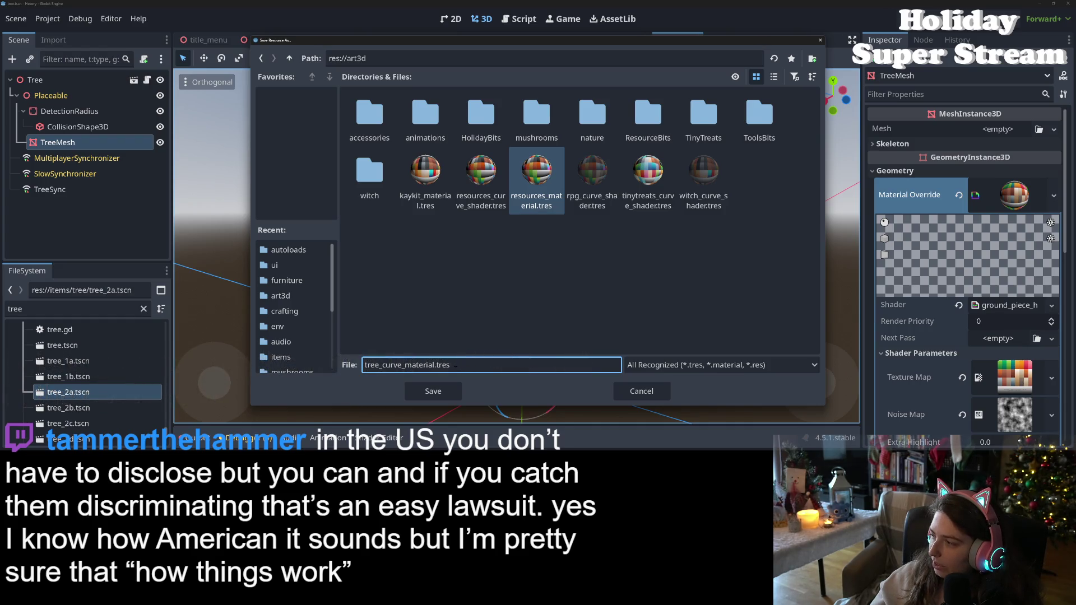
left_click(402, 364)
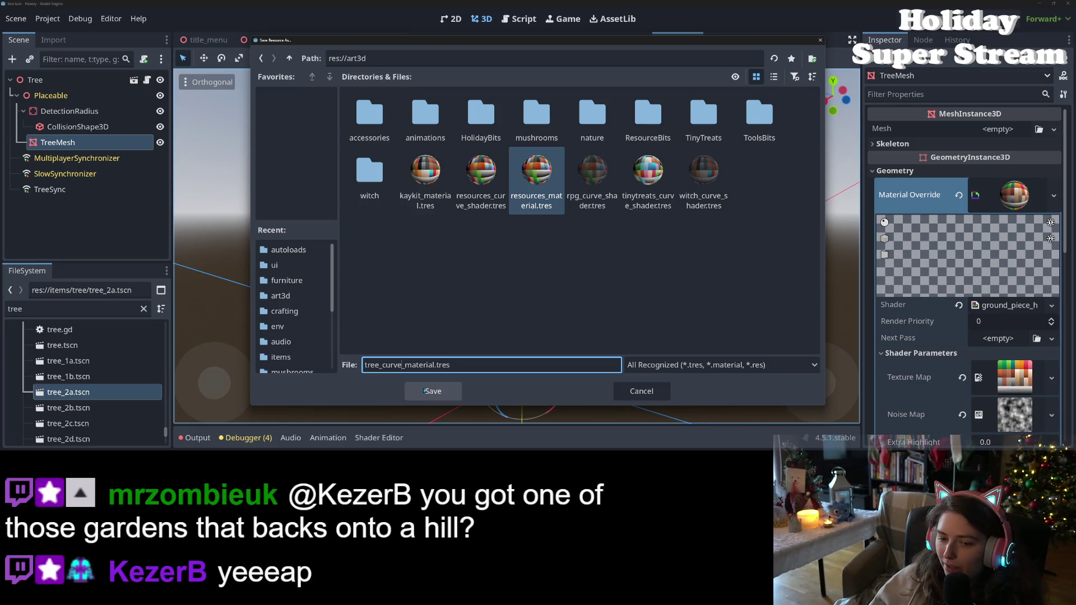
left_click(432, 391)
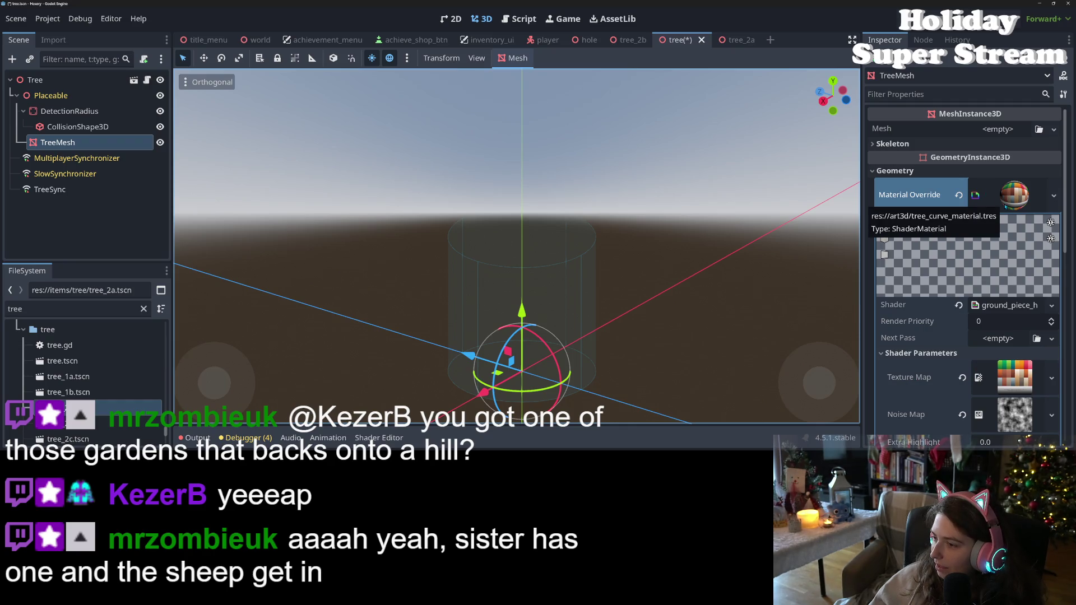
Copy the saved tree material, save the tree scene, then paste it onto tree_2b's Material Override and save
right_click(934, 209)
left_click(951, 198)
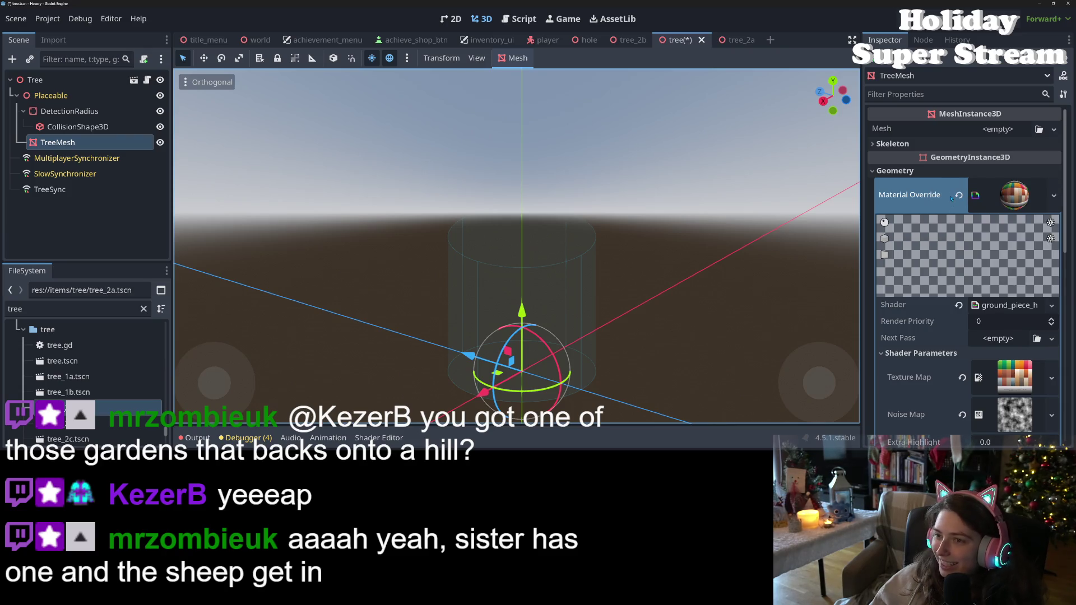
key("ctrl+s")
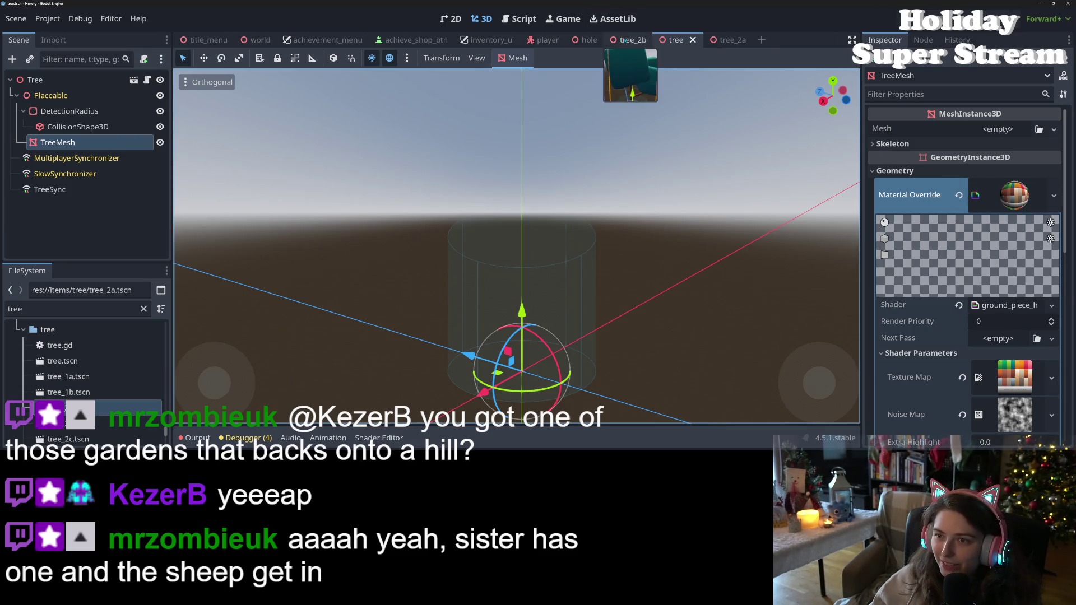
left_click(632, 39)
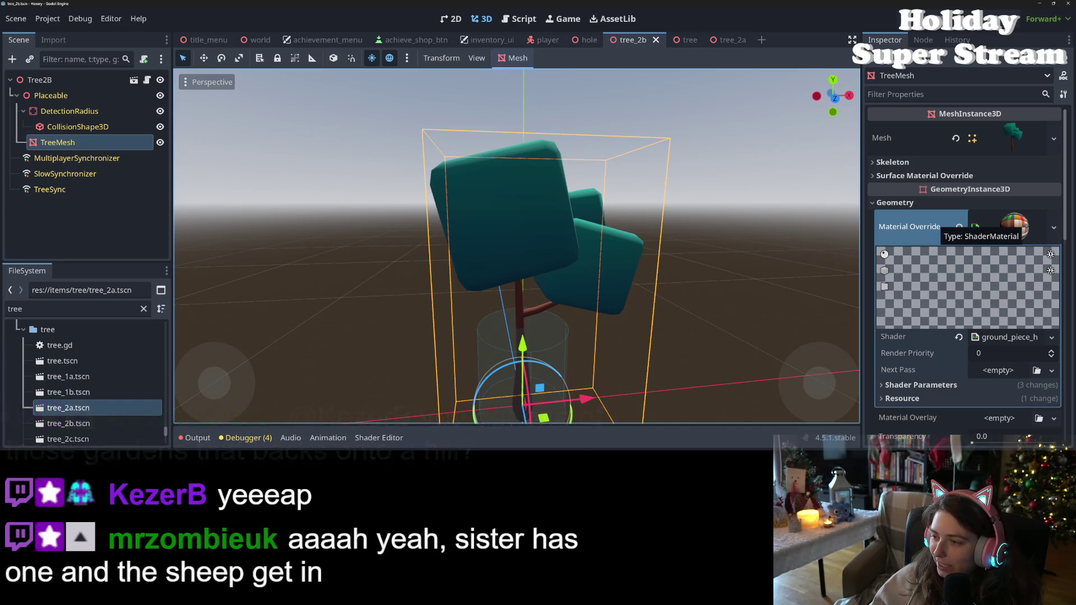
right_click(926, 227)
left_click(948, 250)
key("ctrl+s")
Paste the same tree_curve material onto tree_2a's TreeMesh Material Override
key("ctrl+Tab")
key("ctrl+Tab")
right_click(920, 230)
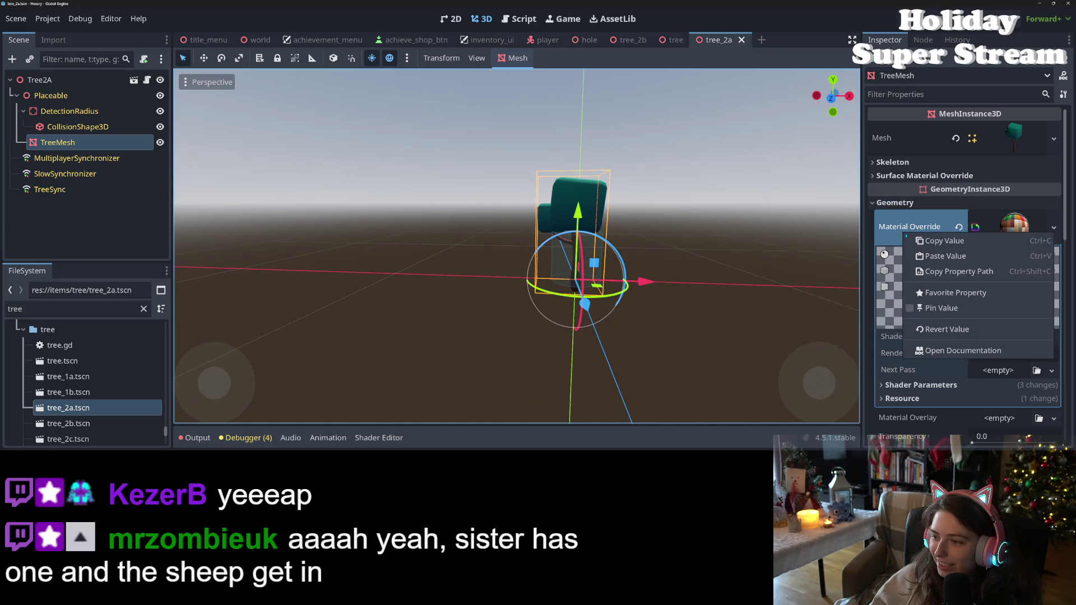
left_click(948, 251)
scroll(953, 241, "down", 3)
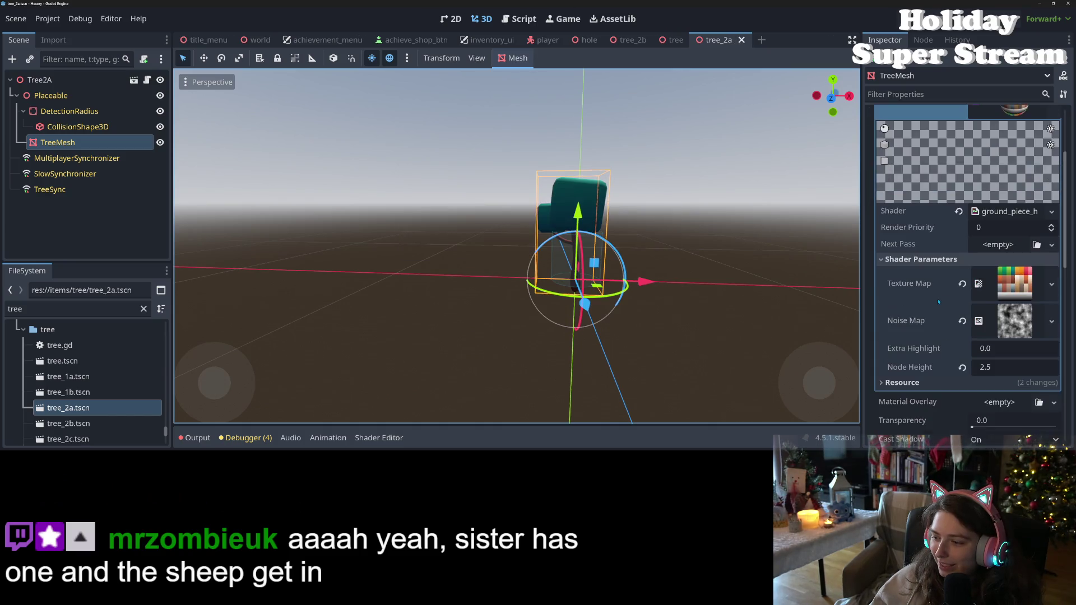
scroll(86, 424, "down", 1)
Open tree_2c and paste the copied shader material into its TreeMesh Material Override
double_click(87, 425)
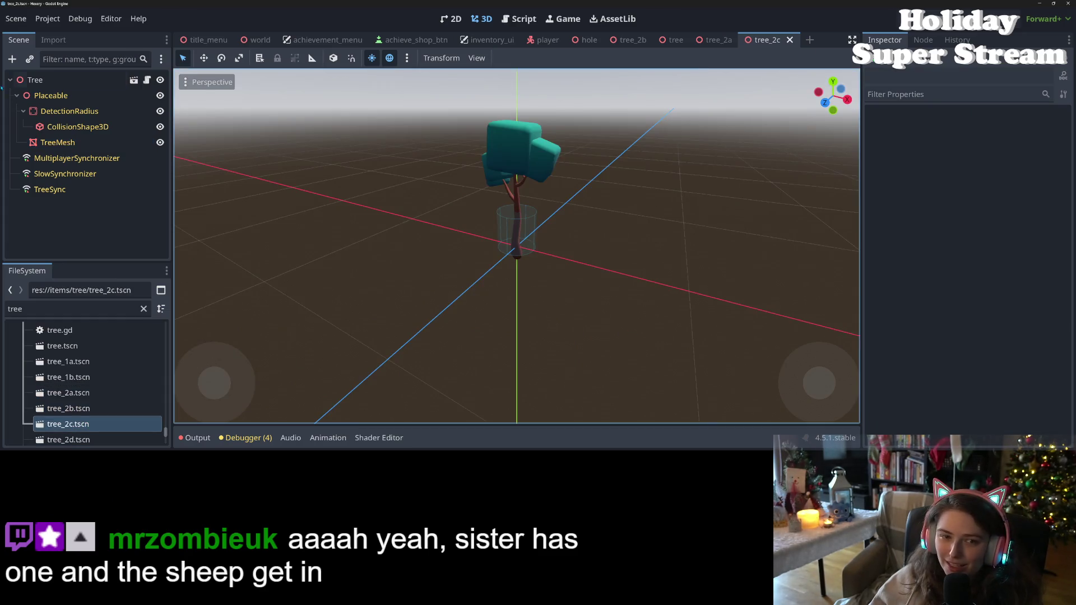
double_click(58, 142)
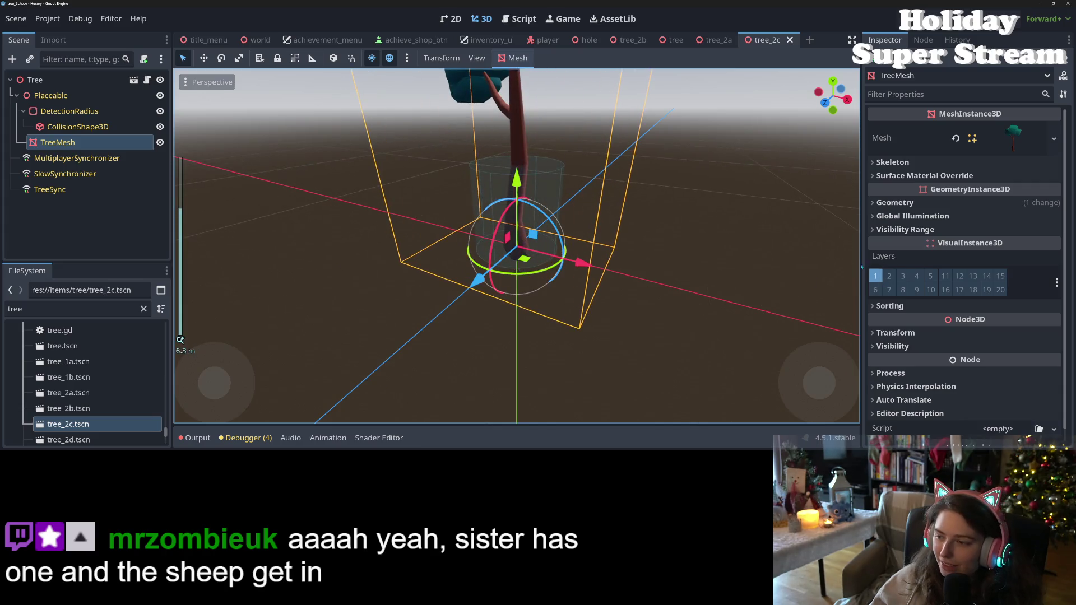
left_click(963, 201)
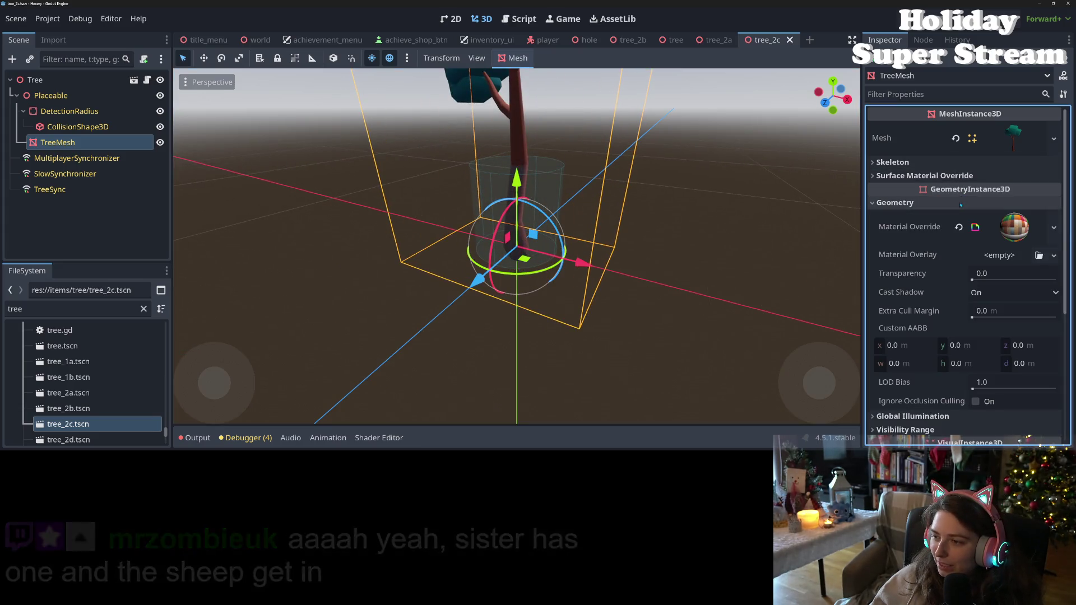
right_click(923, 231)
left_click(954, 254)
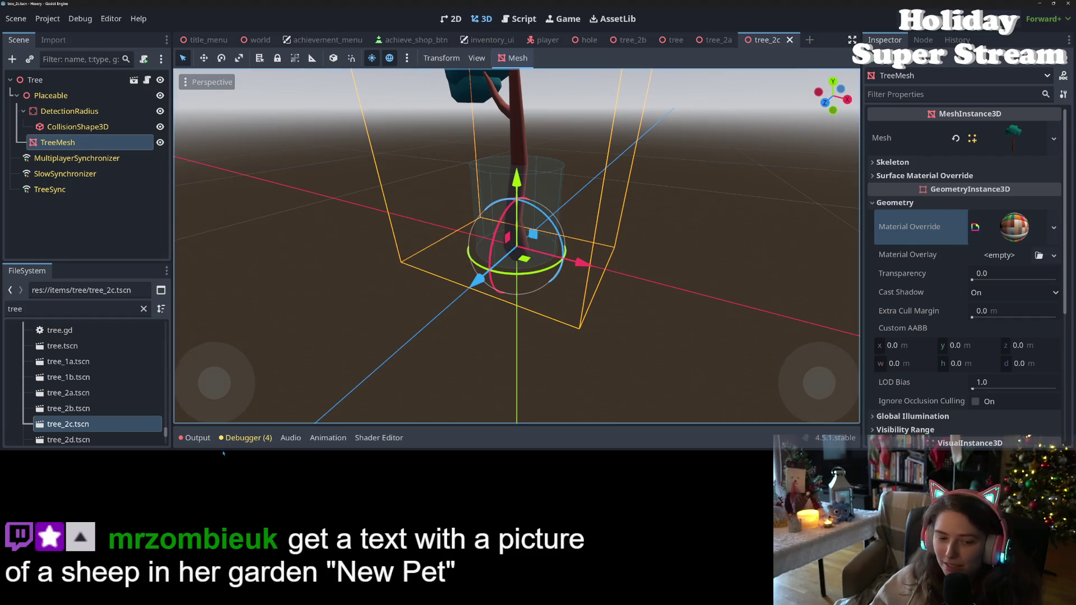
scroll(84, 392, "down", 2)
Paste the shader material onto tree_2d's TreeMesh Material Override, save, and check the tree in the view
double_click(69, 394)
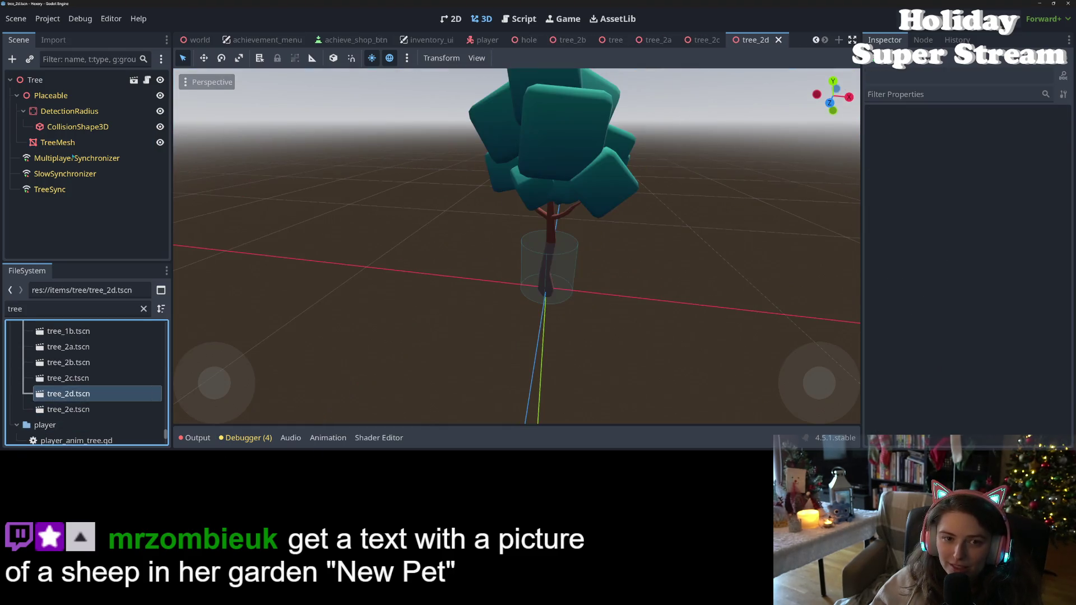
left_click(57, 142)
left_click(895, 203)
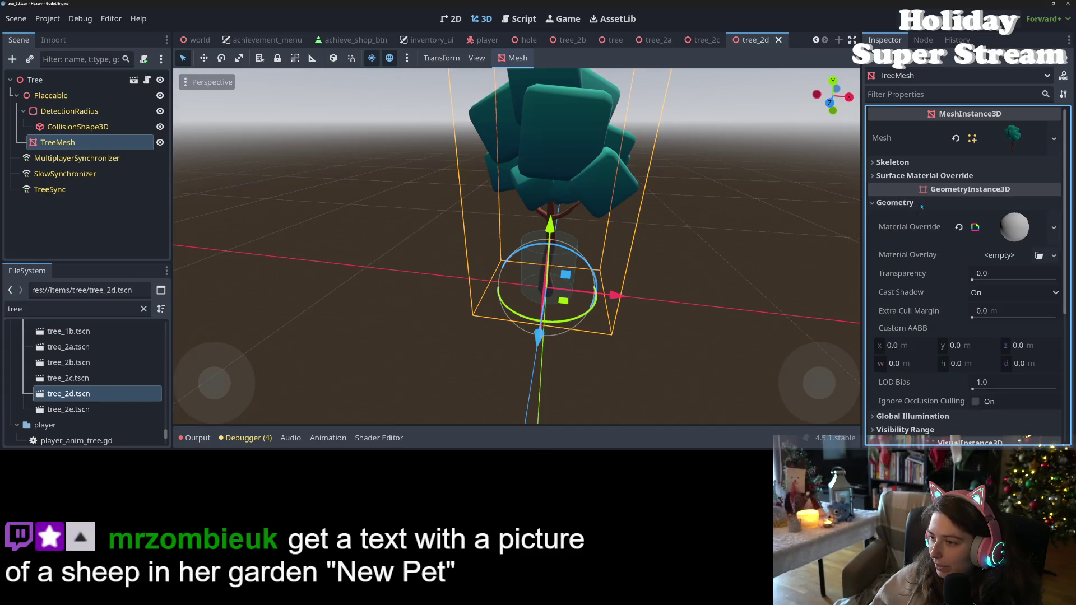
right_click(925, 230)
left_click(966, 256)
key("ctrl+s")
scroll(672, 323, "up", 5)
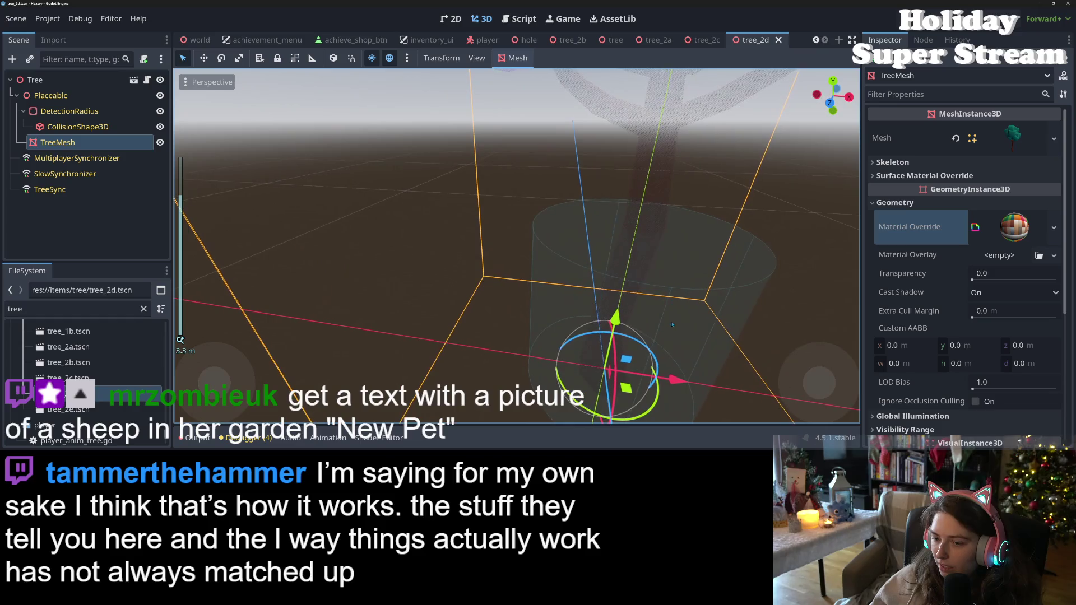
scroll(574, 403, "down", 4)
left_click_drag(575, 403, 605, 318)
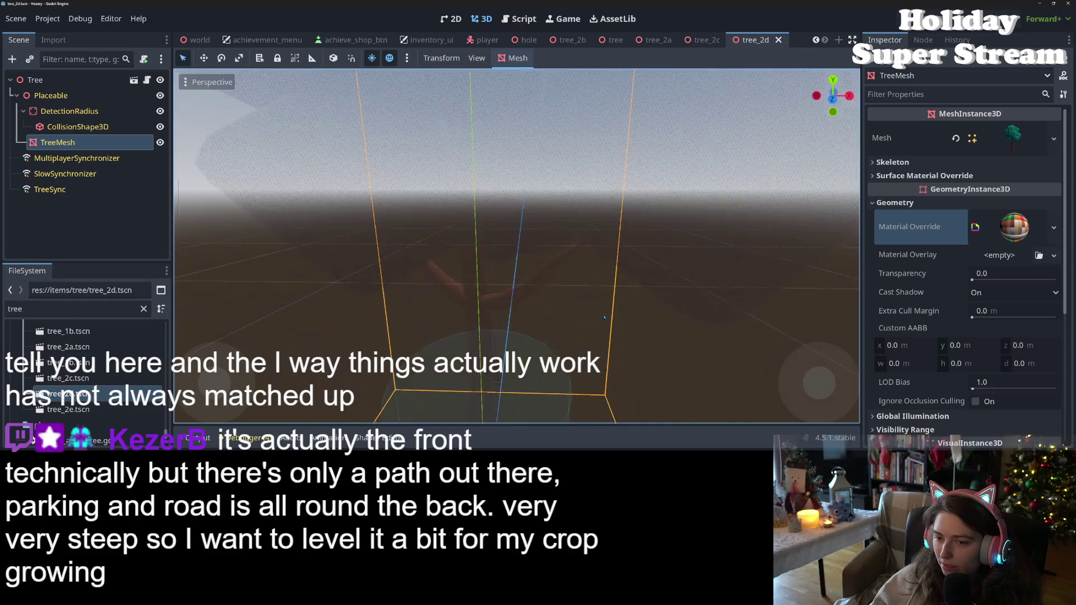
scroll(605, 320, "up", 1)
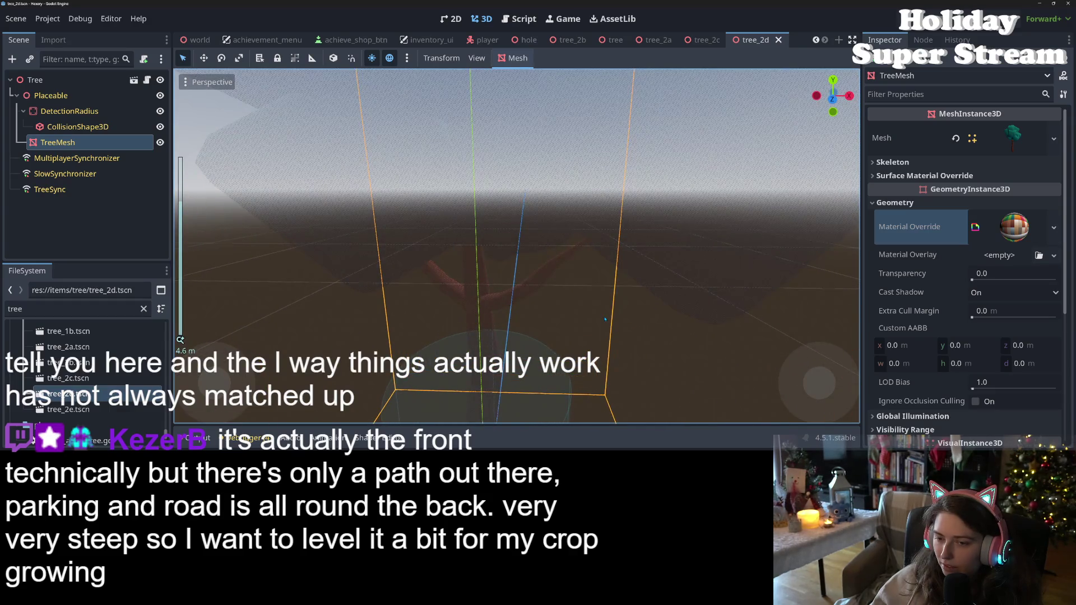
scroll(605, 320, "down", 2)
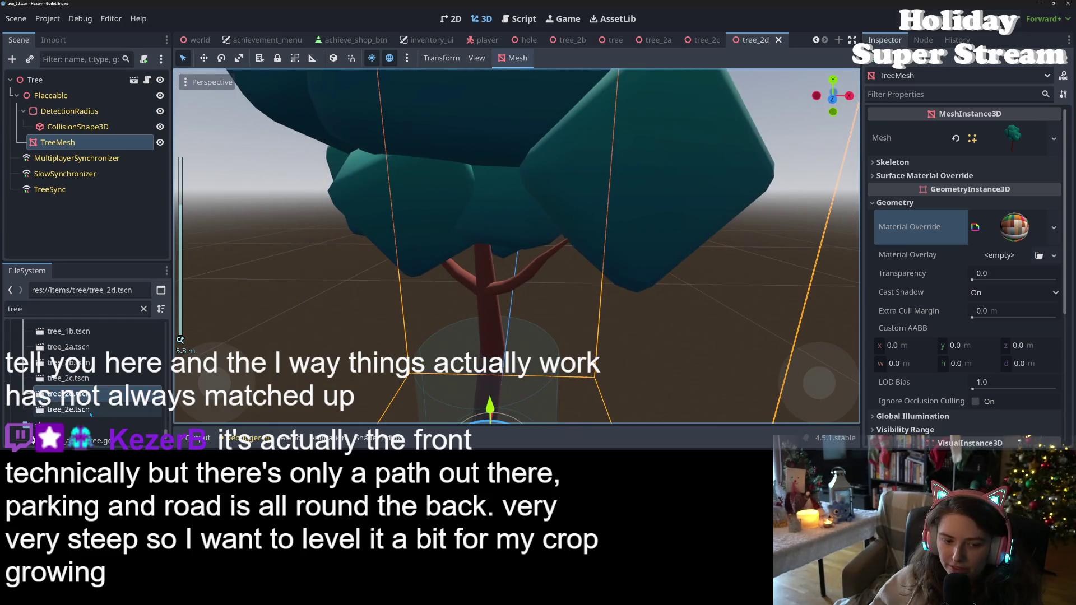
double_click(90, 411)
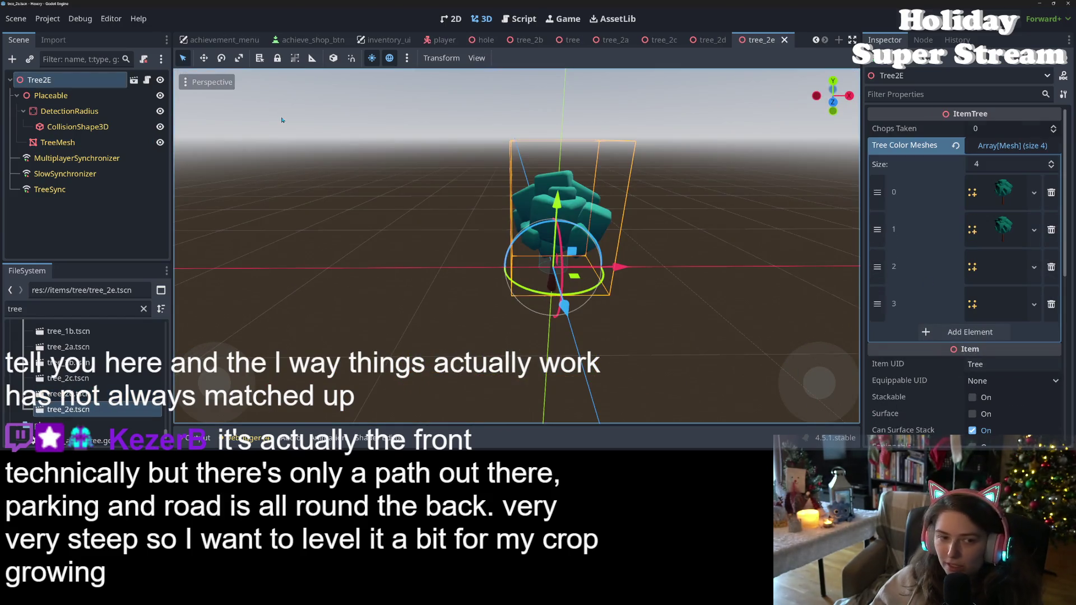
Paste the copied shader material as tree_2e's TreeMesh Material Override
left_click(57, 142)
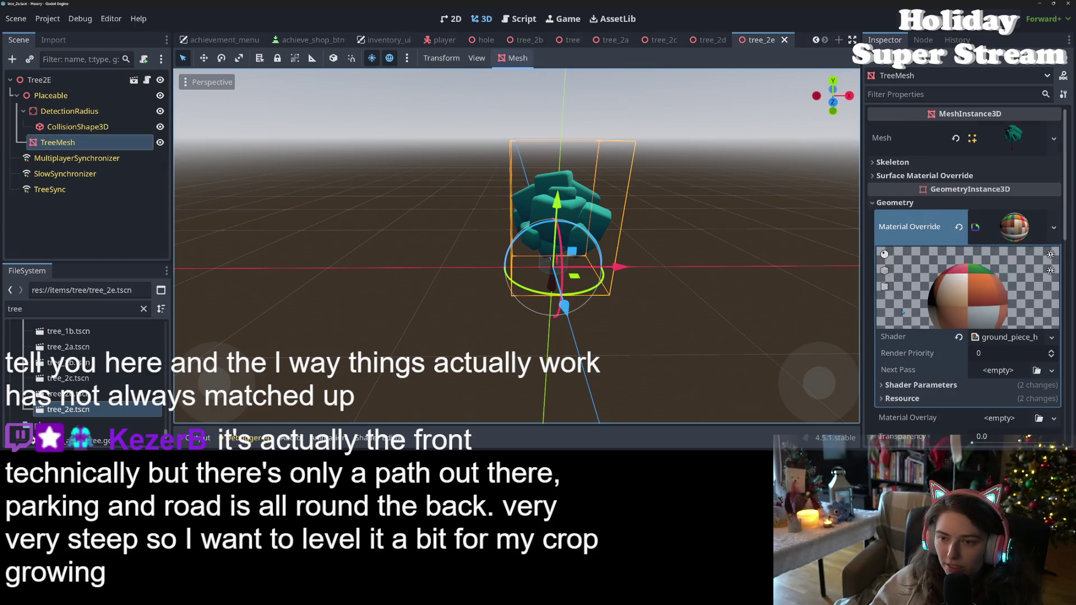
right_click(953, 225)
left_click(1006, 243)
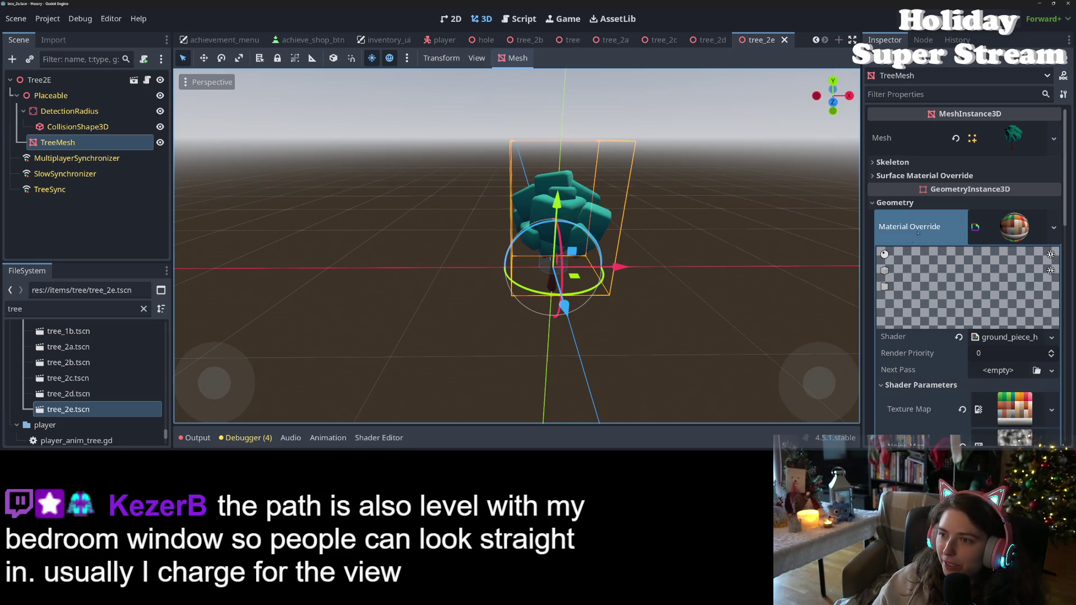
left_click(530, 39)
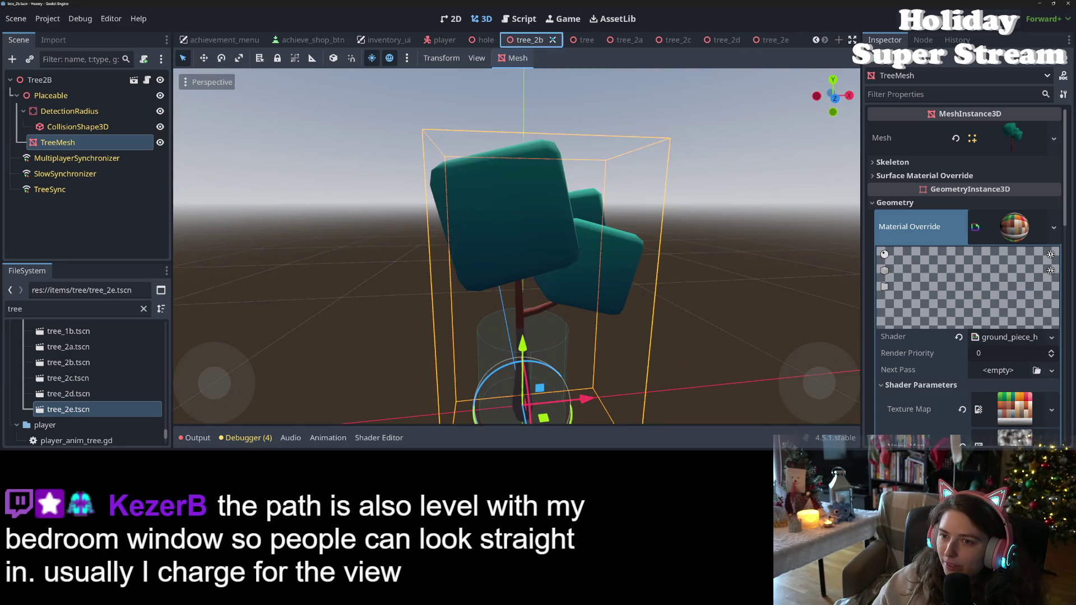
Close the tree_2b, hole, tree, tree_2a and tree_2c scene tabs
left_click(553, 40)
left_click(588, 40)
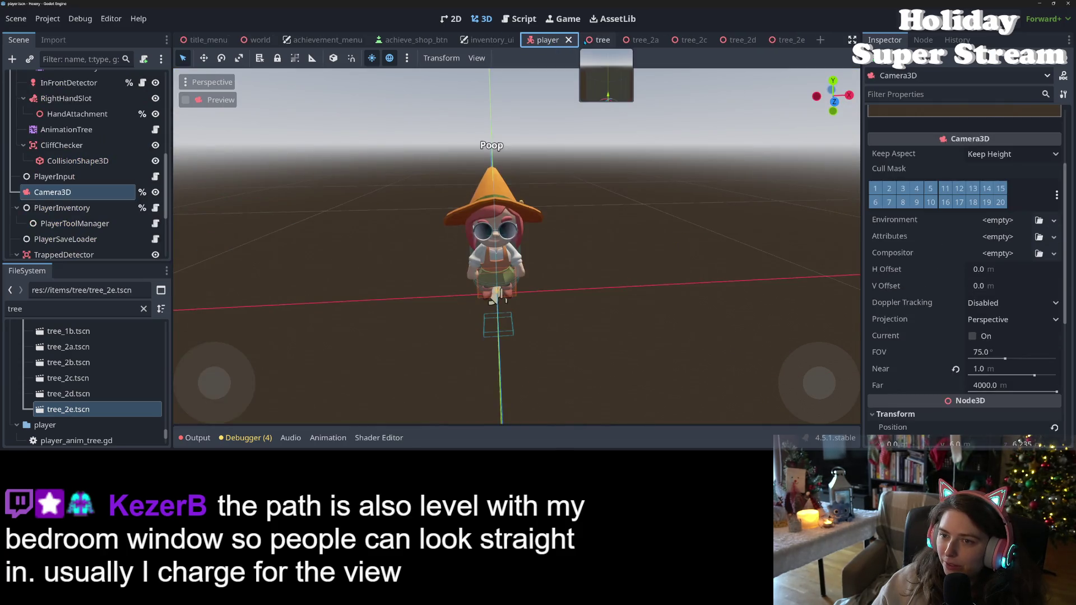
left_click(603, 40)
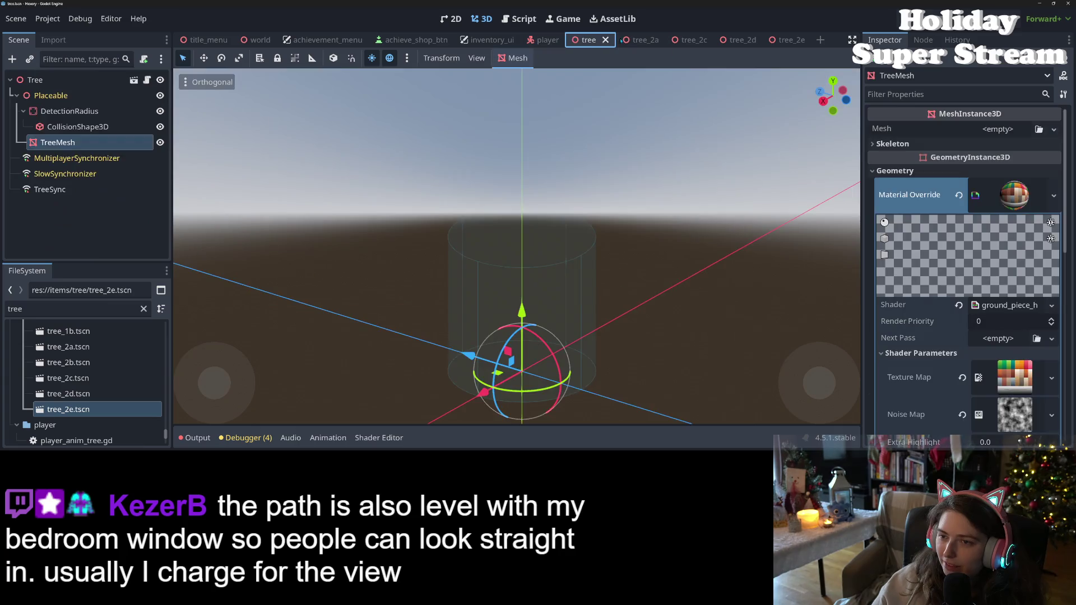
left_click(606, 40)
left_click(602, 40)
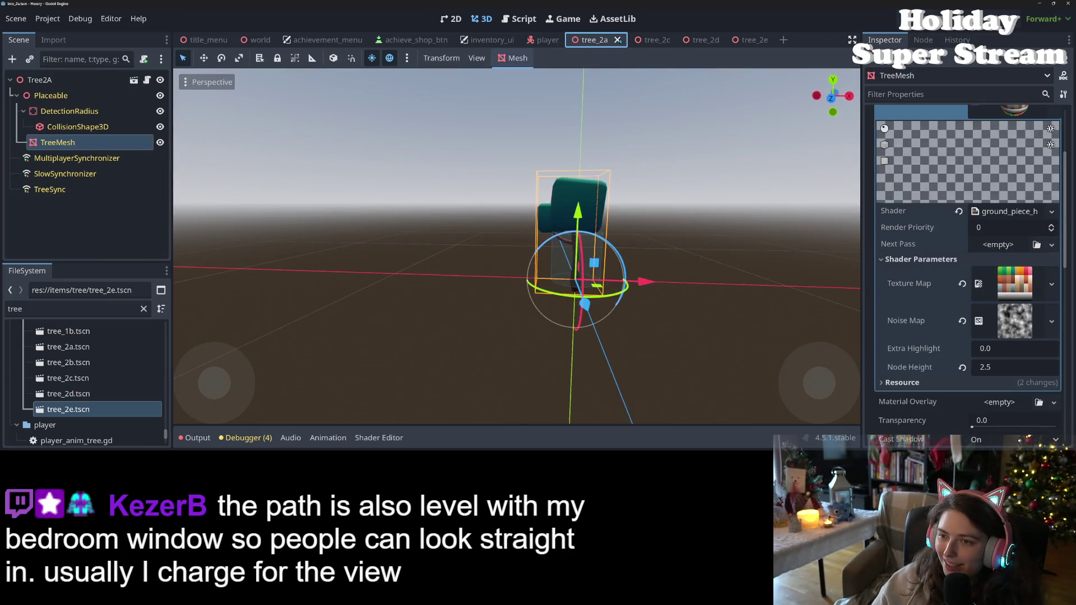
left_click(619, 40)
left_click(619, 40)
left_click(617, 40)
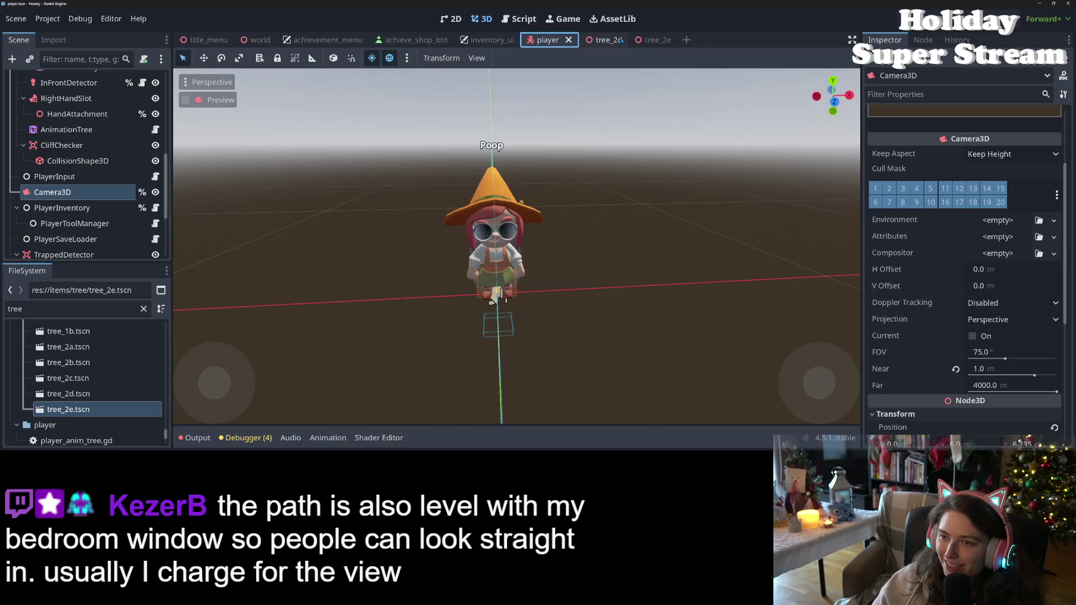
Close tree_2d and try a player camera Near distance of 1 m, saving the player scene
left_click(617, 40)
left_click(617, 40)
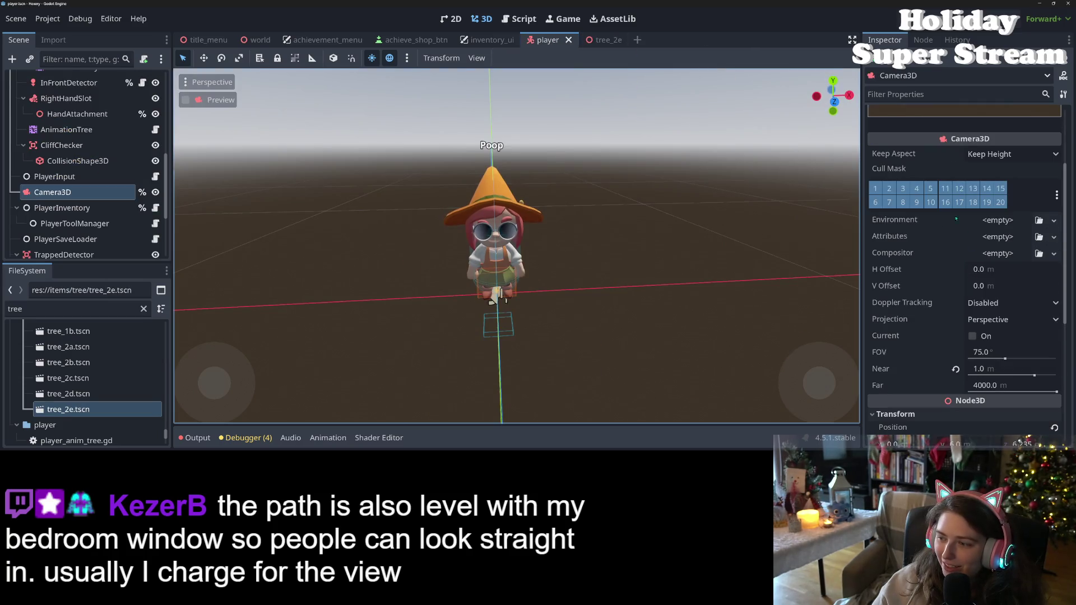
left_click(956, 369)
left_click(979, 370)
key("ctrl+s")
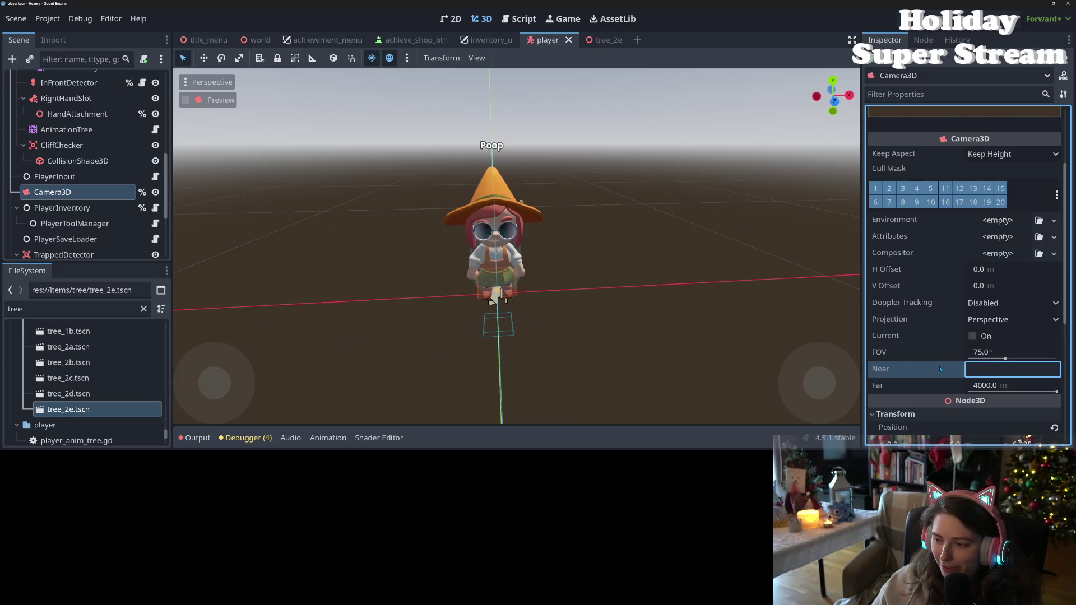
type("1")
key("Return")
key("ctrl+s")
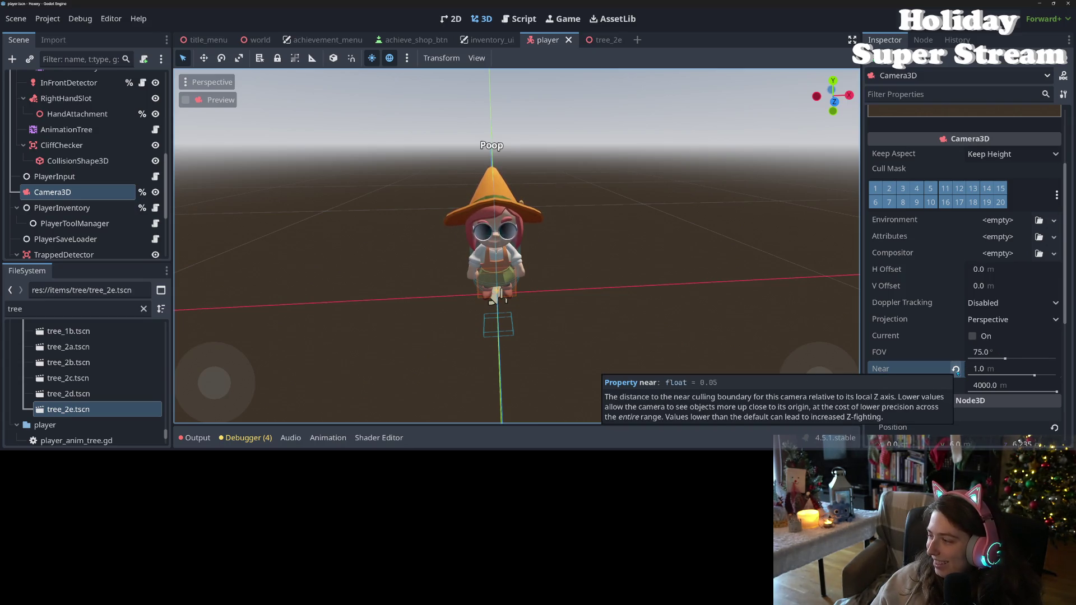
Revert the camera Near distance to 0.05 m and save the player scene
left_click(956, 369)
key("ctrl+s")
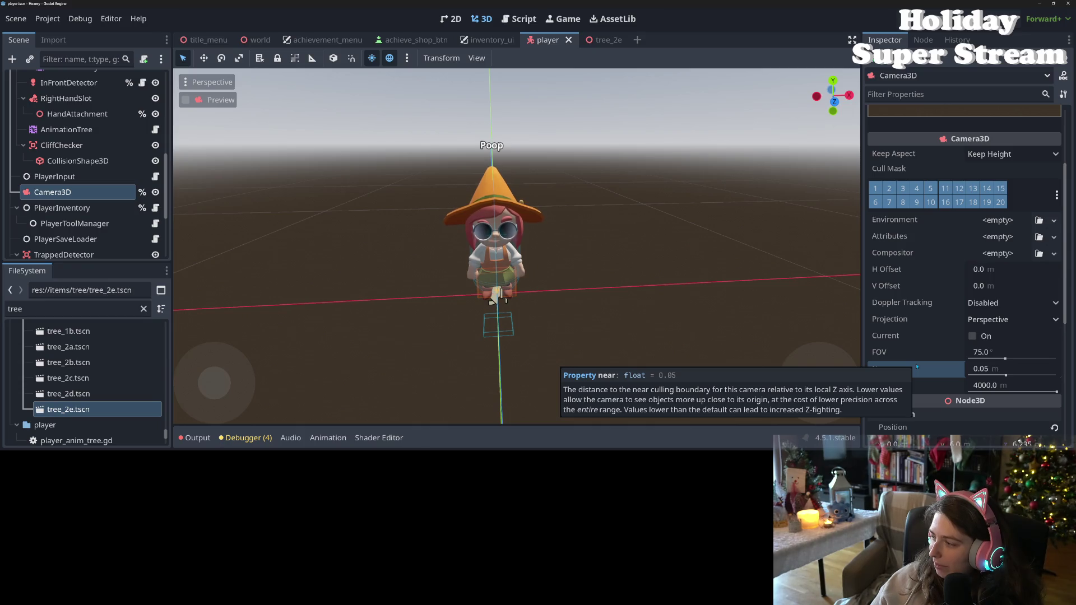
left_click(608, 38)
scroll(683, 219, "up", 5)
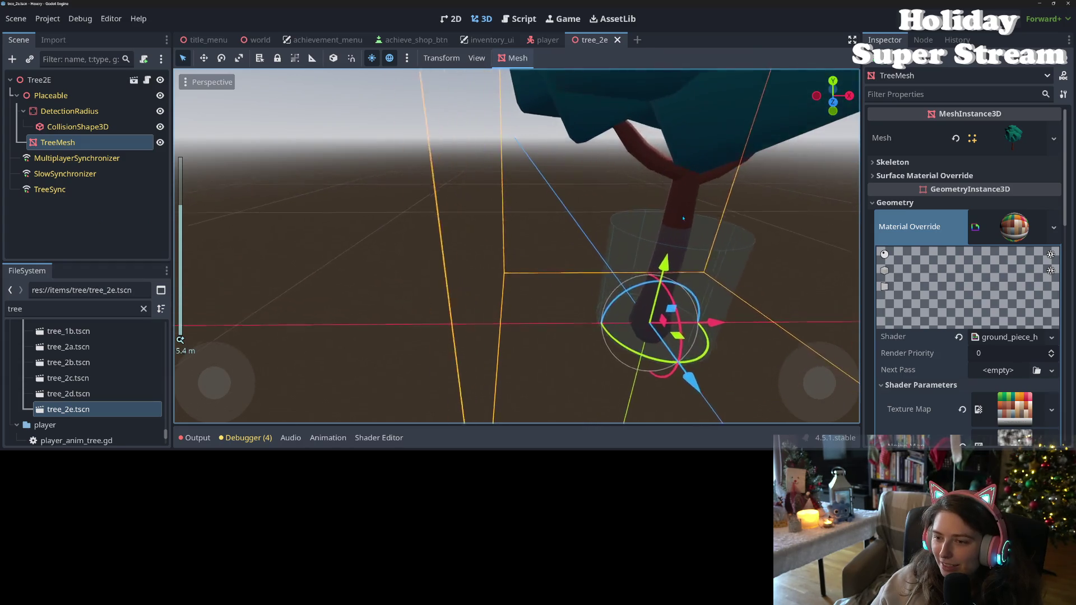
Focus TreeMesh and zoom through tree_2e to inspect its close-up fade, then show the shader code
key("f")
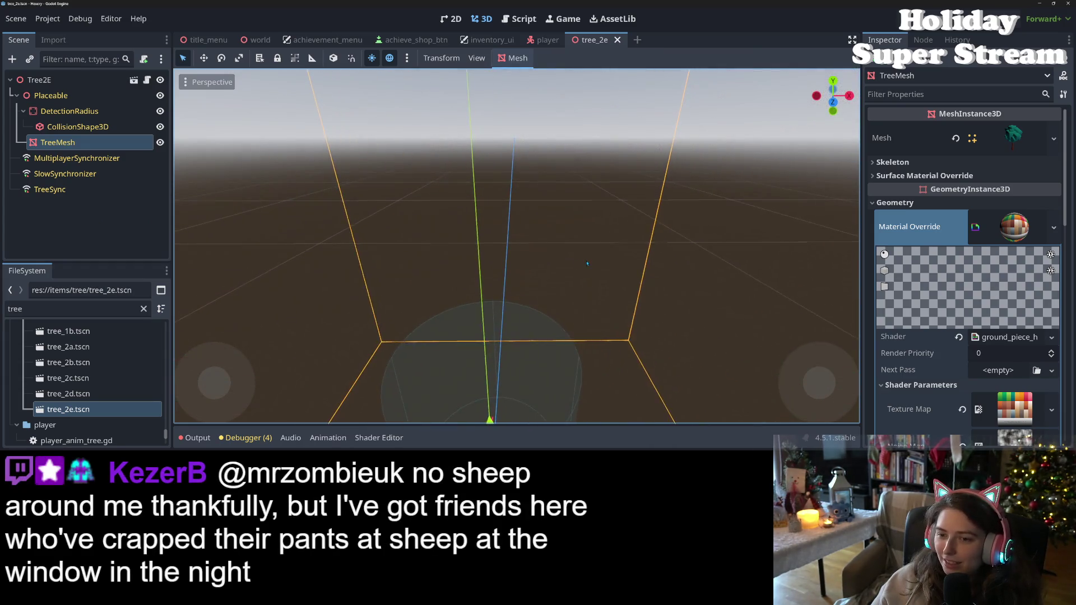
scroll(591, 257, "down", 1)
scroll(592, 257, "down", 2)
scroll(590, 322, "up", 3)
scroll(591, 322, "up", 3)
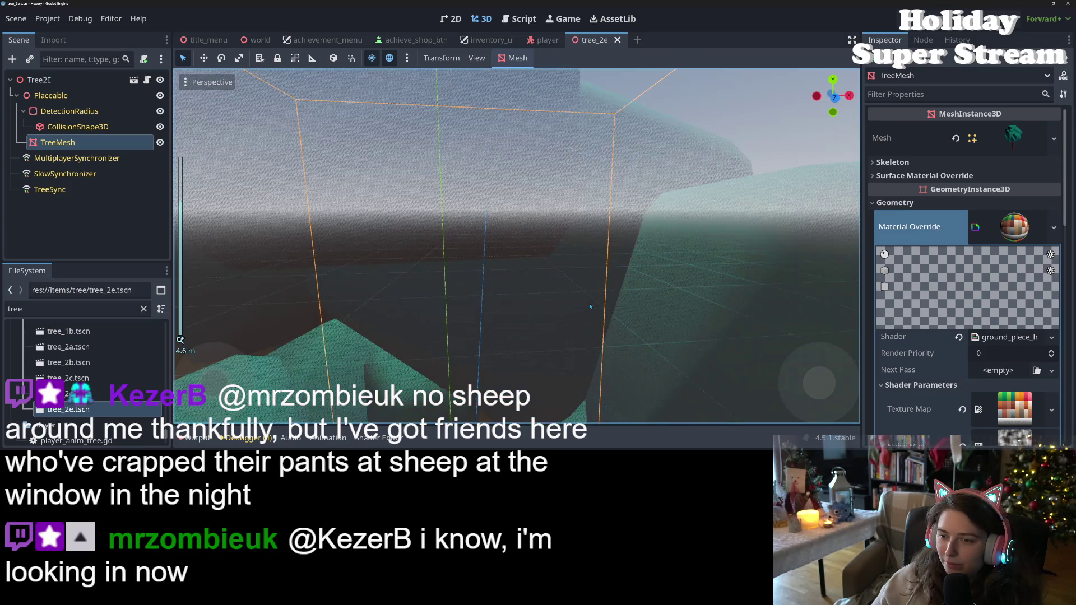
scroll(591, 306, "down", 2)
scroll(590, 306, "up", 2)
scroll(590, 306, "down", 2)
scroll(595, 303, "up", 2)
scroll(615, 280, "up", 2)
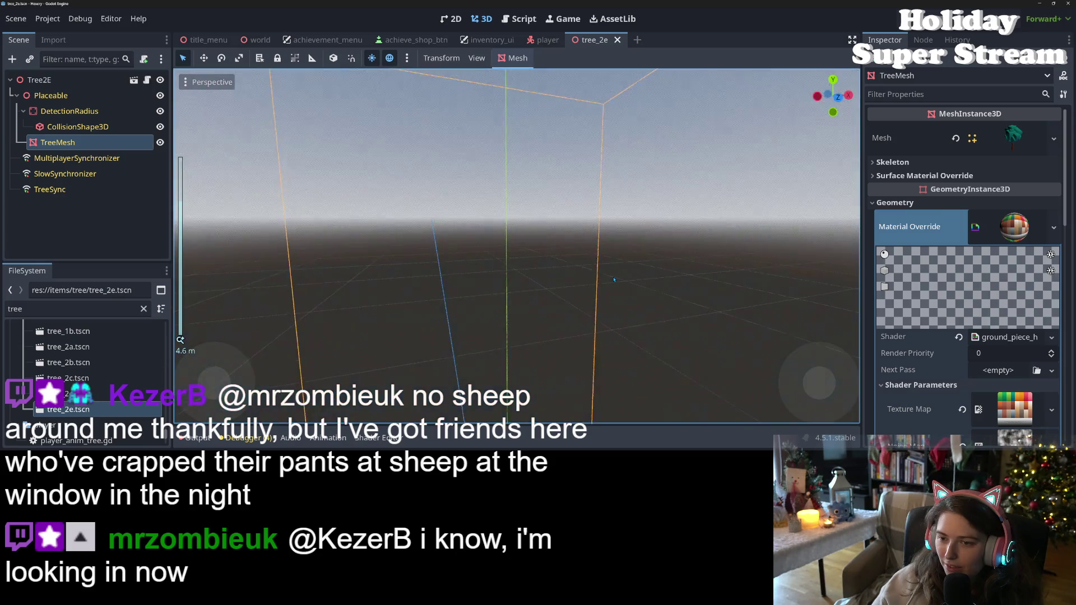
scroll(615, 280, "down", 4)
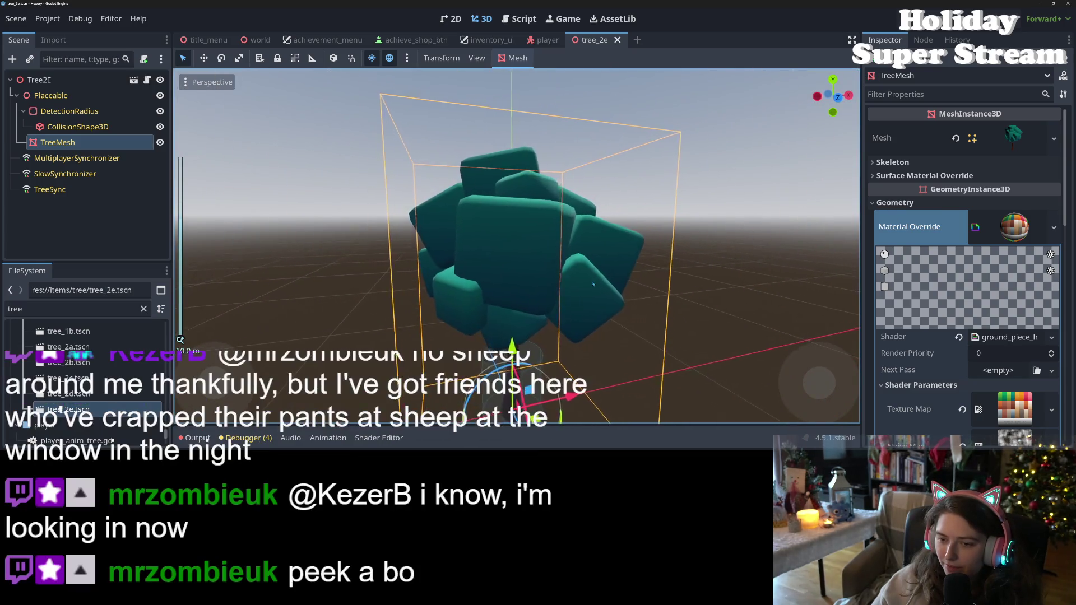
scroll(596, 283, "down", 2)
left_click(379, 438)
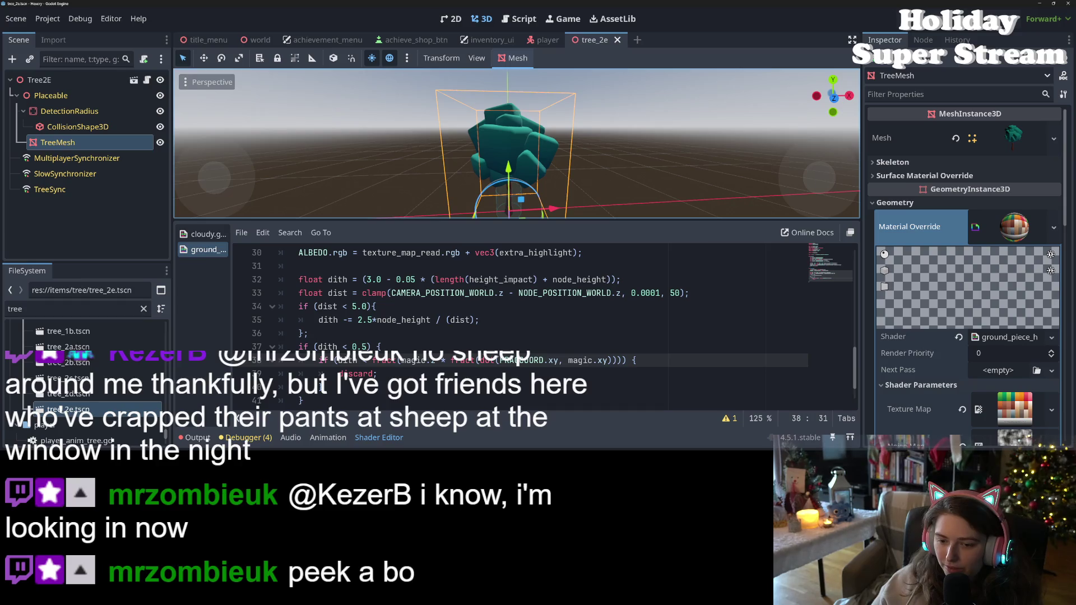
Change the fade strength on line 35 from 2.5 to 3.0 and save
left_click(362, 347)
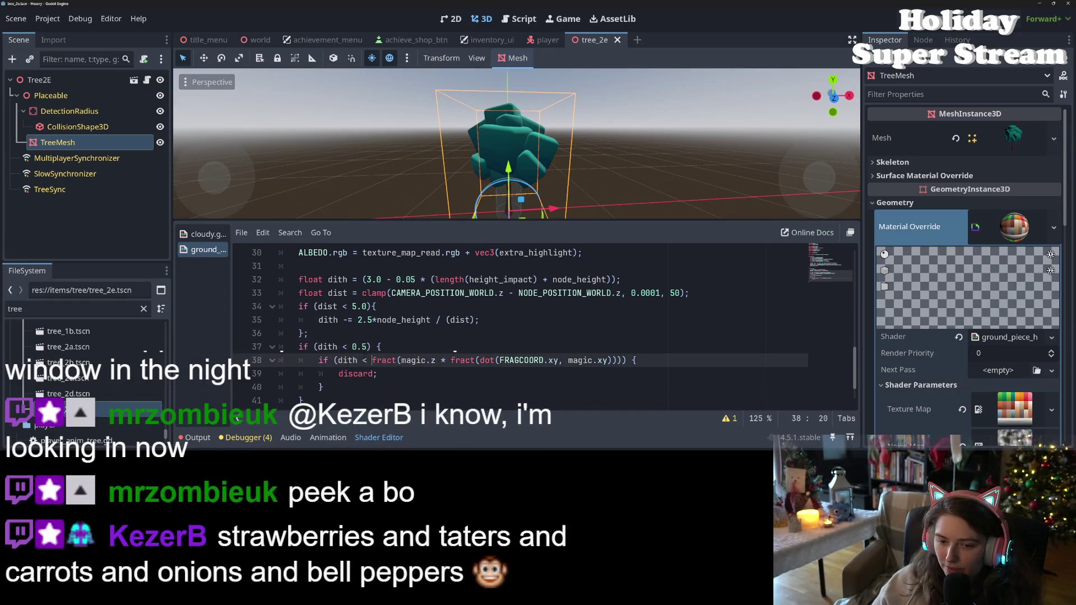
double_click(365, 320)
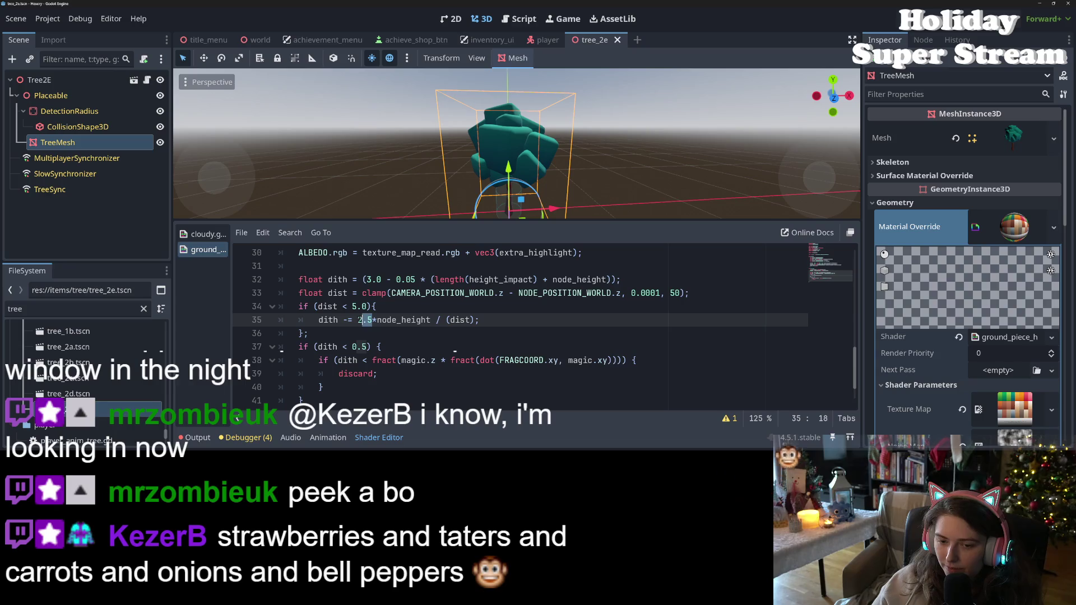
type("3.0")
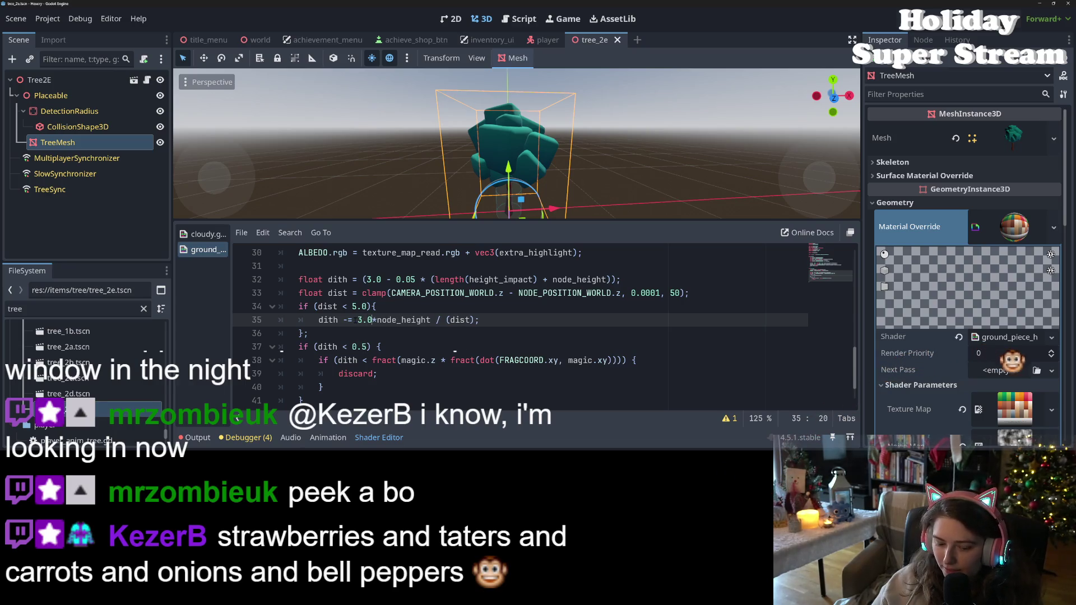
key("ctrl+s")
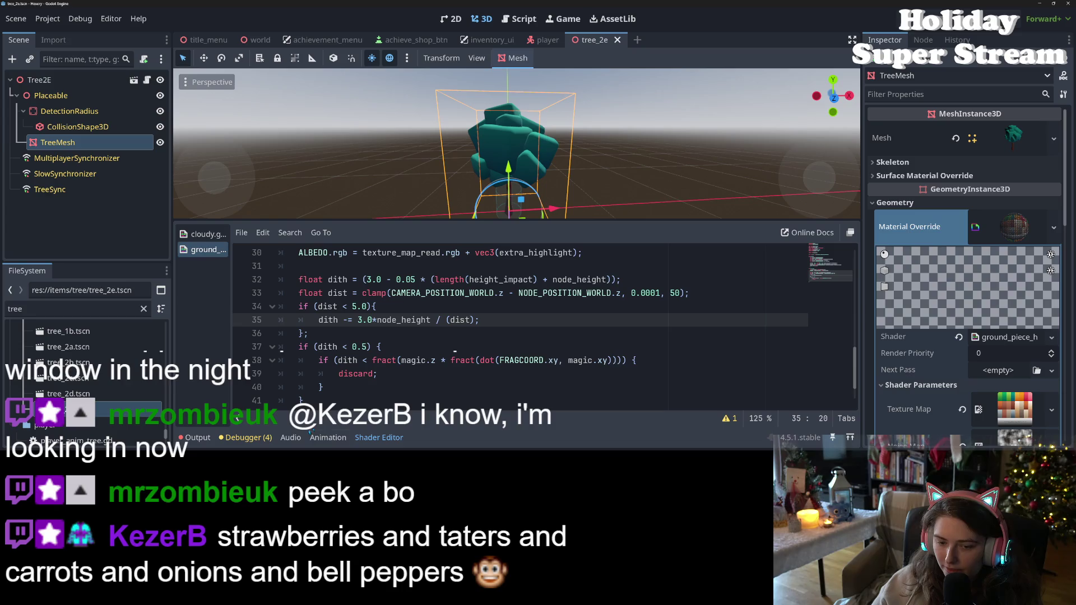
left_click(379, 438)
Zoom in and out on the tree in the 3D viewport, then run the project with F5
scroll(496, 354, "up", 2)
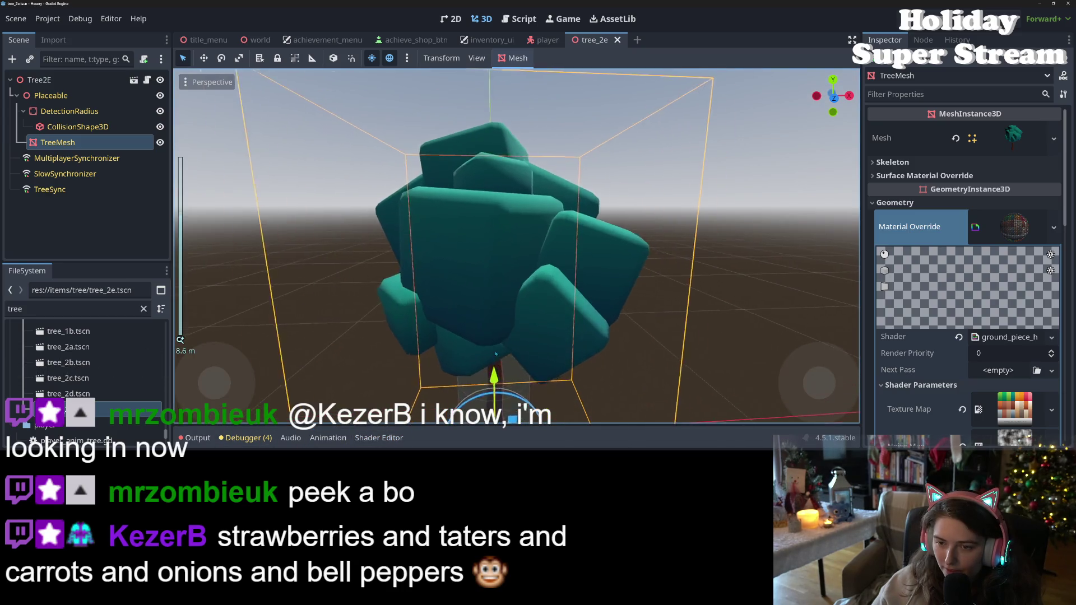
scroll(496, 355, "up", 6)
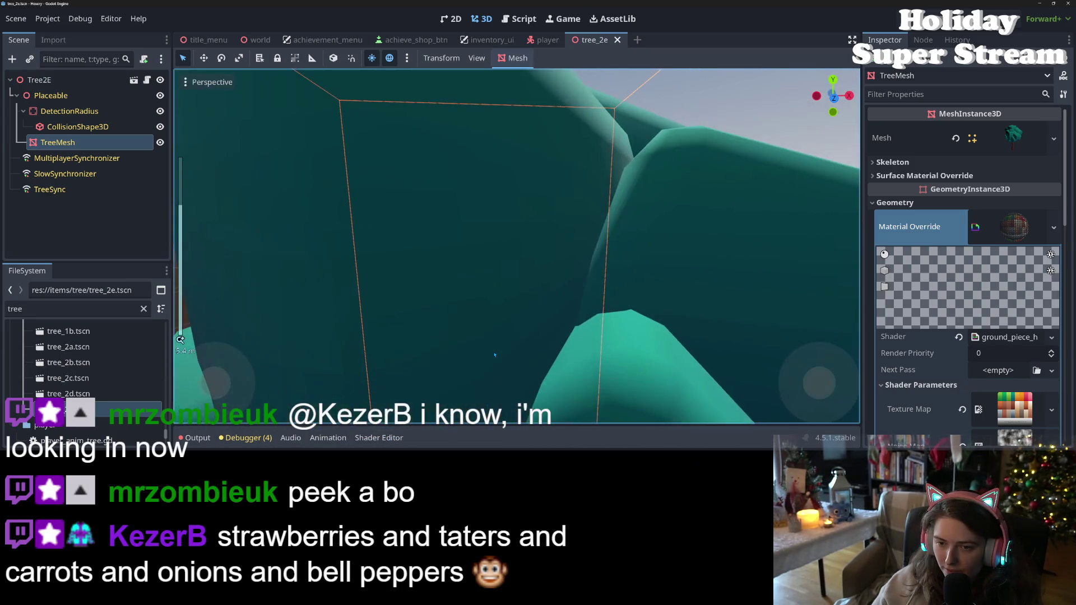
scroll(494, 355, "down", 6)
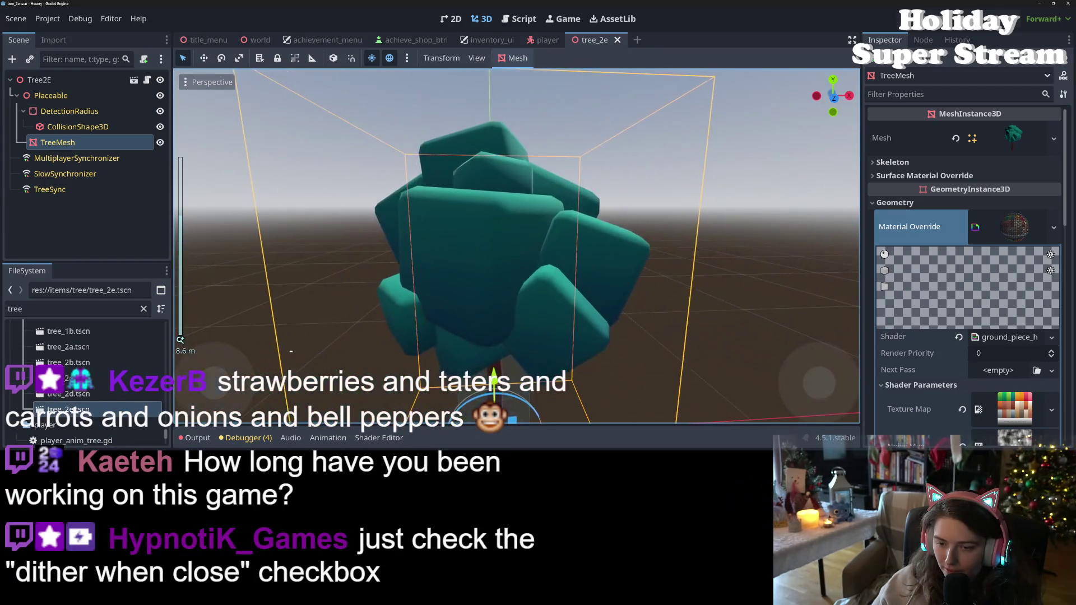
key("F5")
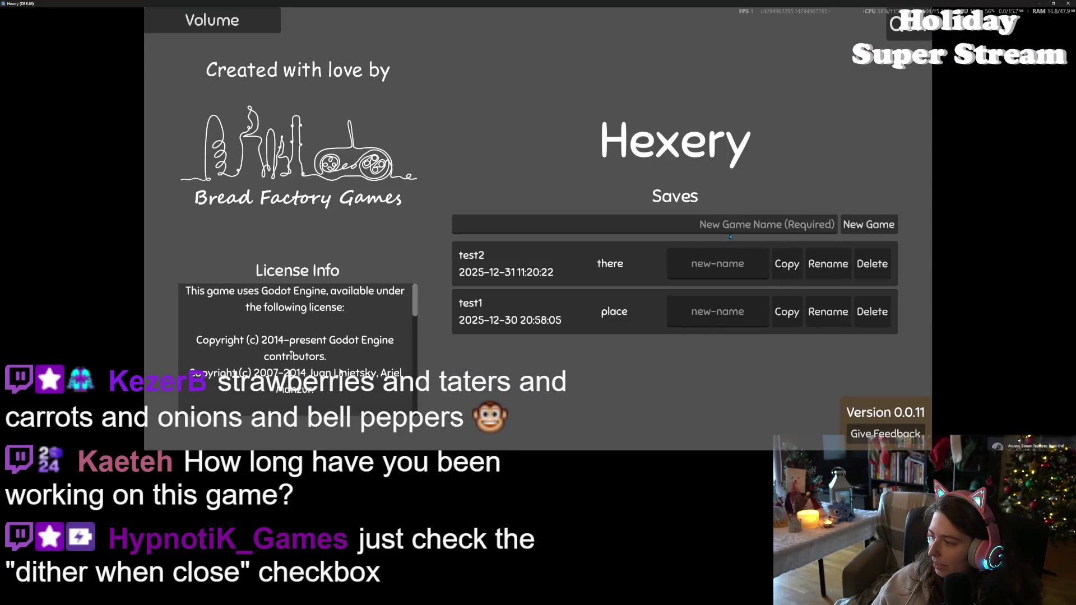
Load the test2 save, zoom out, and walk the character into the trees
left_click(541, 268)
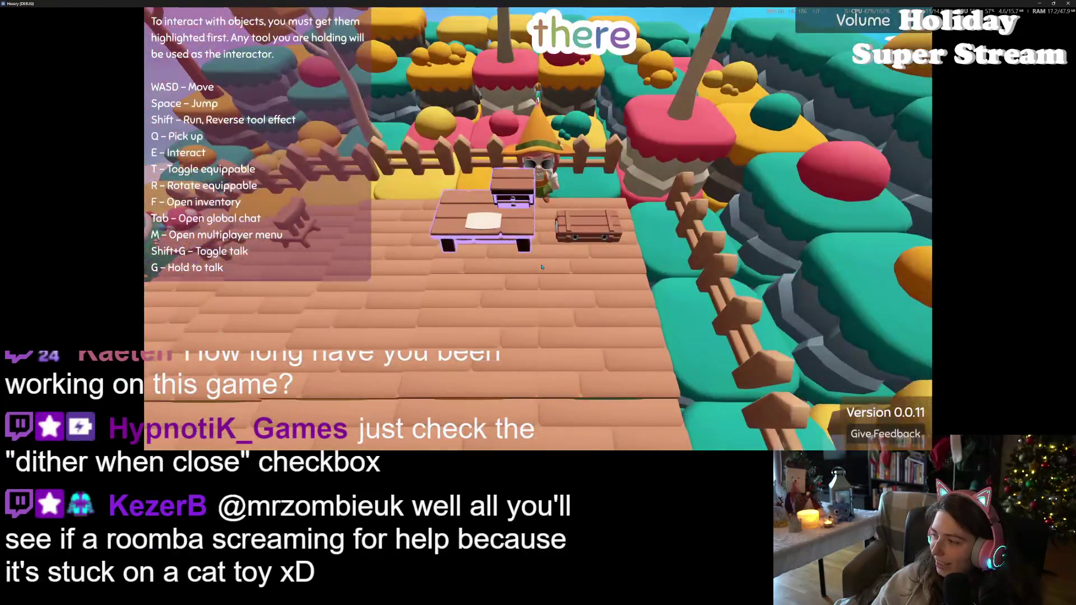
scroll(542, 268, "down", 5)
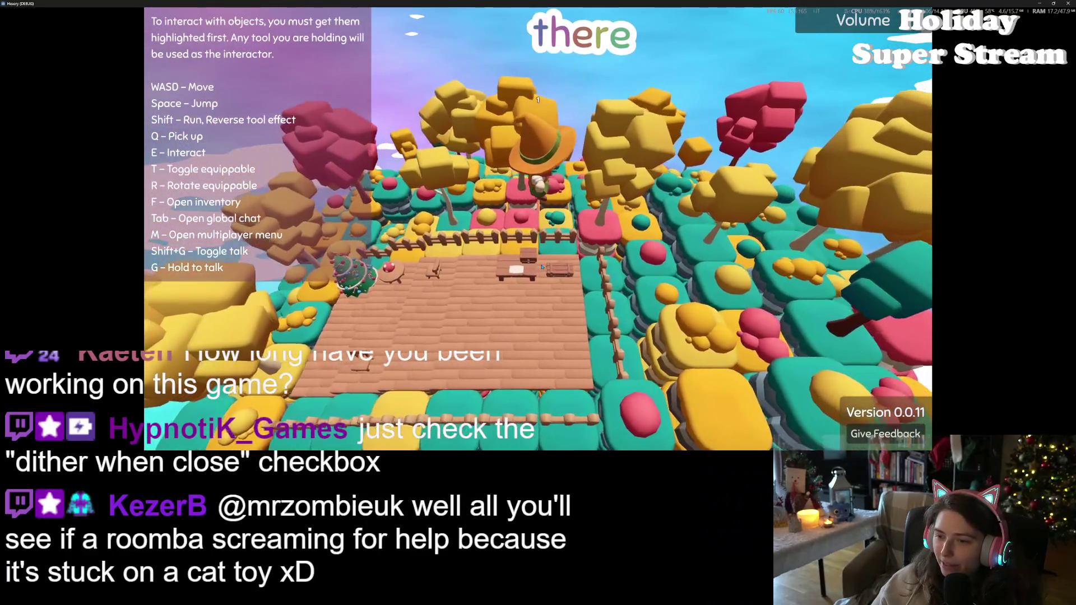
key("w")
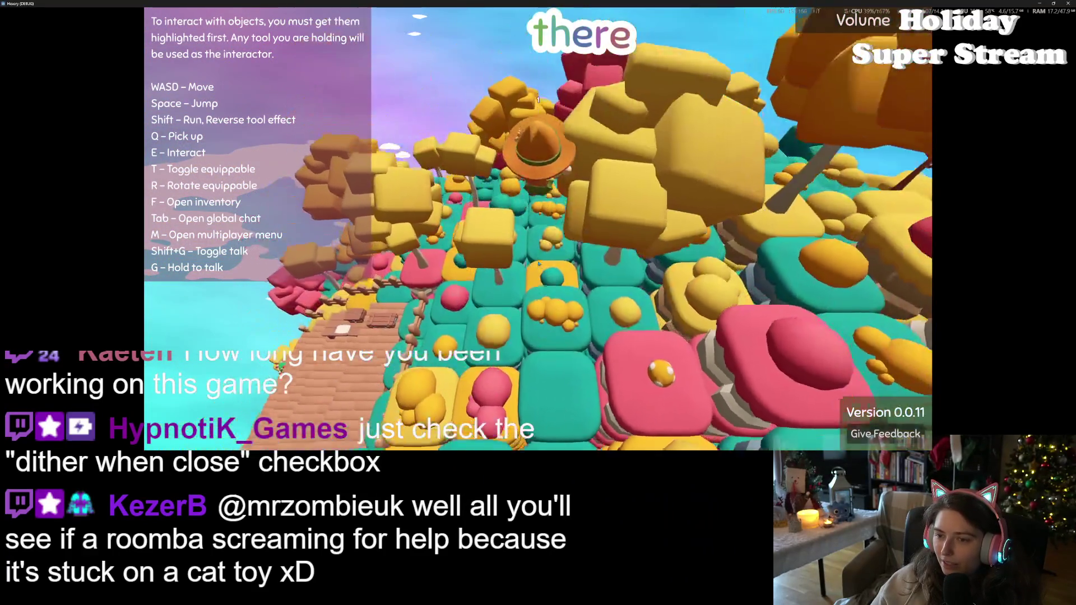
key("w")
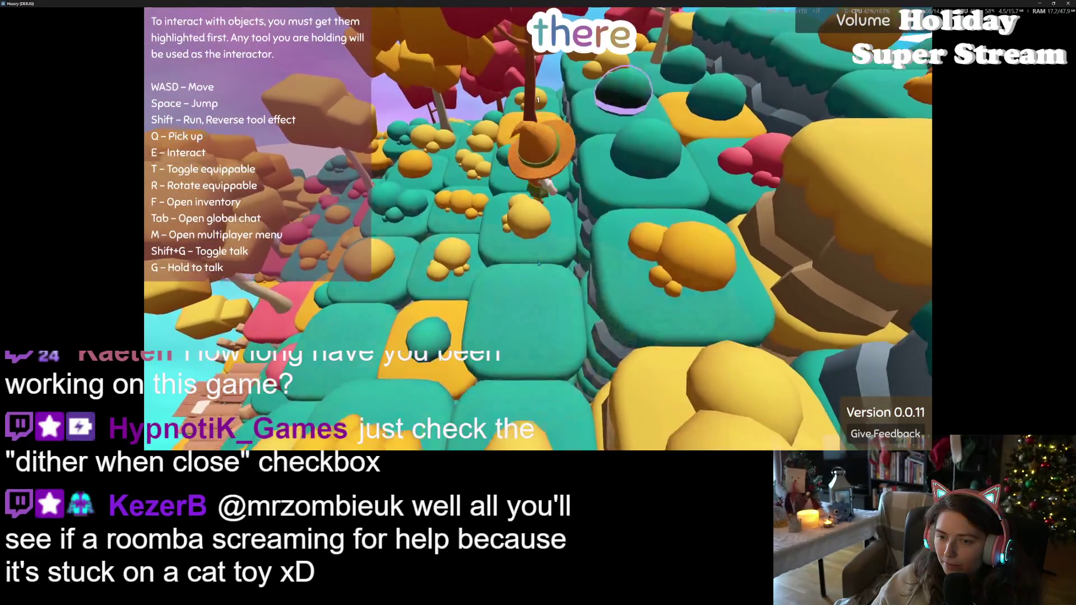
key("s")
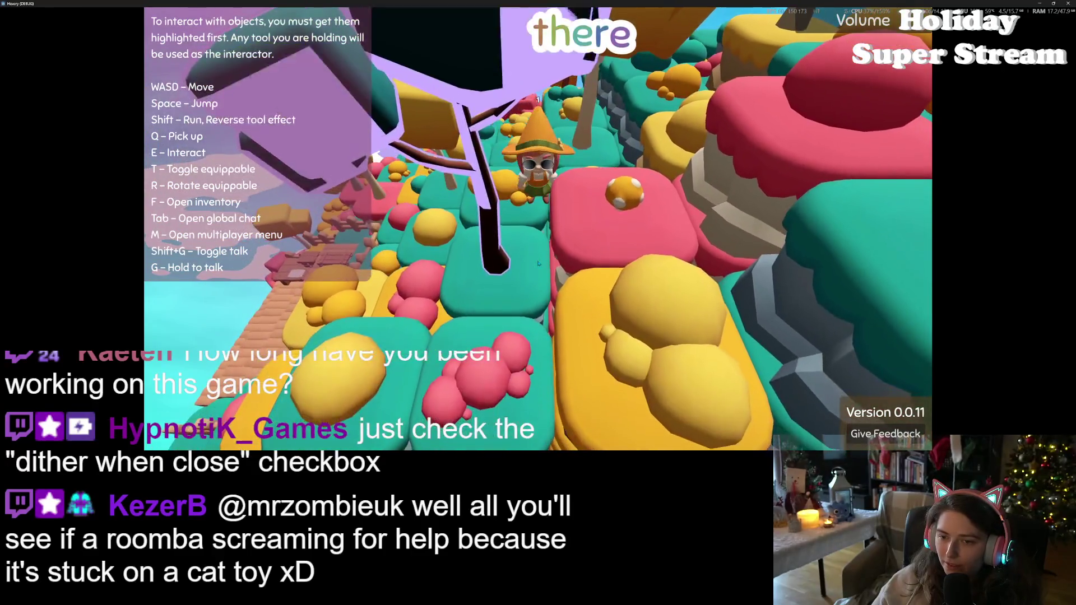
Walk the character forward across the teal platforms past the tree trunks
key("w")
key("w")
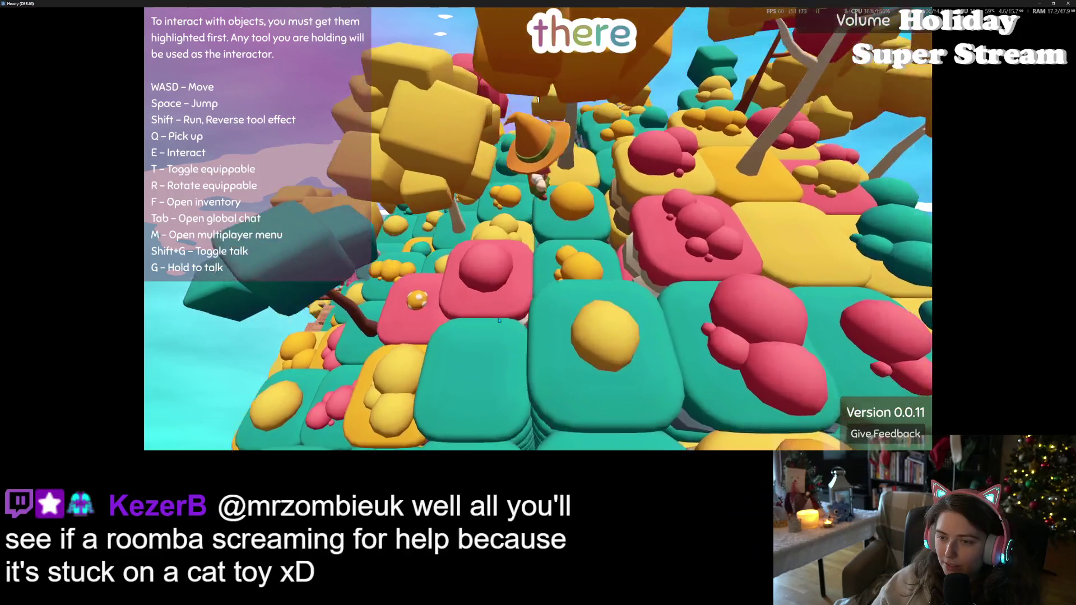
key("w")
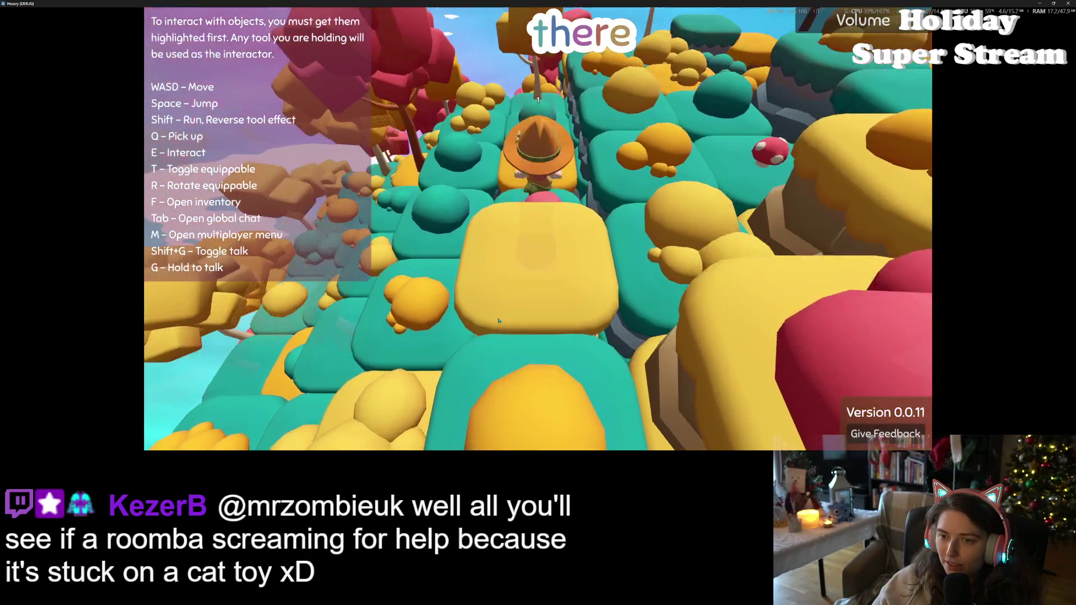
key("w")
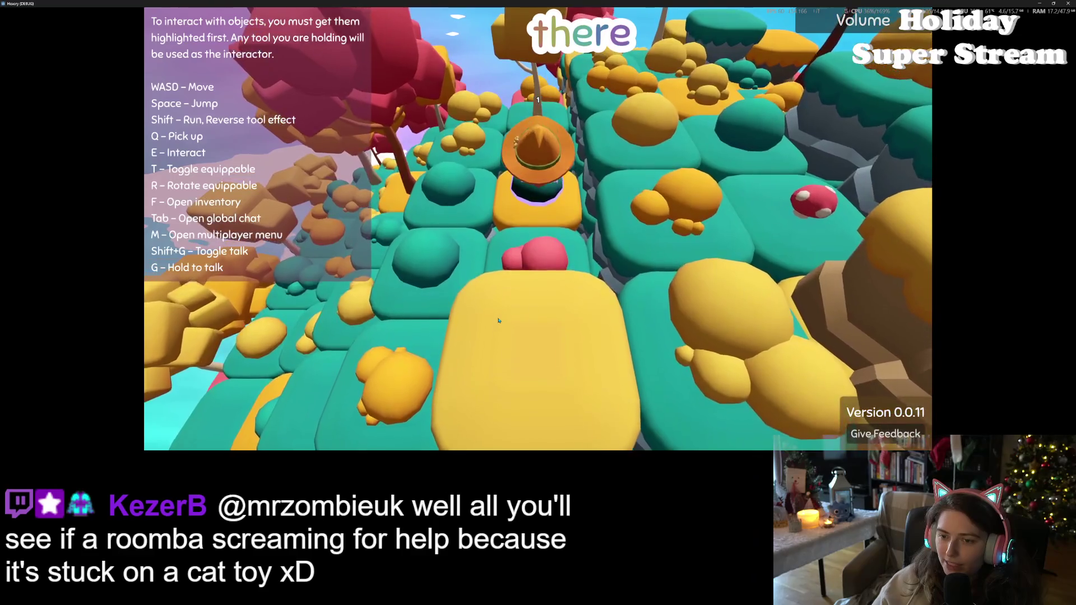
key("w")
key("w")
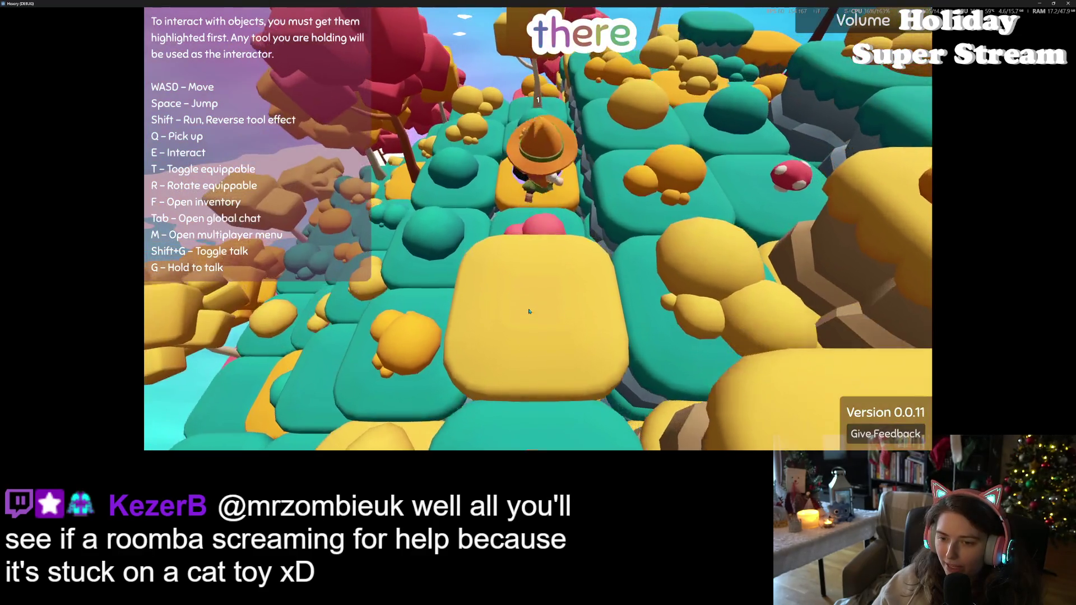
key("w")
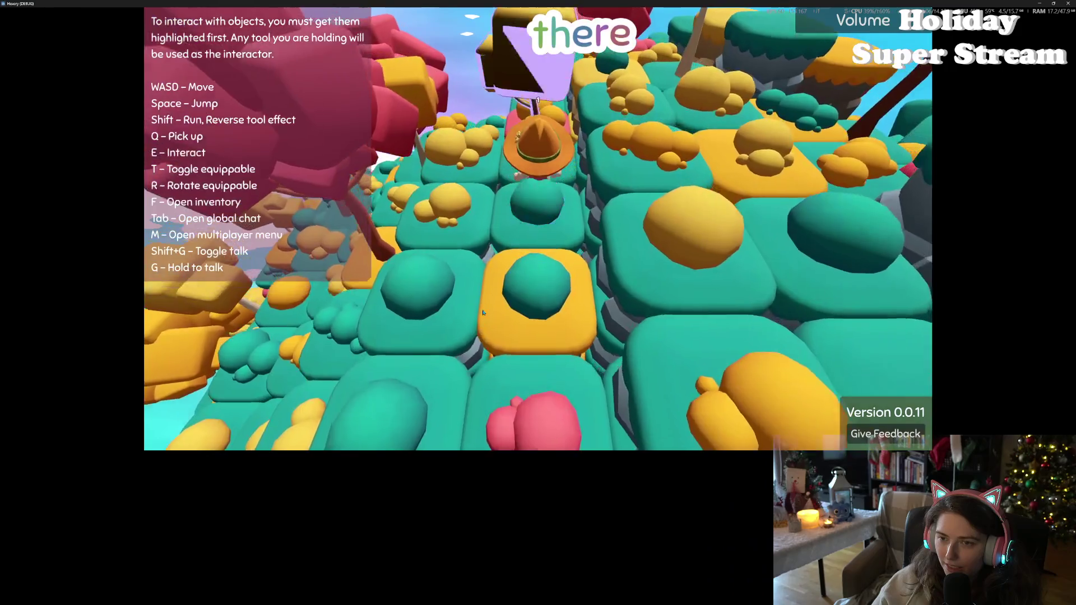
key("w")
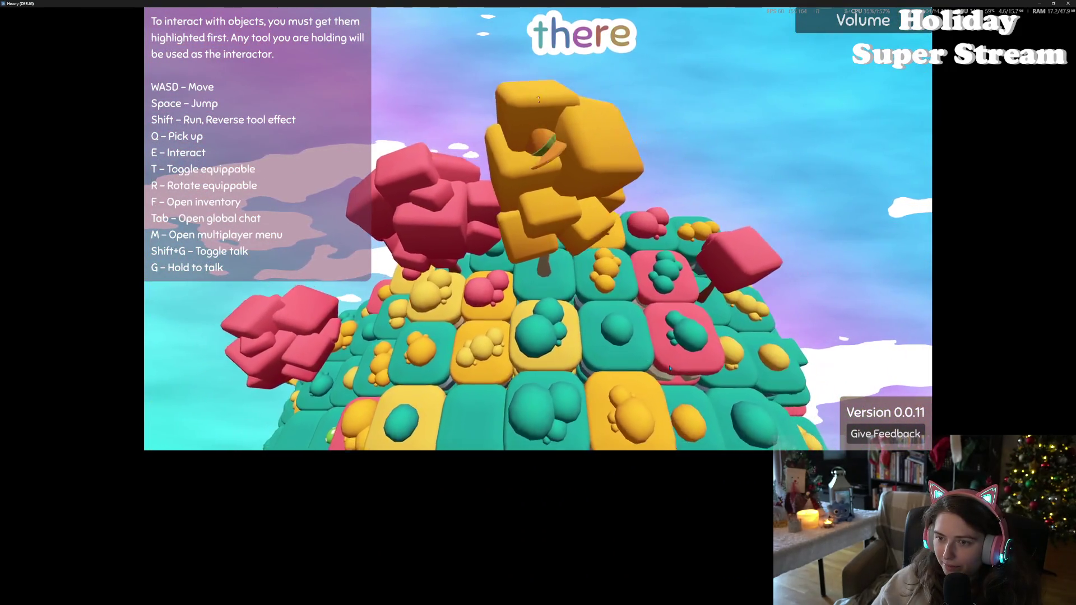
Move toward the large red tree and orbit the camera around the character through the orange trees
key("w")
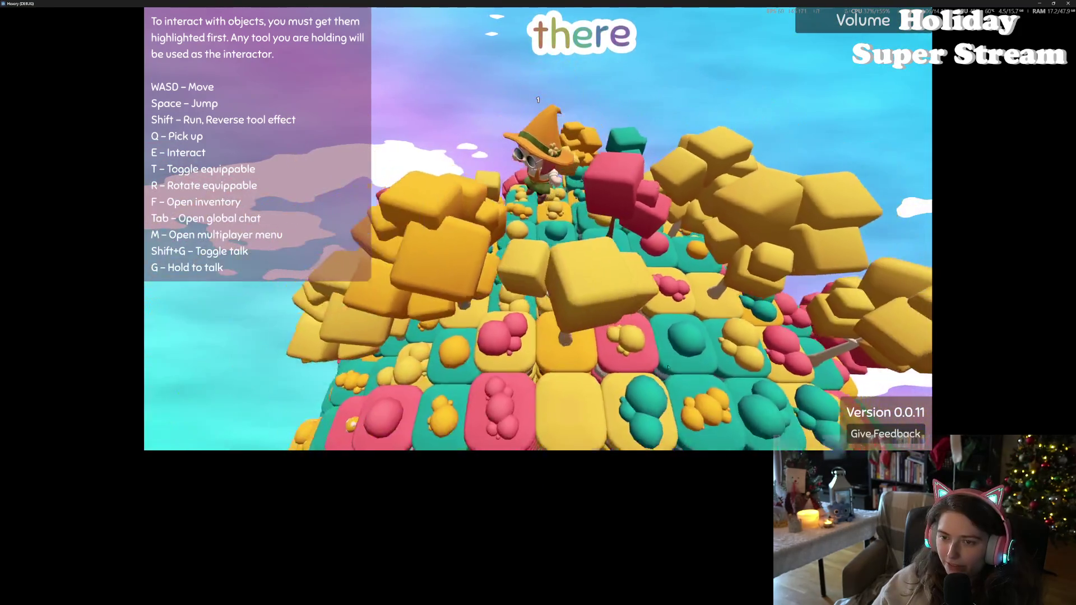
key("s")
key("d")
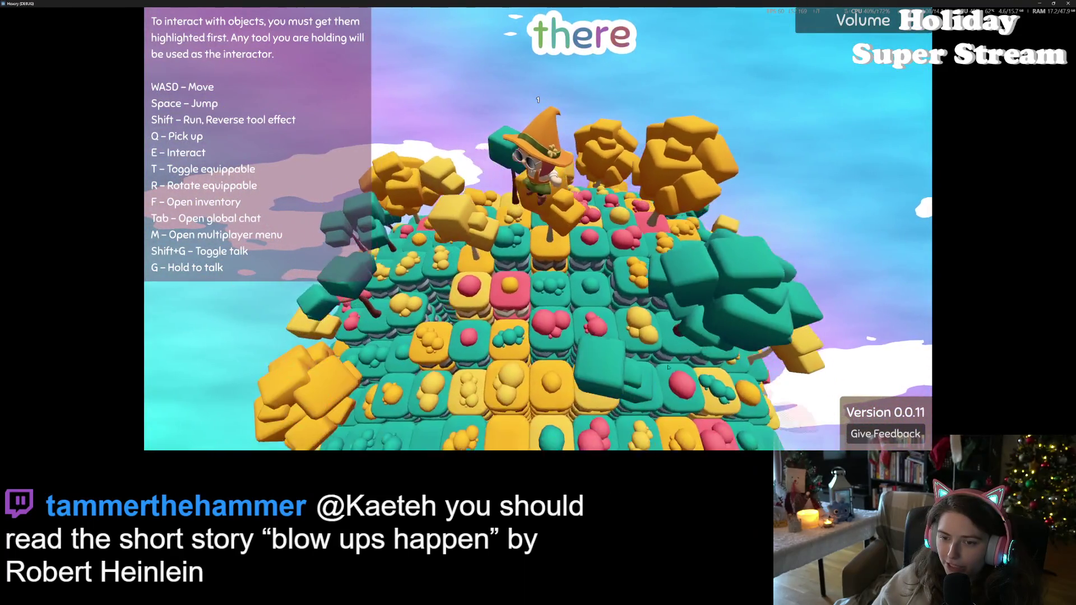
key("d")
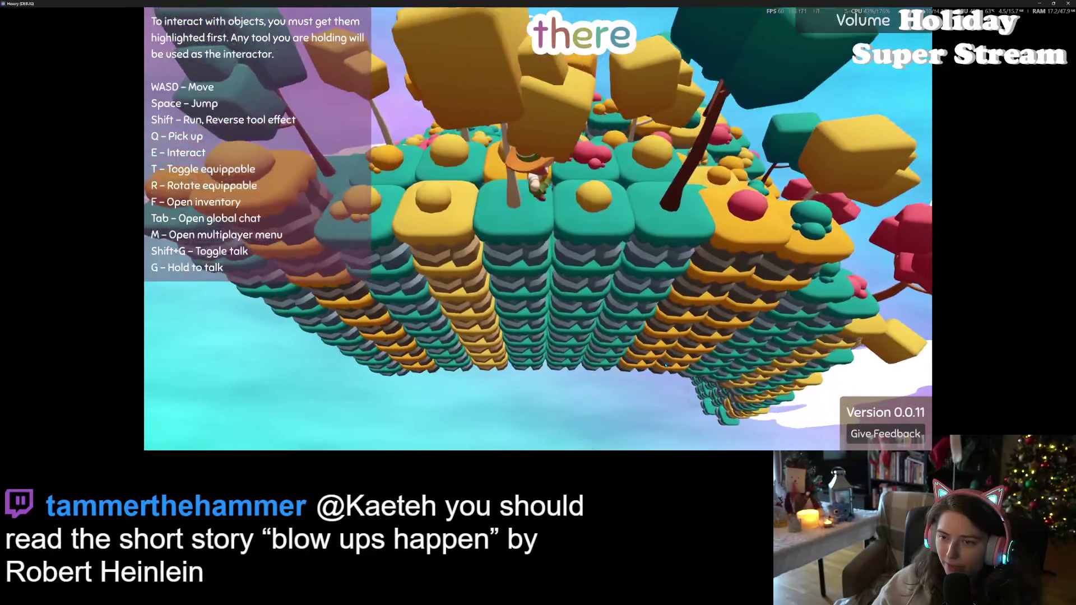
key("d")
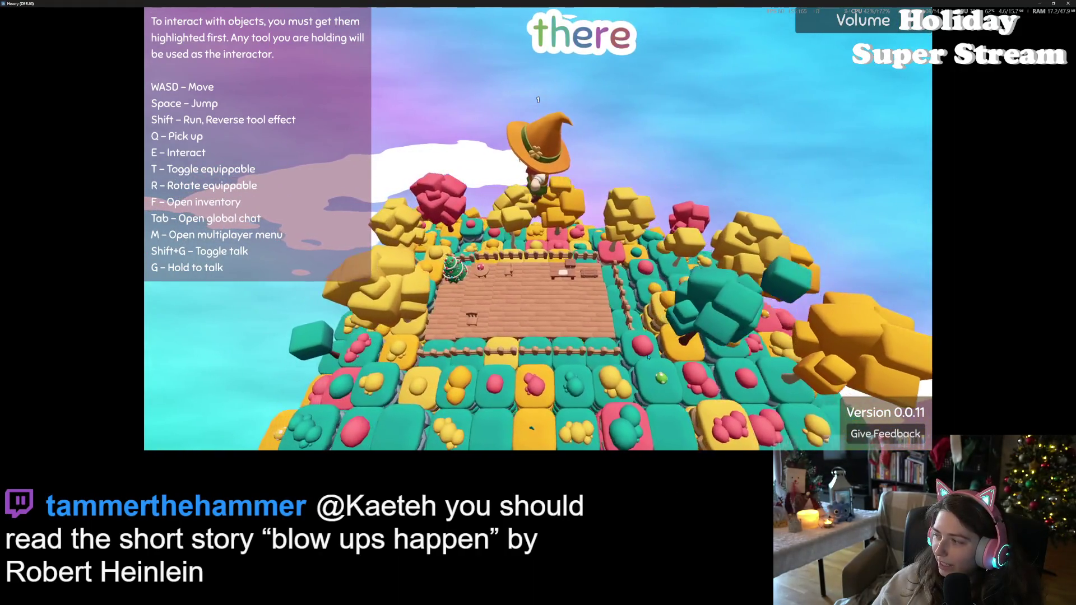
key("d")
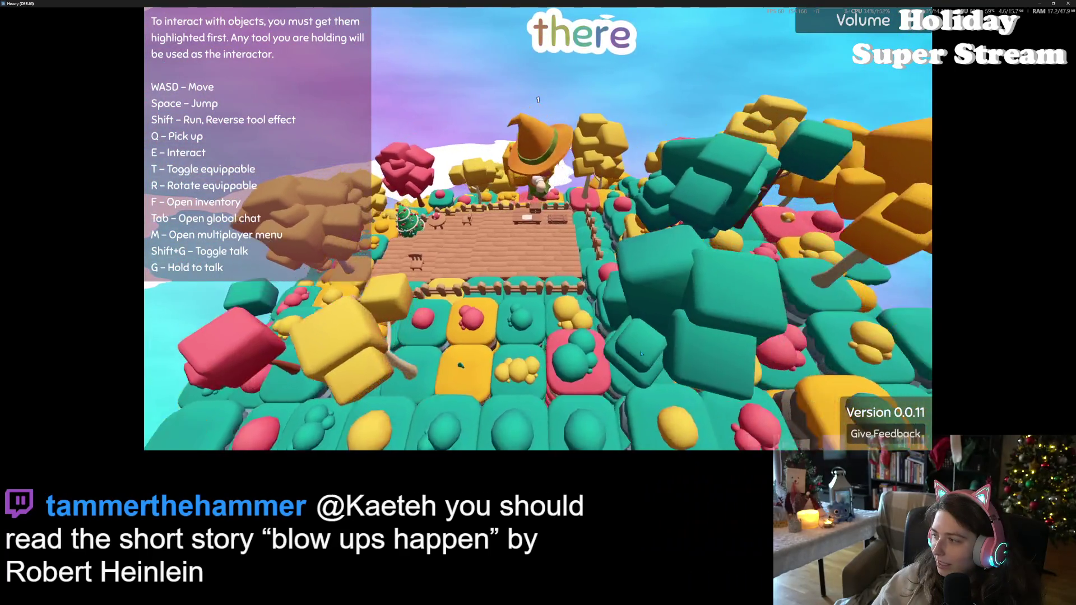
key("w")
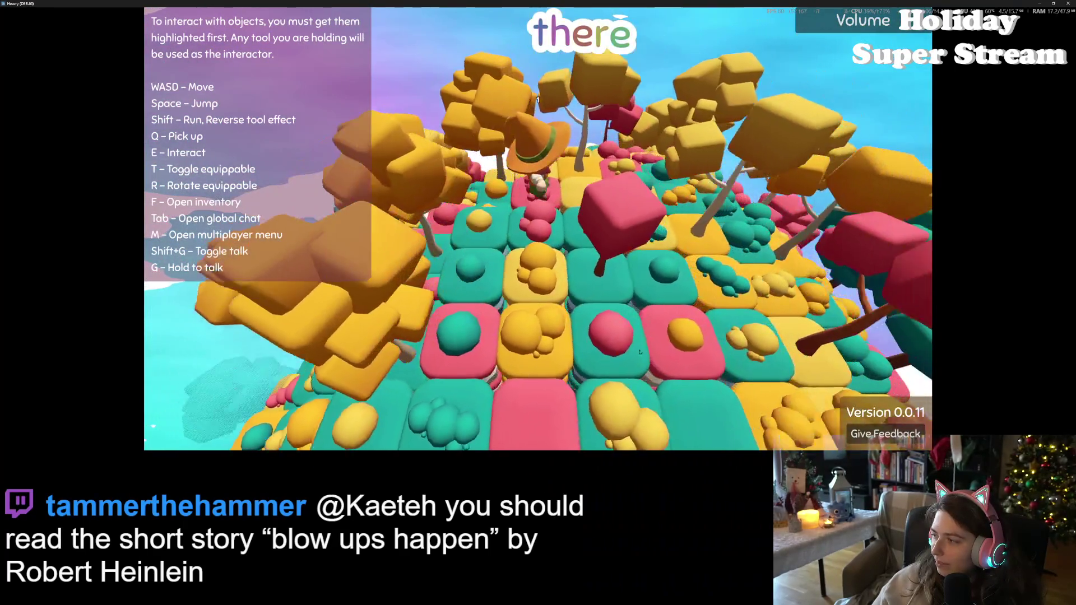
key("w")
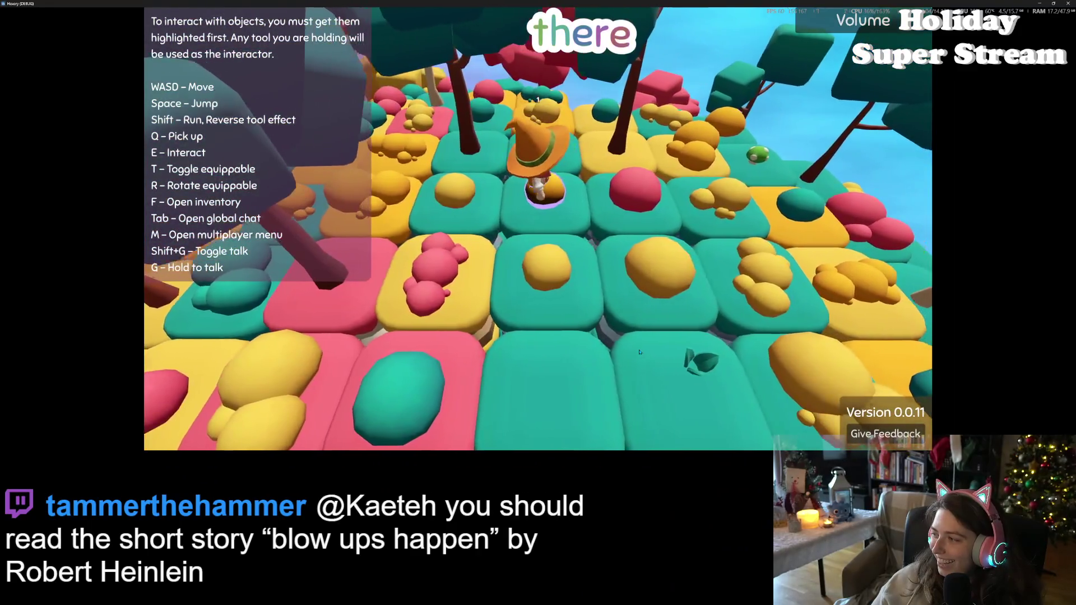
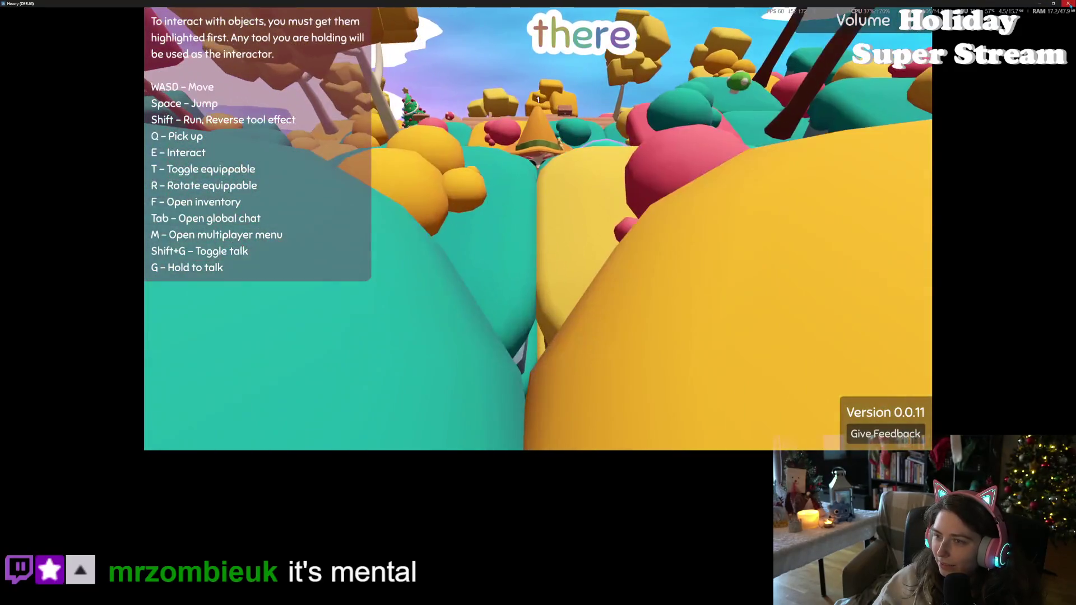
Close the running game, clear the FileSystem filter and open the generic_item scene
left_click(1069, 3)
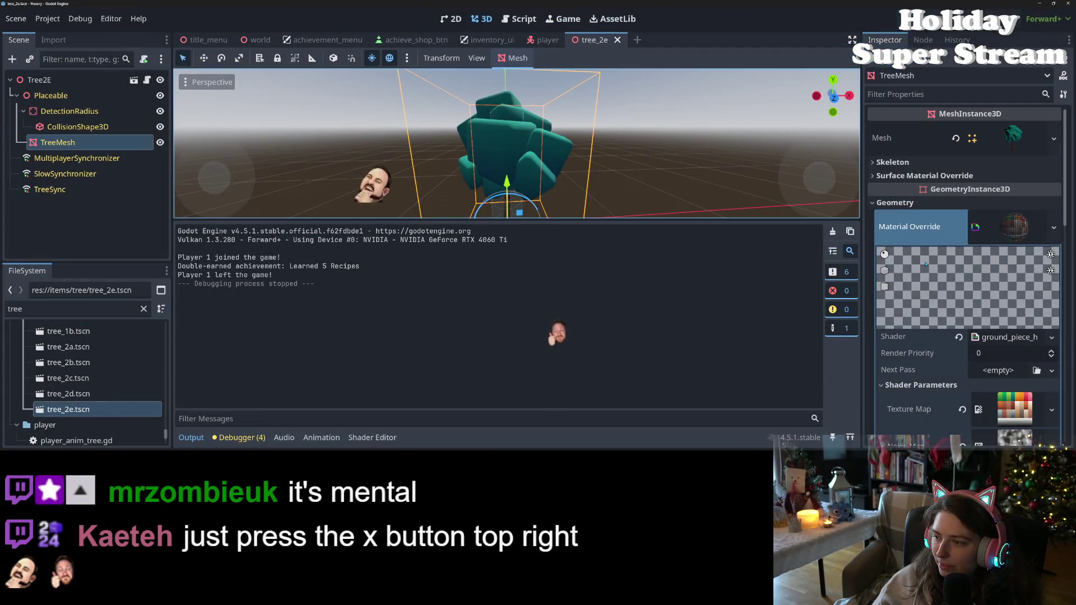
mouse_move(553, 45)
scroll(84, 381, "down", 4)
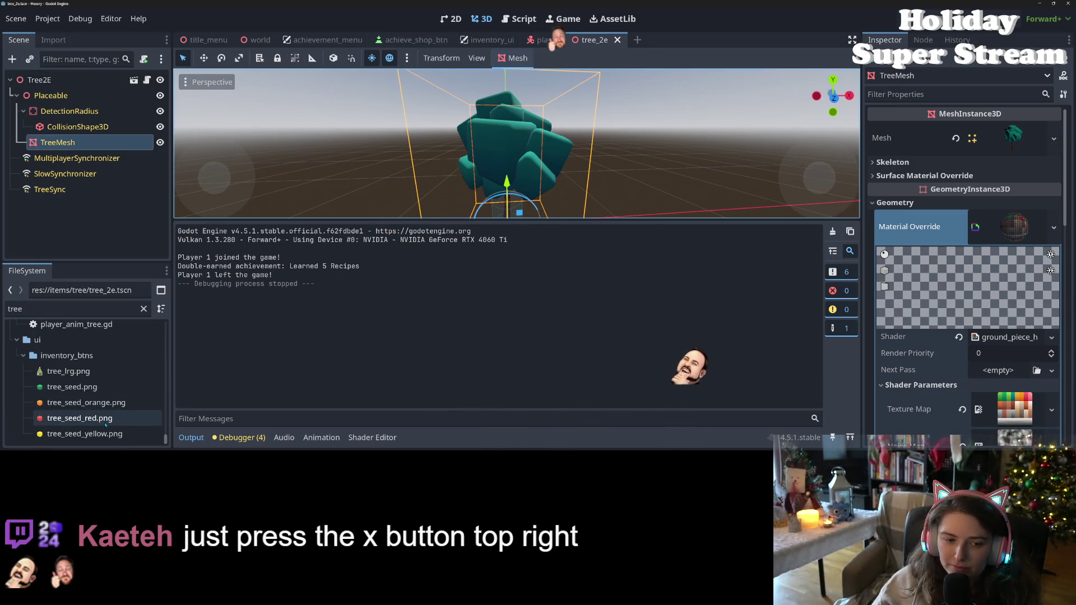
left_click(143, 309)
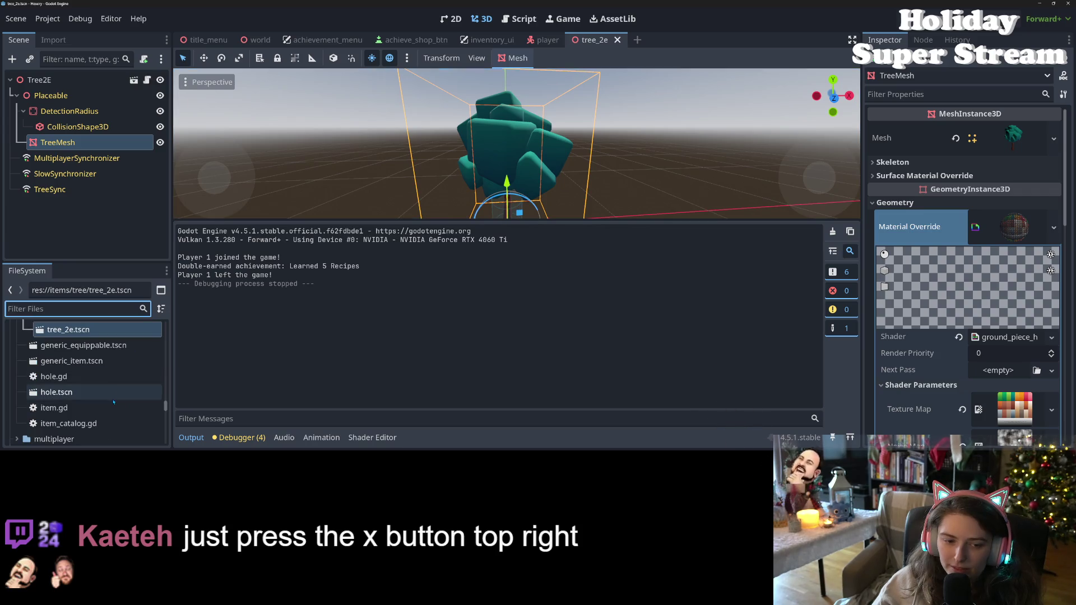
double_click(90, 361)
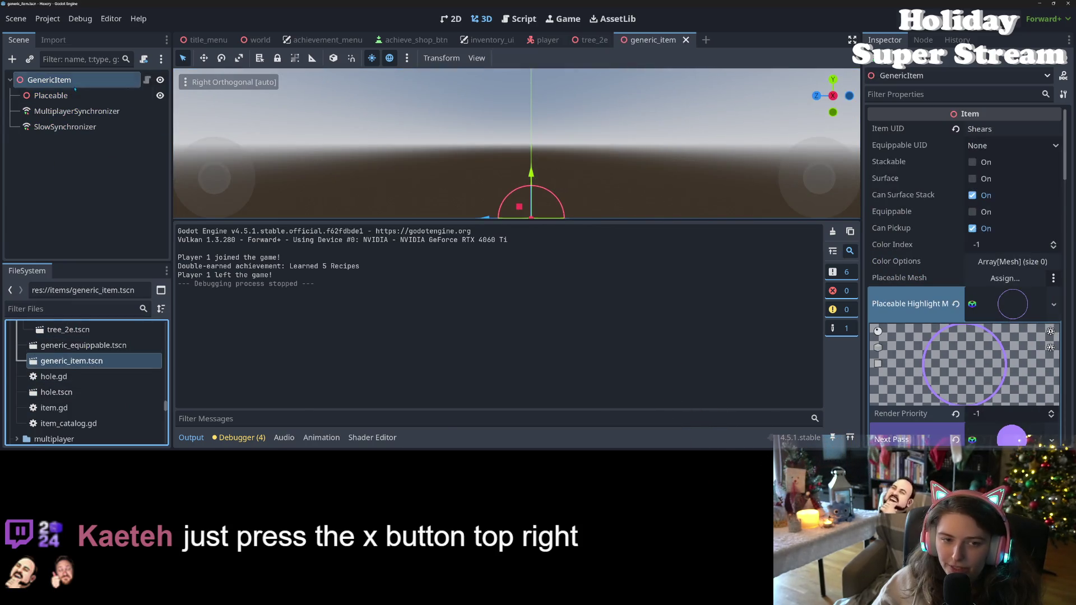
Set the purple highlight material's render priority to -3 and launch the game to playtest
scroll(995, 289, "down", 3)
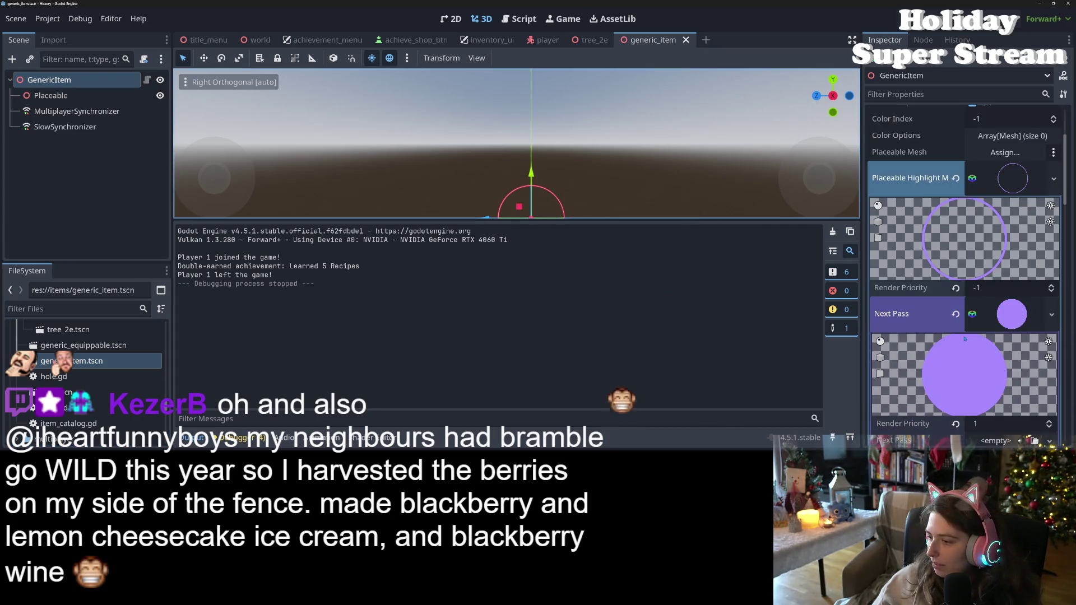
left_click(994, 288)
type("-3")
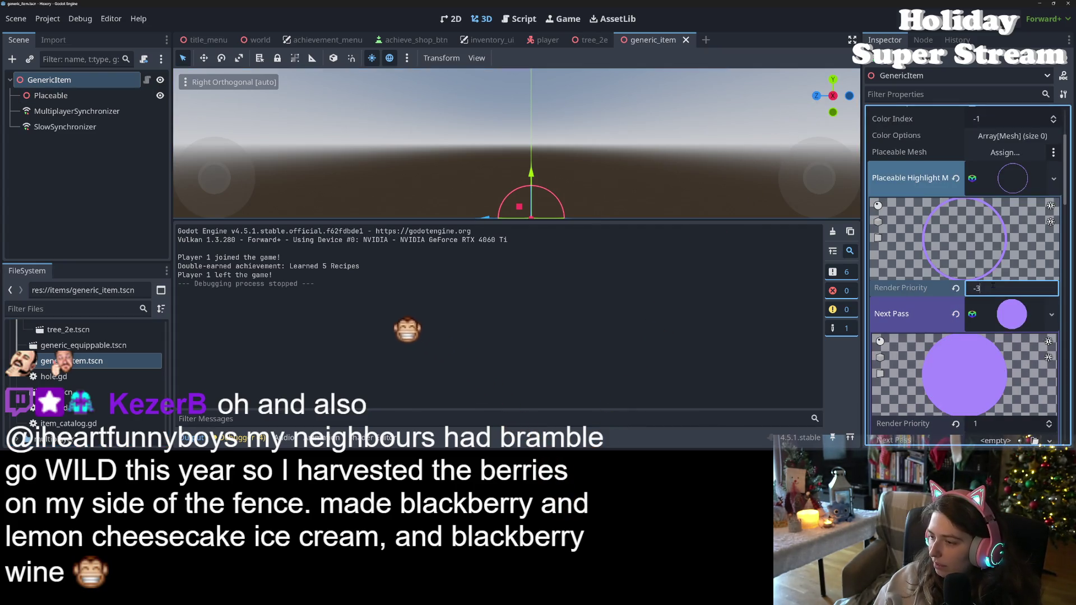
key("Return")
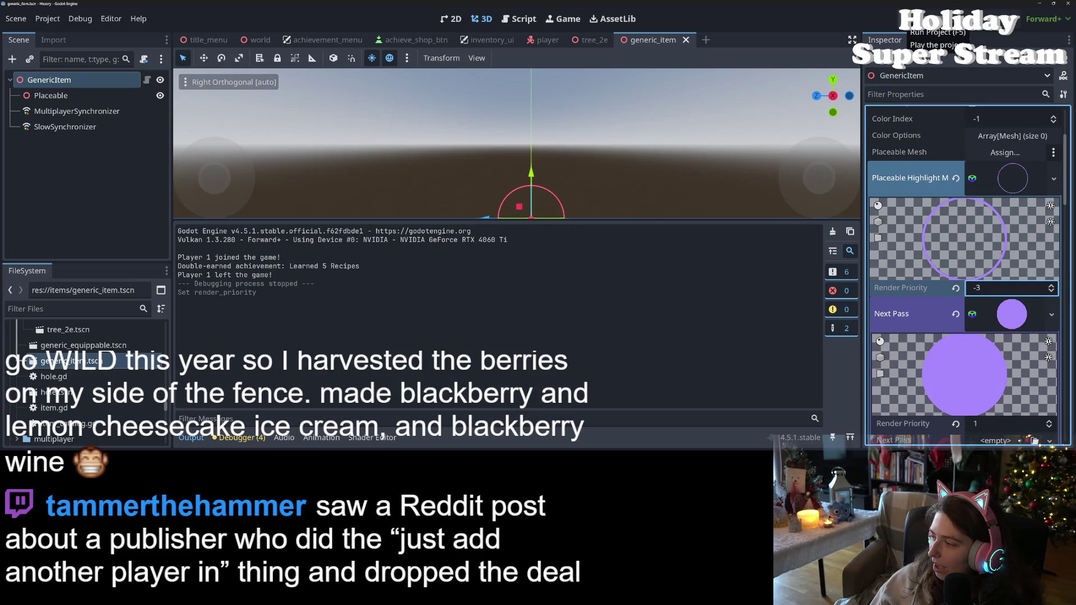
left_click(903, 19)
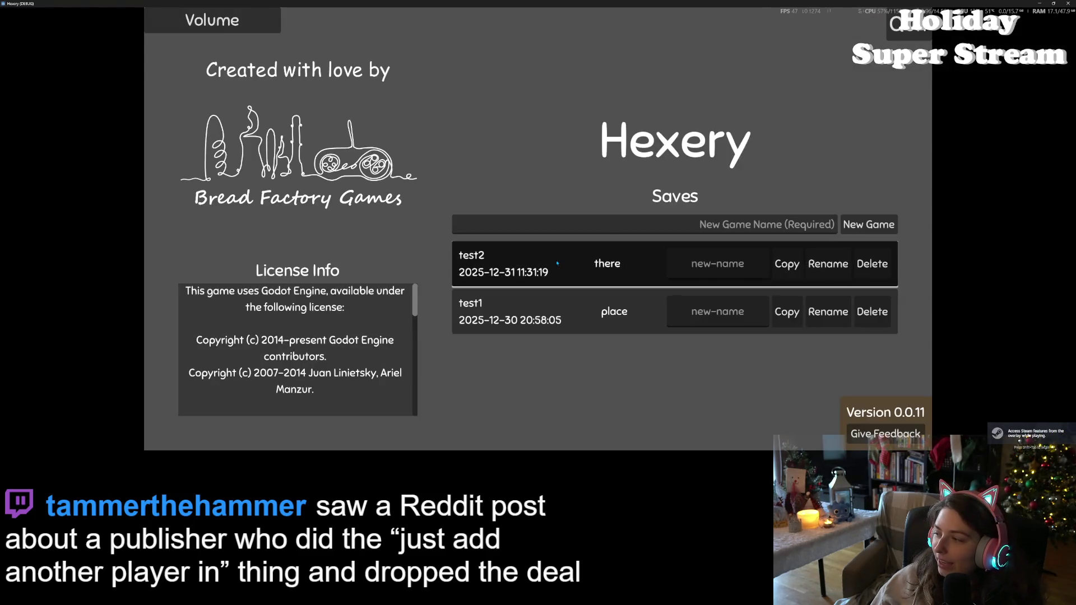
left_click(567, 259)
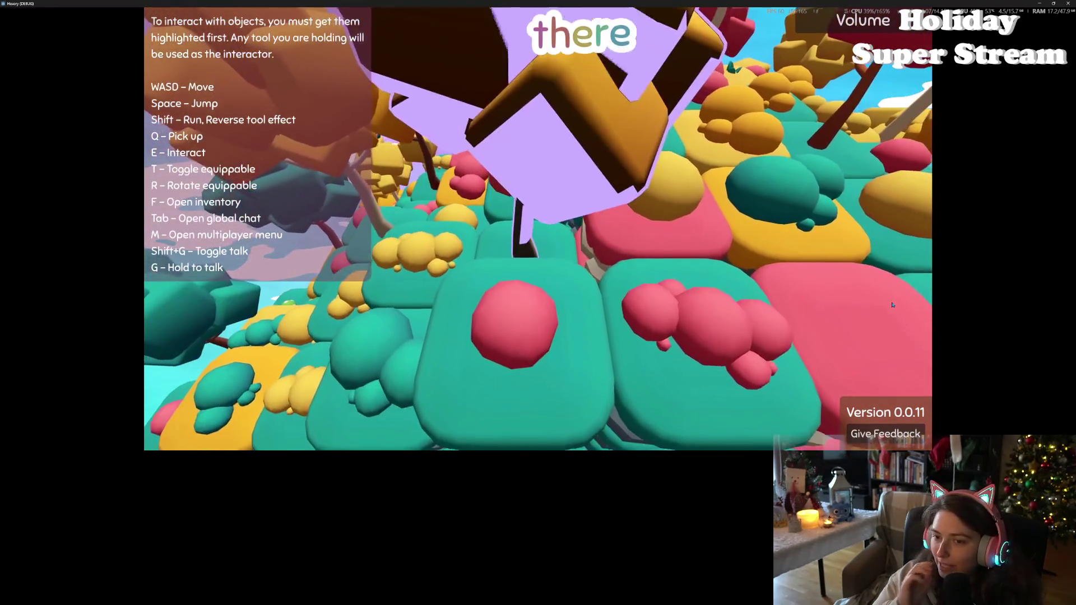
key("alt+F4")
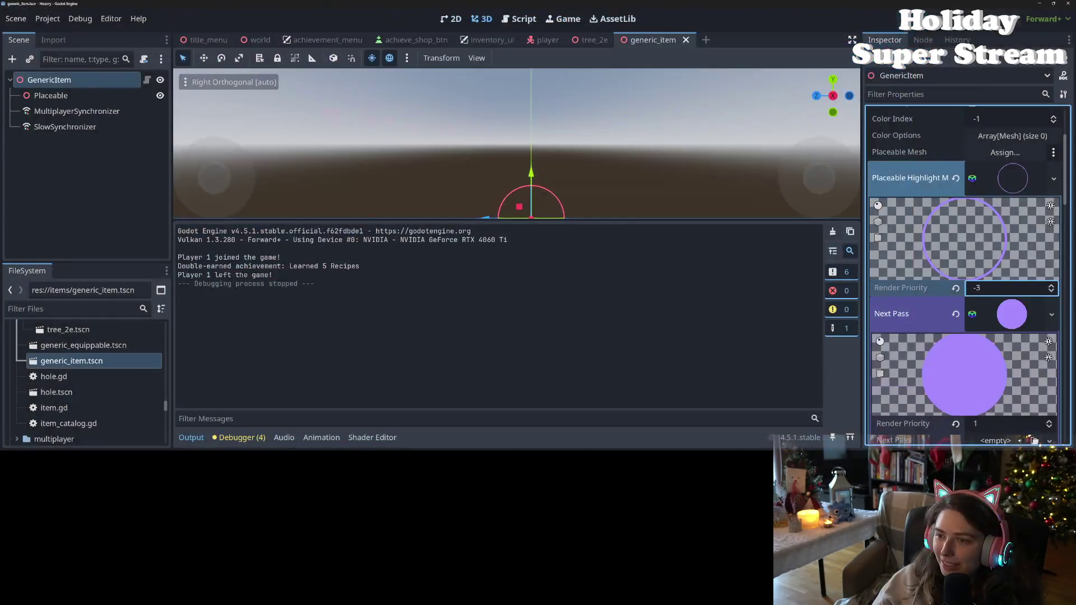
Change the dither multiplier on line 35 from 3.0 to 2.0 and save the shader
left_click(367, 438)
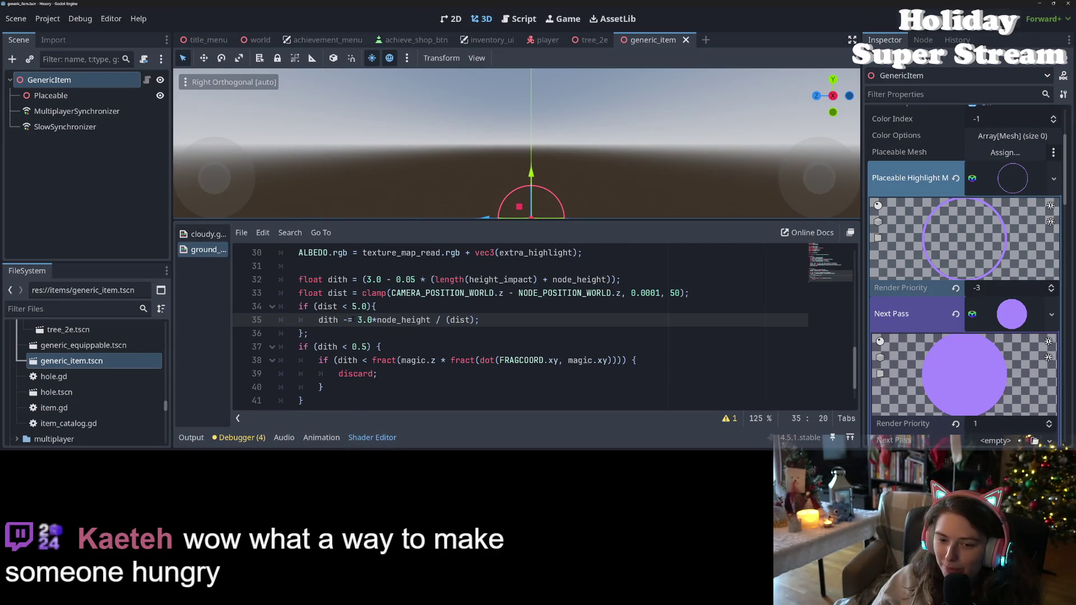
key("Delete")
key("Delete")
key("Delete")
type("2.0")
key("ctrl+s")
Review the dither values on lines 32–34, then switch to the tree_2e scene with the code hidden
left_click(375, 279)
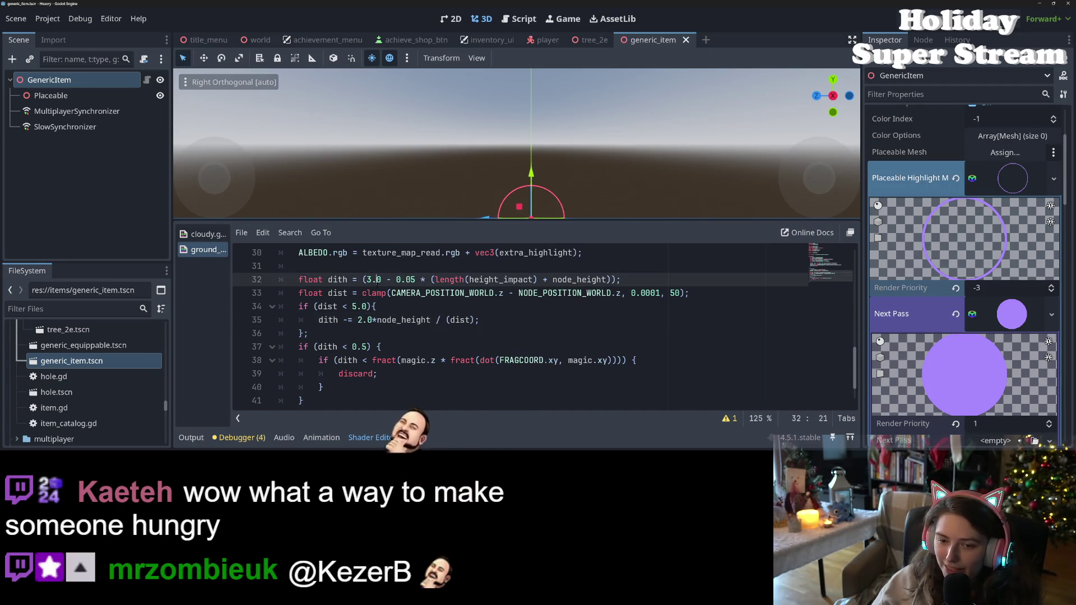
scroll(375, 279, "up", 1)
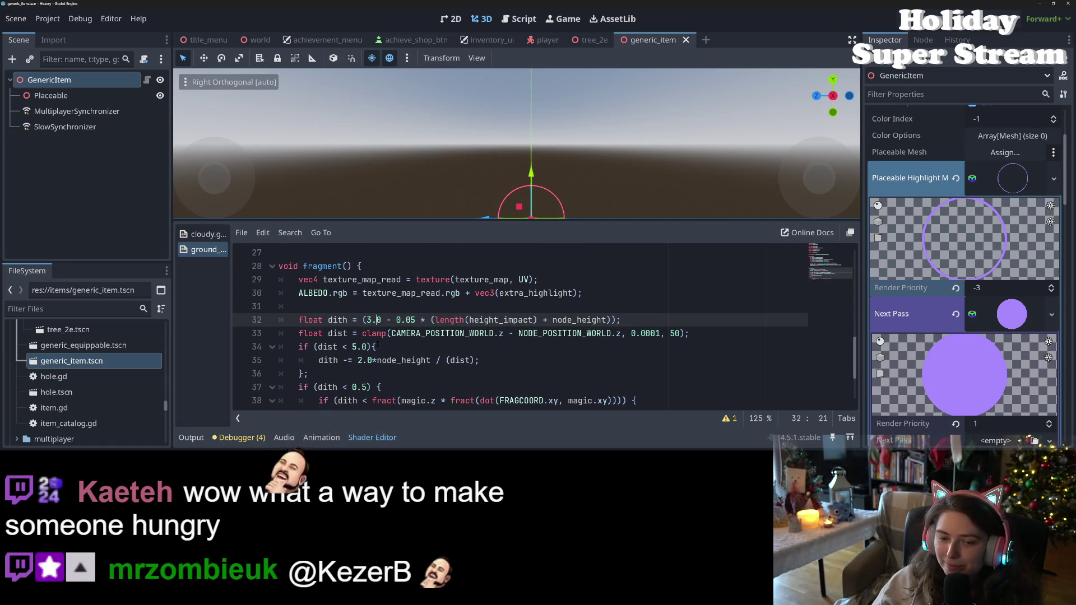
key("Down")
key("Down")
key("Left")
key("Left")
key("Left")
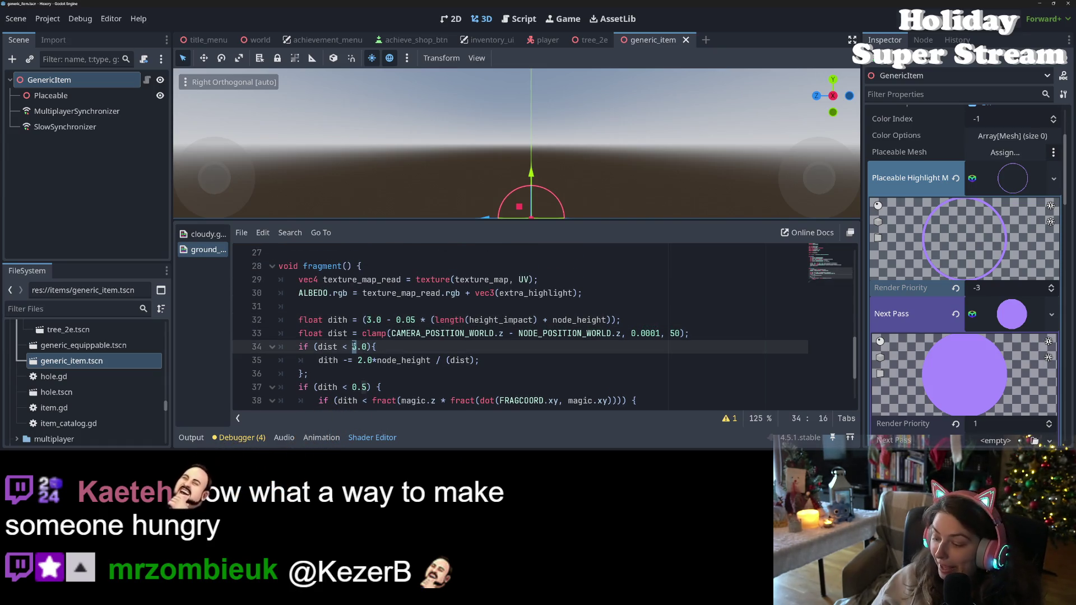
left_click(593, 40)
left_click(372, 438)
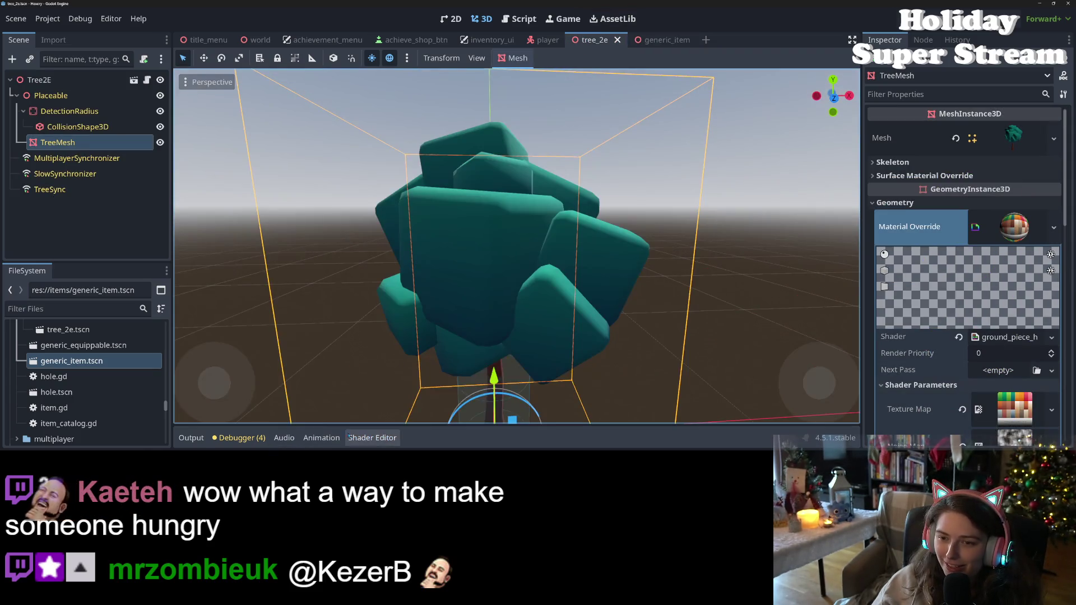
Zoom in and out around the tree to inspect the dither fade
scroll(450, 306, "up", 4)
scroll(450, 306, "up", 5)
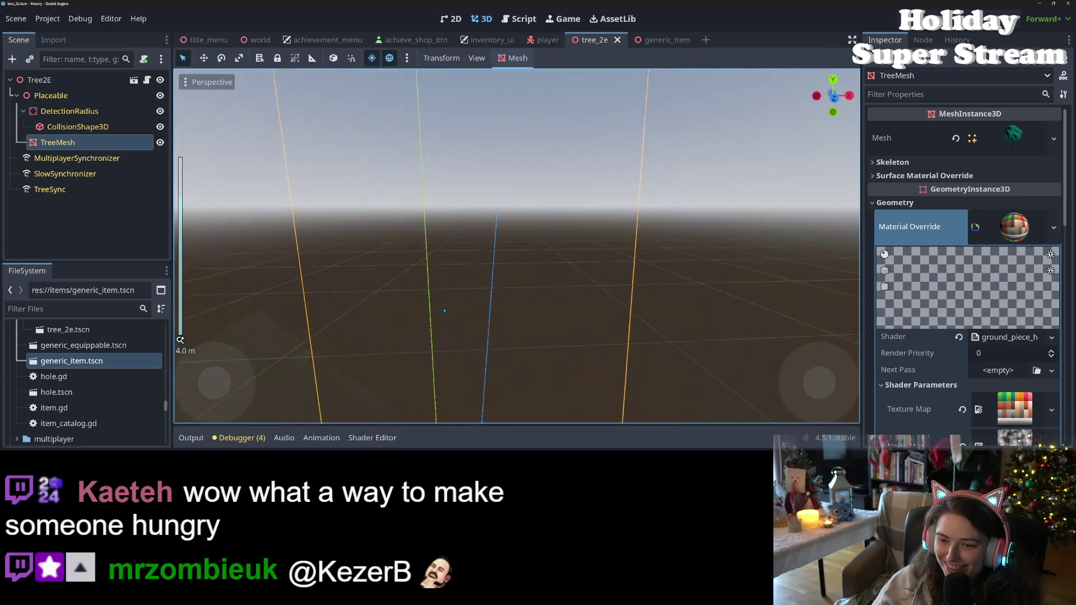
scroll(442, 316, "down", 7)
scroll(446, 313, "down", 5)
scroll(454, 311, "up", 4)
scroll(462, 308, "down", 4)
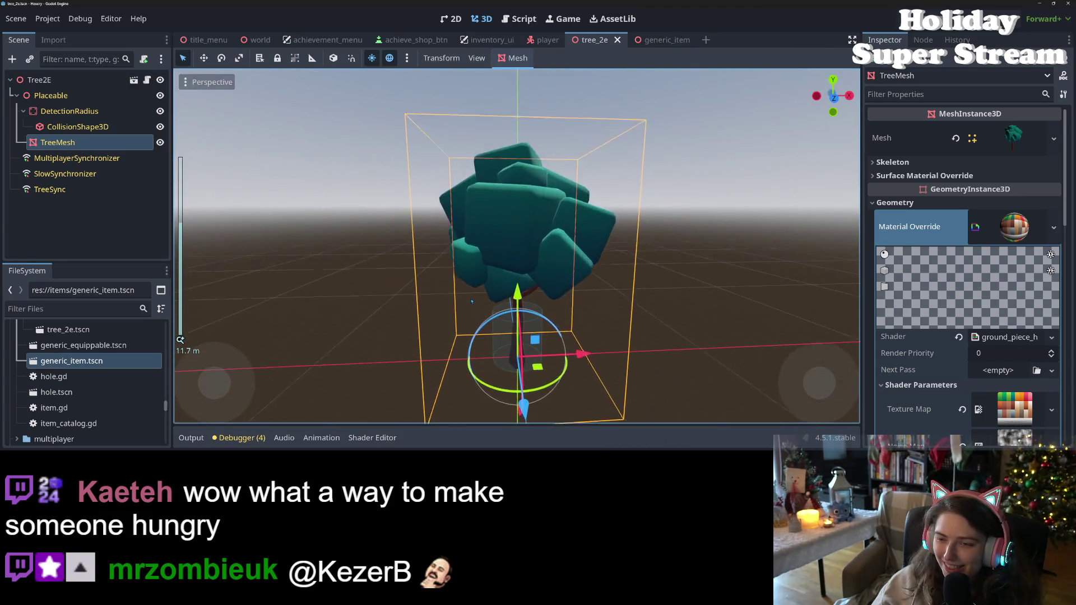
scroll(471, 303, "up", 3)
scroll(472, 303, "up", 3)
scroll(470, 308, "down", 6)
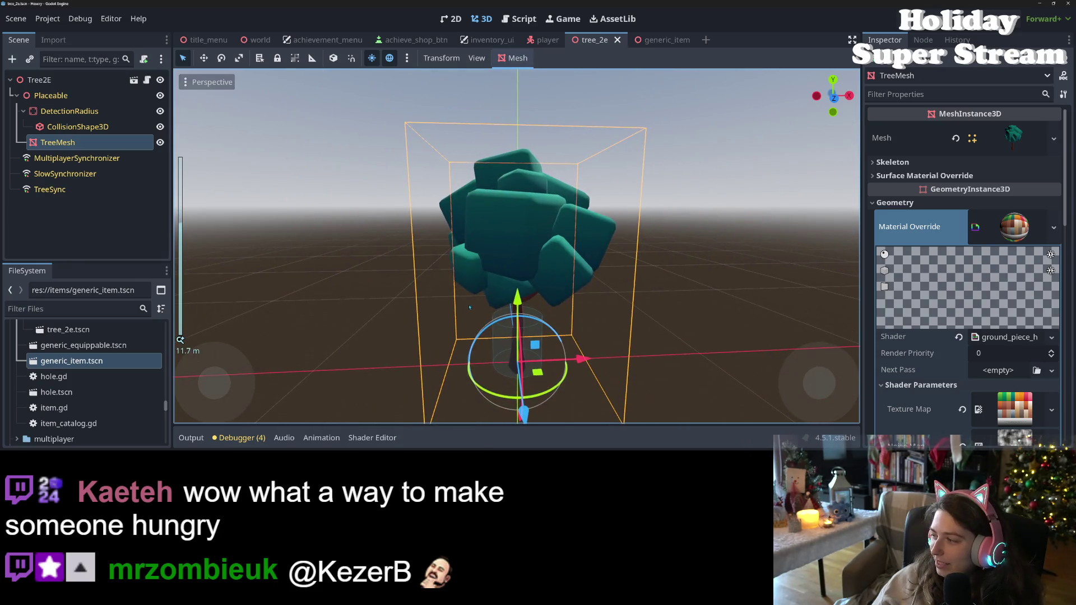
Set the line 35 multiplier to 2.5, save, and check the tree
left_click(372, 438)
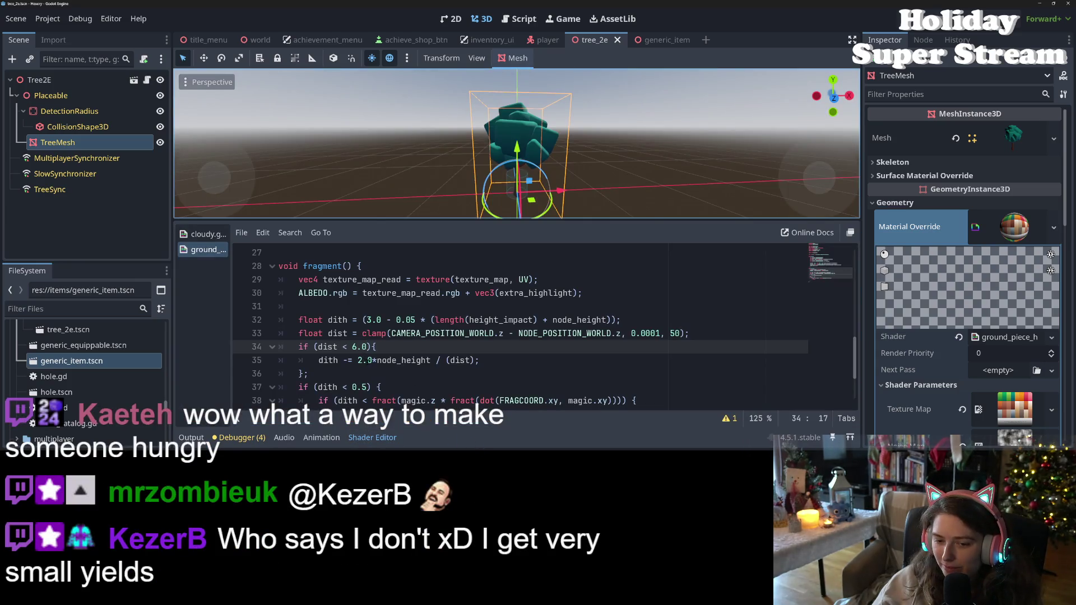
left_click(374, 360)
key("BackSpace")
type("5")
key("ctrl+s")
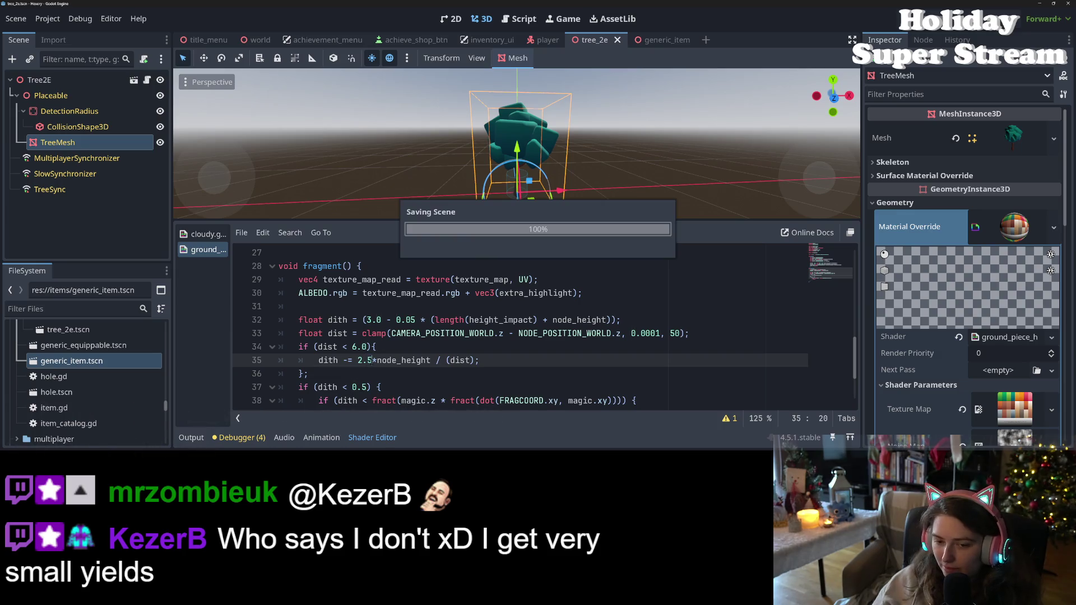
scroll(512, 199, "up", 8)
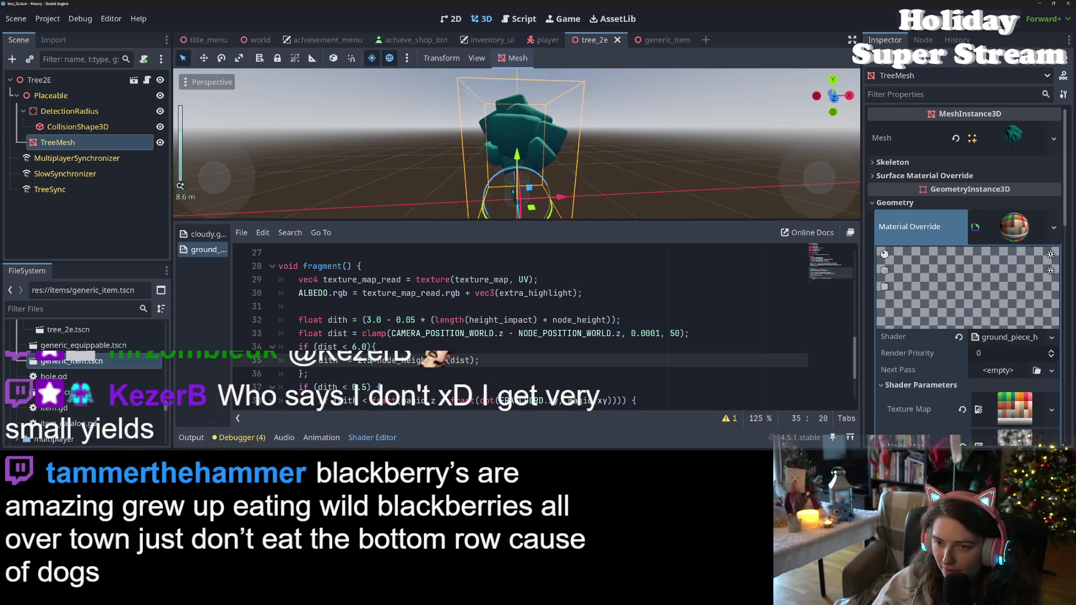
scroll(512, 200, "down", 2)
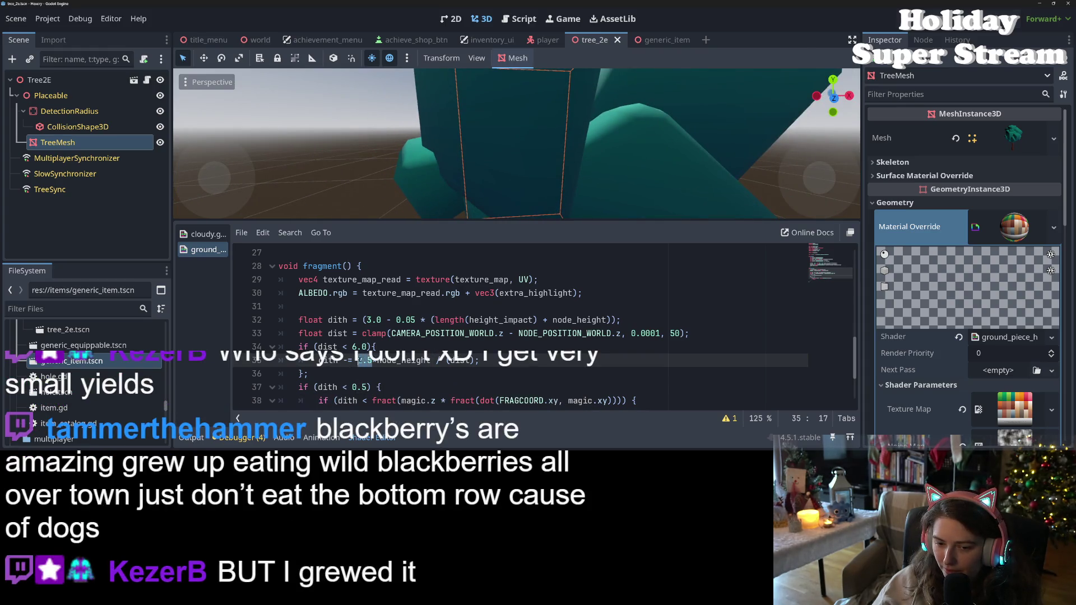
Set the multiplier back to 3.0, save, and review the values on lines 32–35
type("0")
key("ctrl+s")
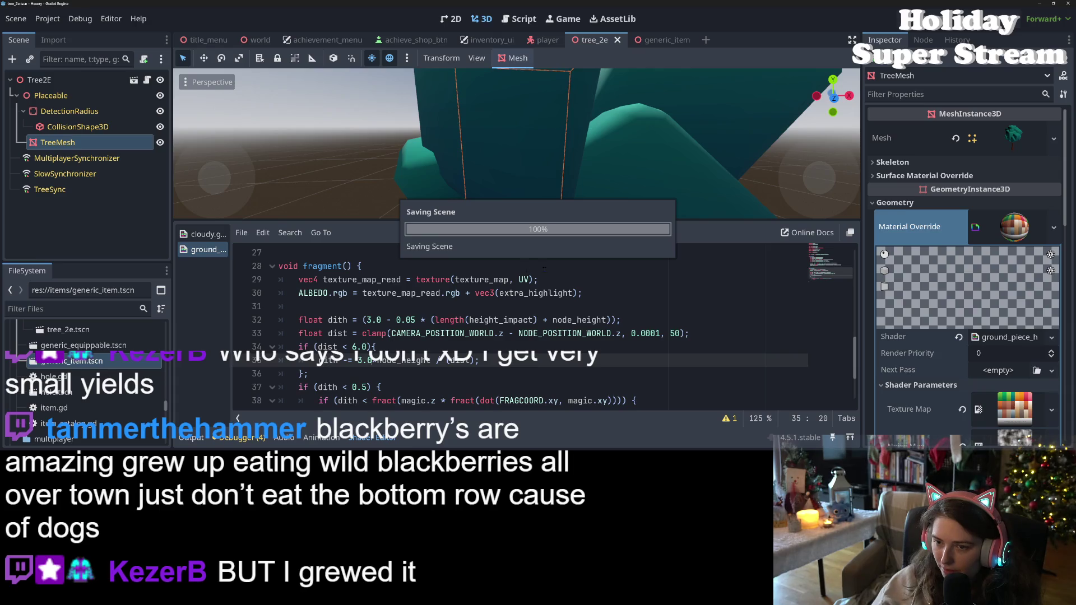
scroll(529, 202, "up", 2)
scroll(529, 201, "down", 2)
left_click(354, 347)
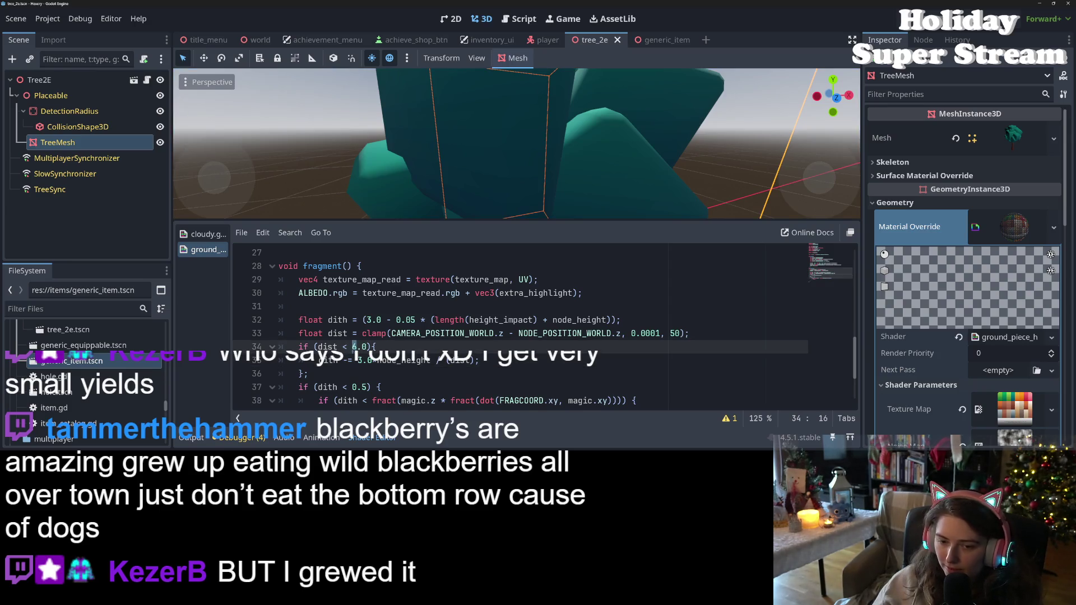
left_click(357, 360)
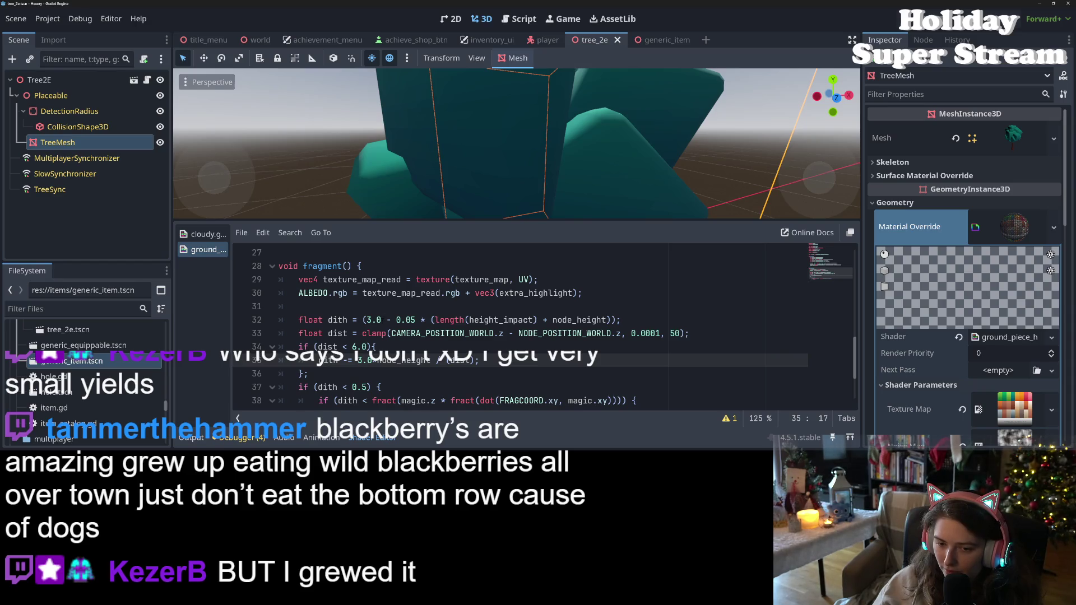
left_click(382, 320)
key("Left")
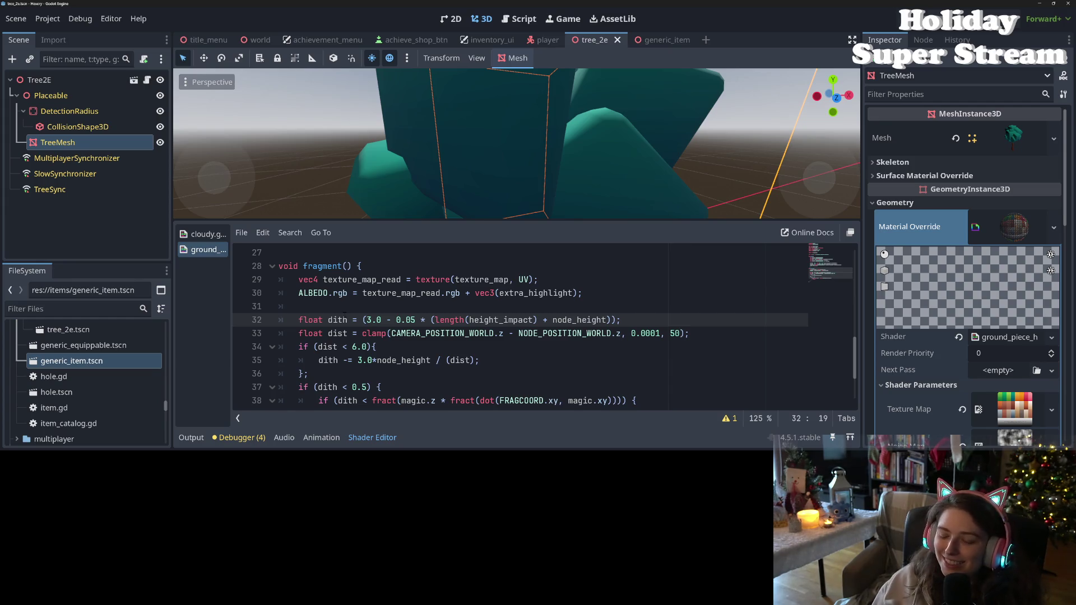
Raise line 35's node_height coefficient from 3.0 to 3.5 and save the shader
left_click(362, 347)
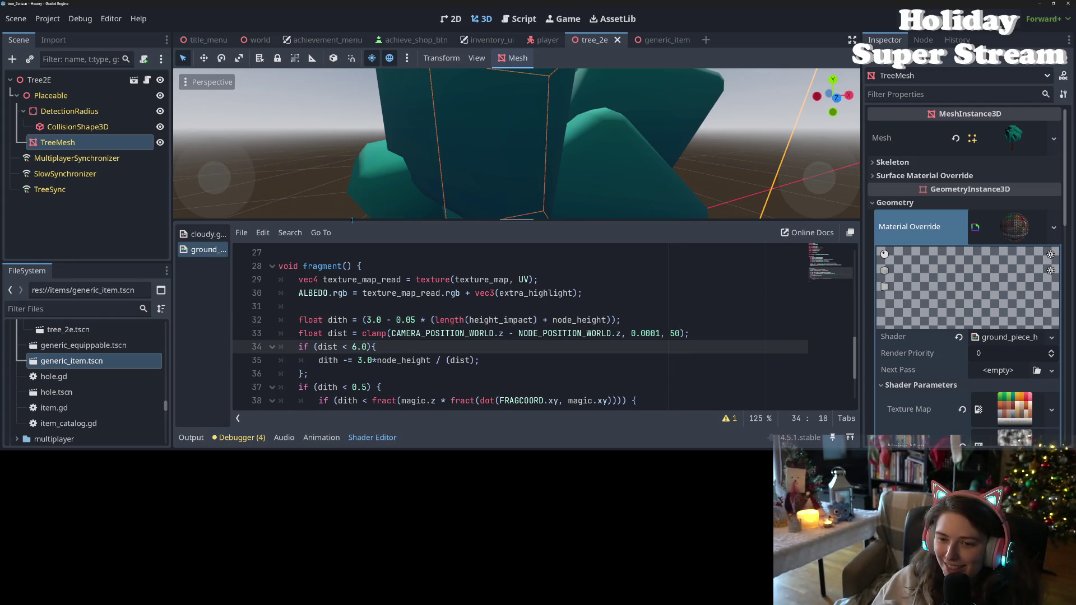
scroll(361, 196, "down", 5)
scroll(362, 196, "up", 5)
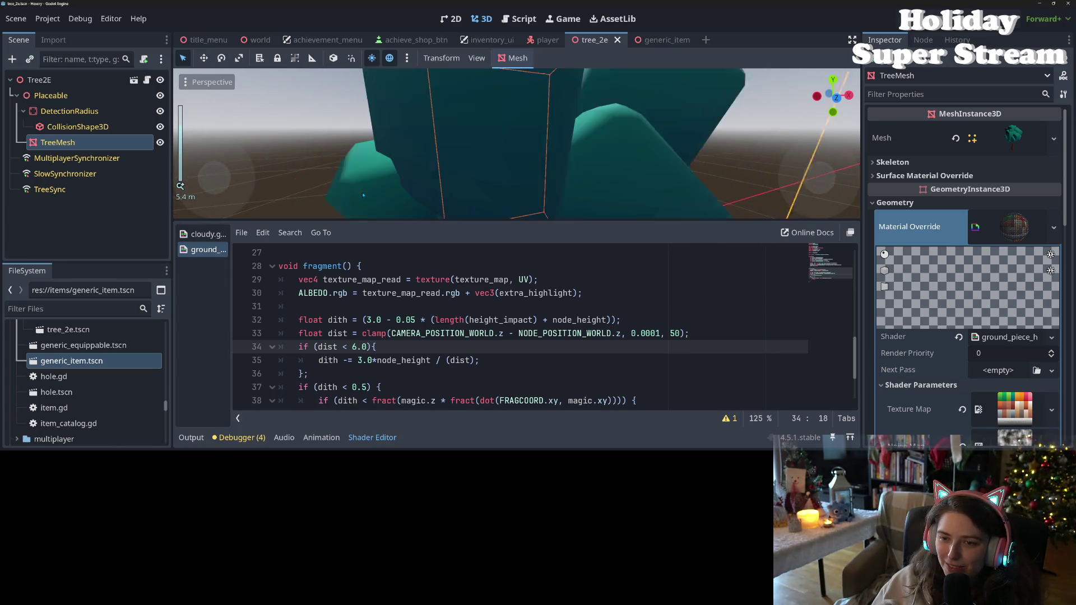
scroll(363, 195, "up", 3)
scroll(370, 208, "down", 4)
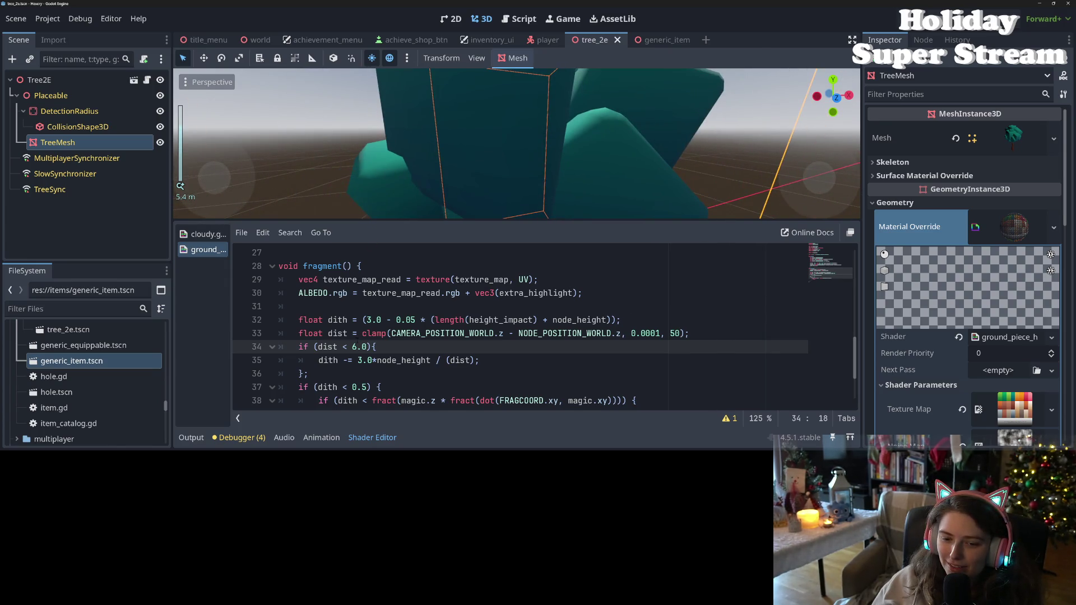
left_click(358, 361)
left_click(367, 360)
double_click(369, 361)
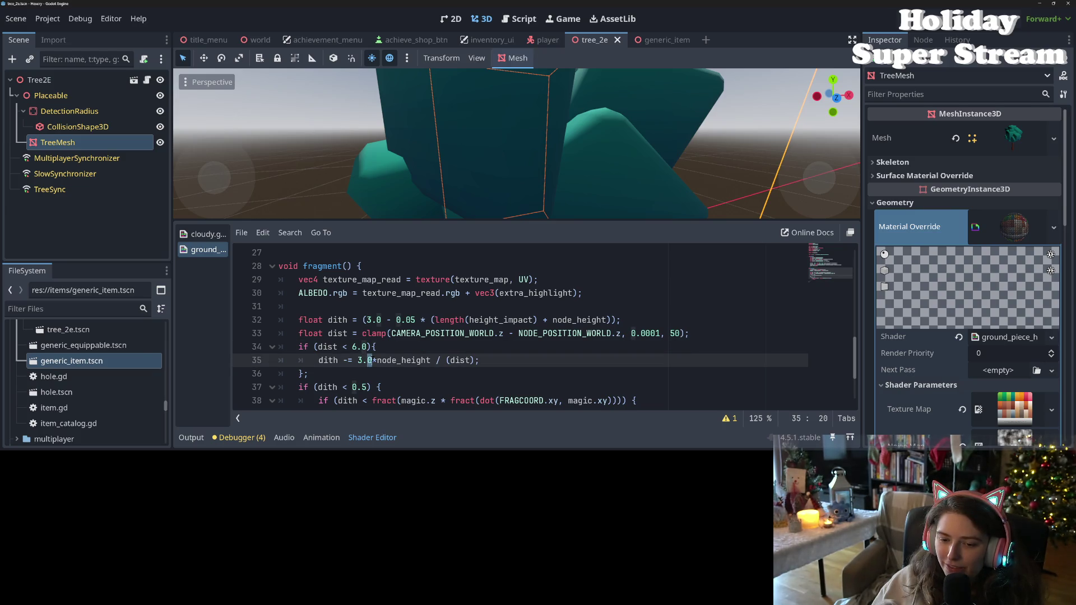
type("5")
key("ctrl+s")
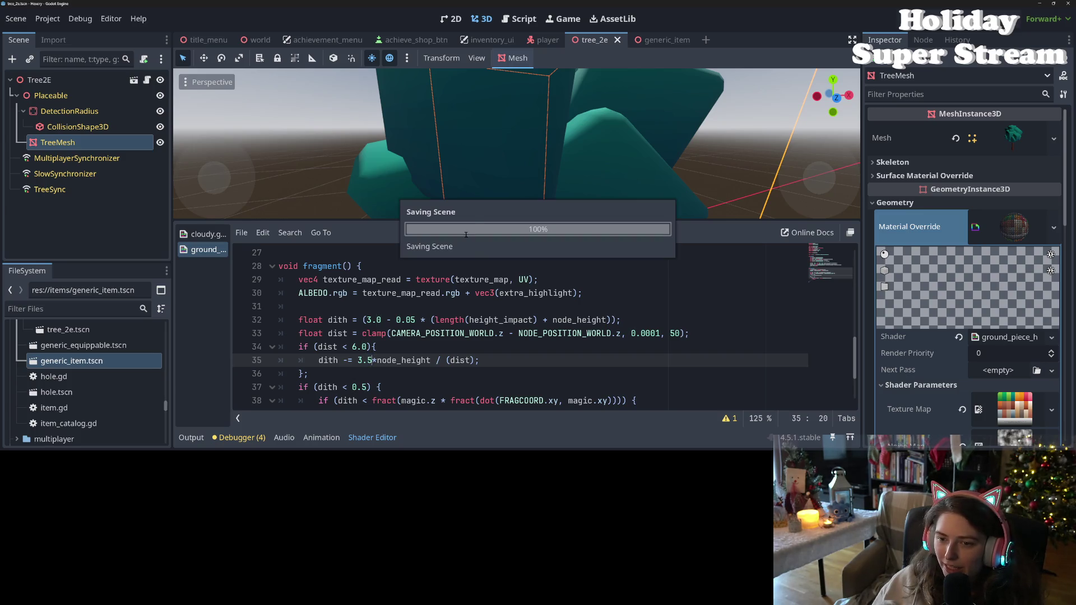
Check the tree up close, then revert the coefficient to 3.0
scroll(474, 210, "down", 2)
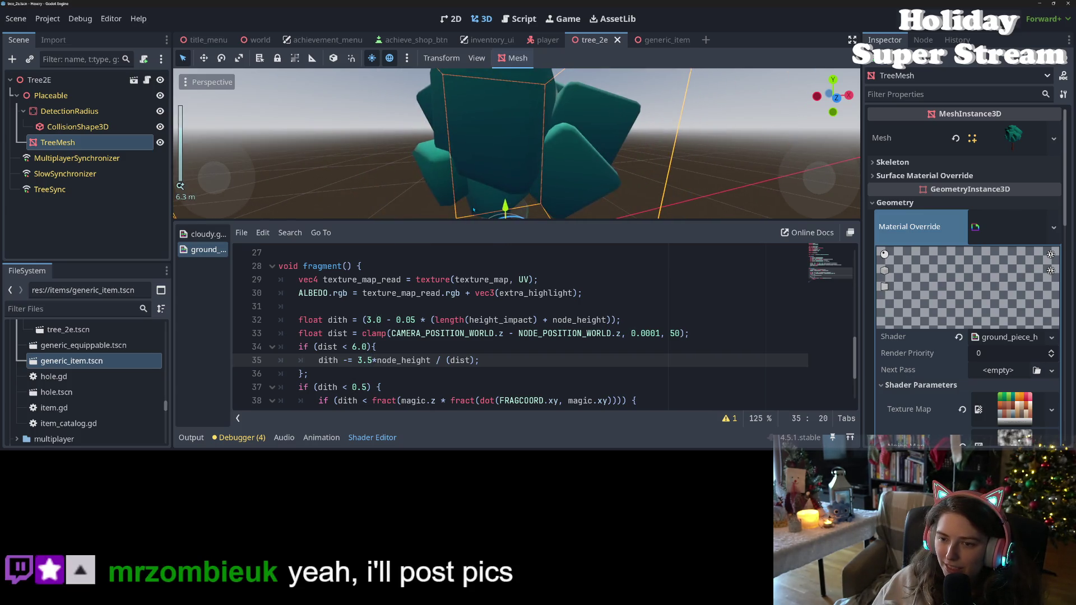
scroll(474, 210, "up", 2)
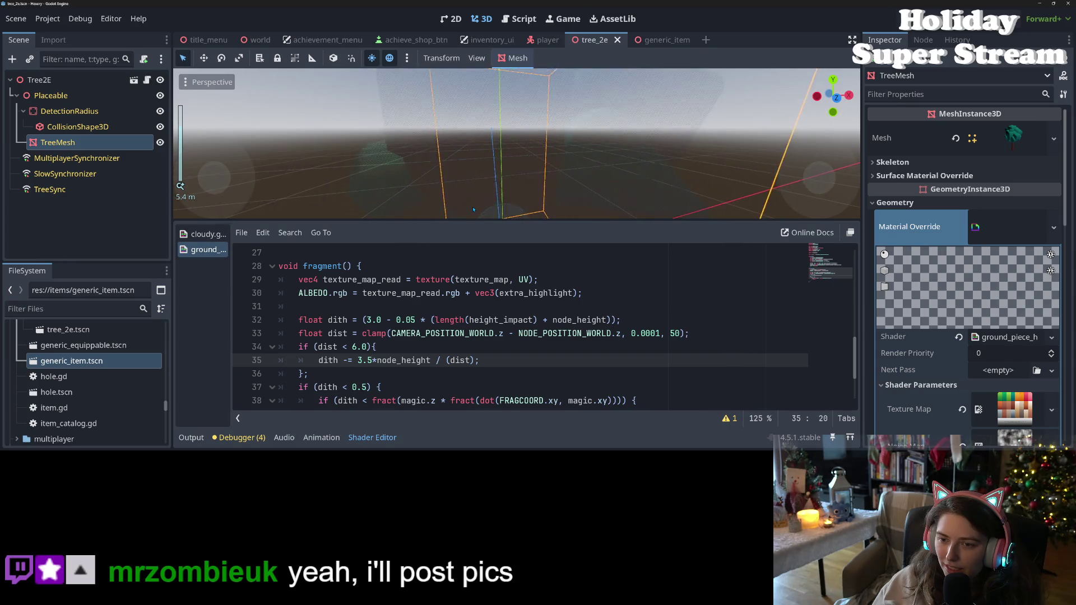
scroll(473, 210, "down", 1)
scroll(474, 210, "up", 1)
scroll(474, 210, "down", 3)
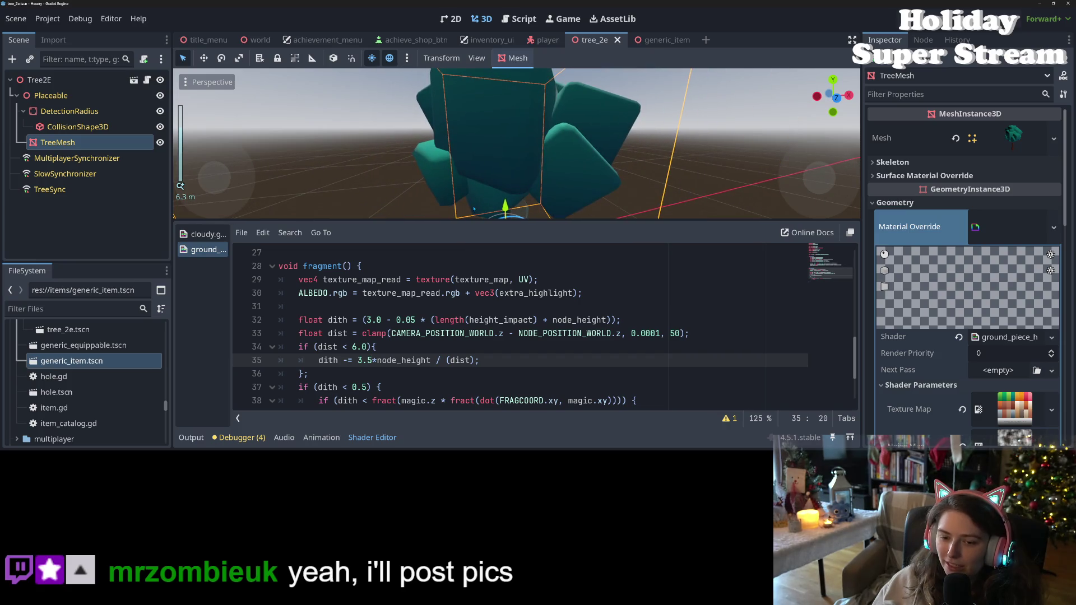
key("BackSpace")
type("0")
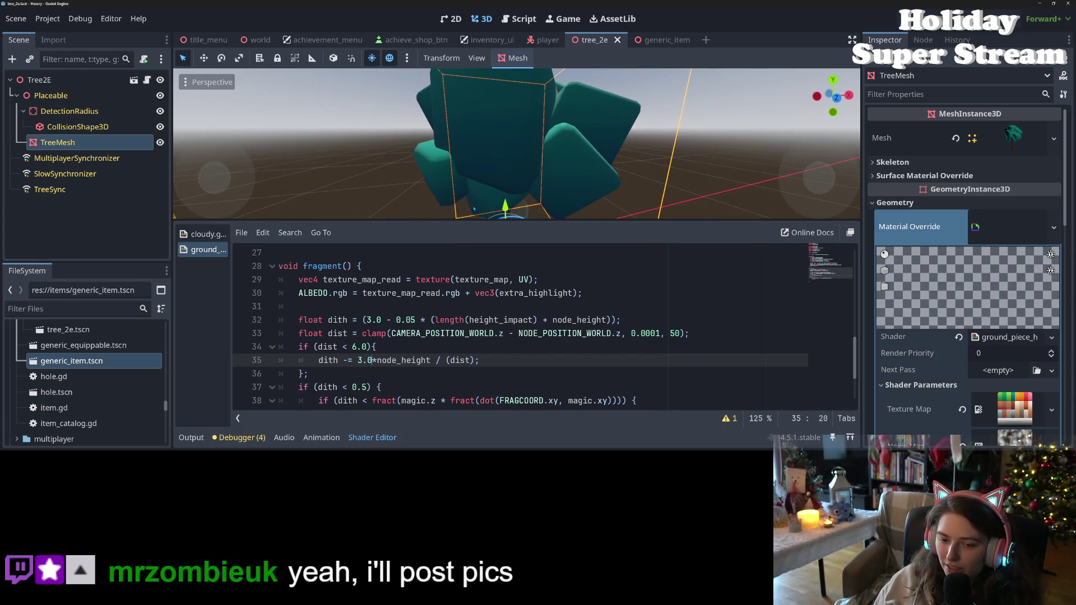
Inspect node_height, the dist divisor and the 6.0 distance threshold on lines 34–35
double_click(393, 362)
double_click(458, 360)
left_click(455, 360)
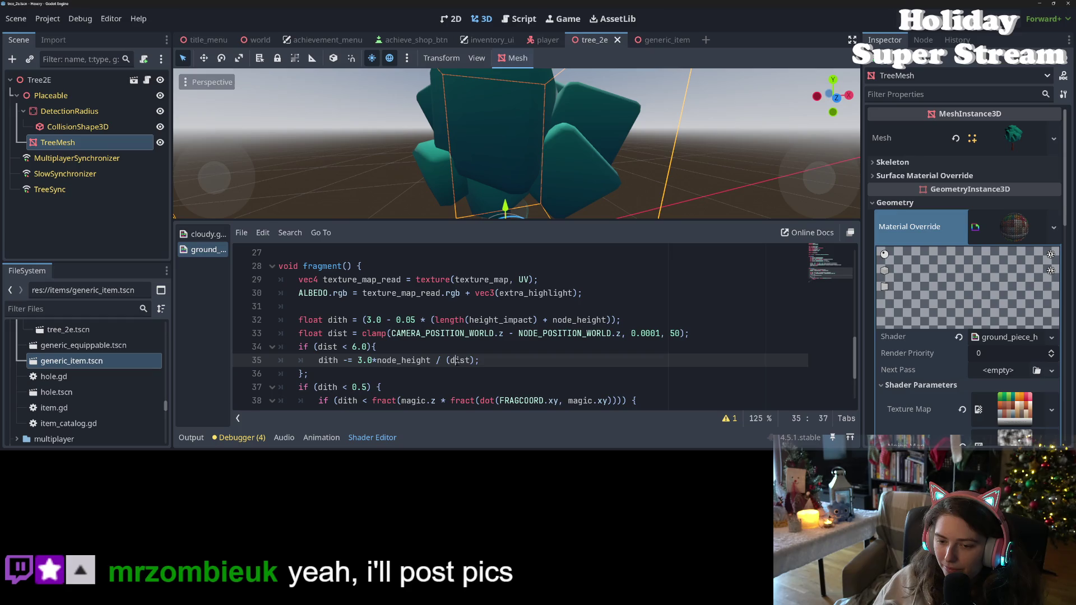
left_click(346, 347)
double_click(354, 347)
left_click(352, 346)
left_click_drag(352, 347, 367, 347)
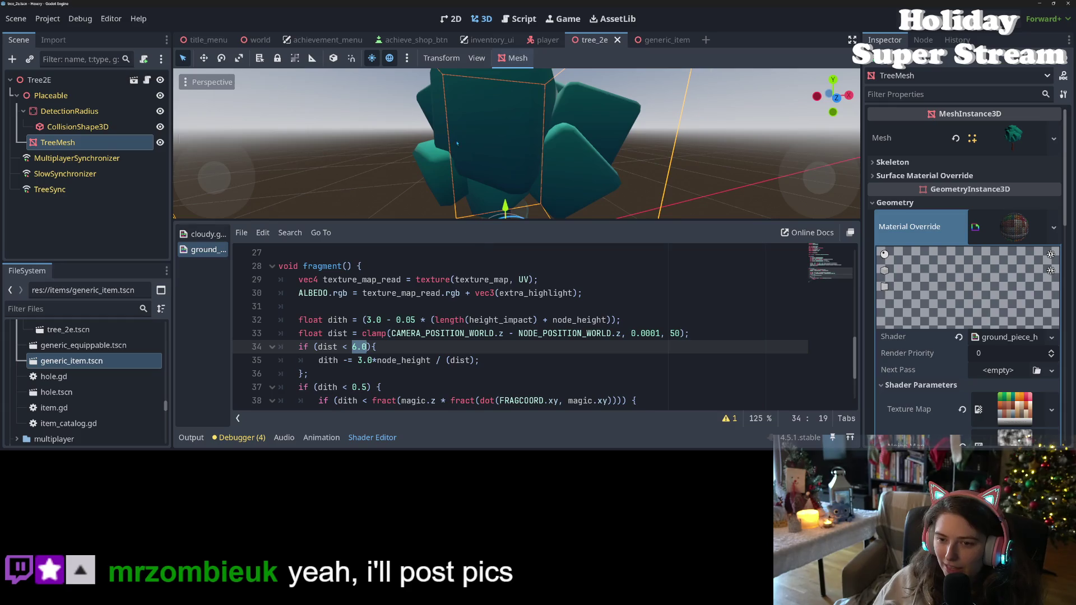
scroll(457, 143, "up", 5)
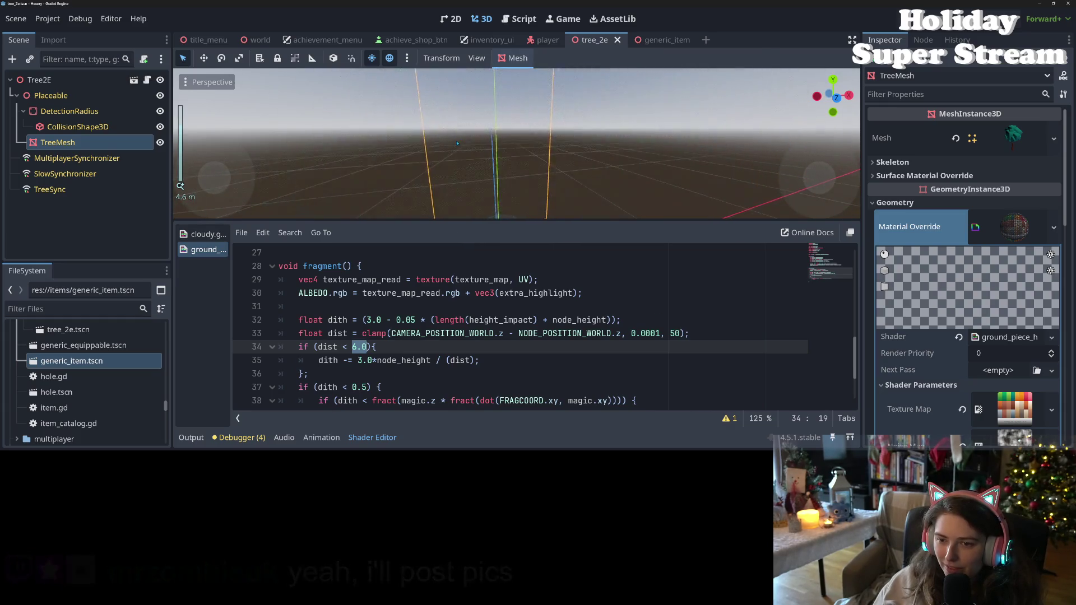
Look at the debugger's error list, then hide it and zoom around the tree
left_click(247, 437)
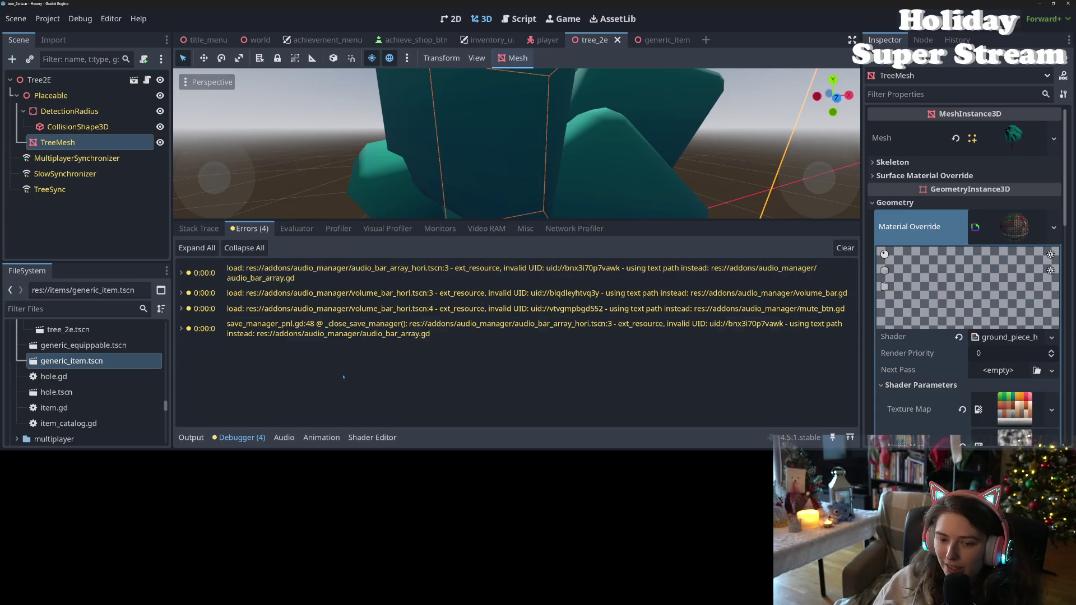
left_click(244, 439)
scroll(421, 346, "down", 3)
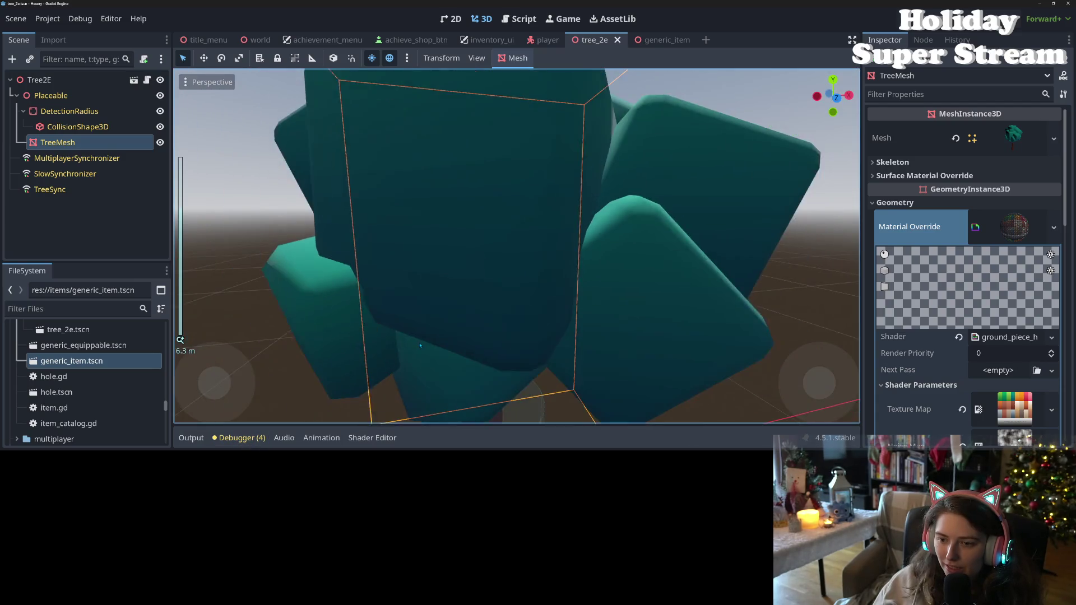
scroll(421, 345, "up", 4)
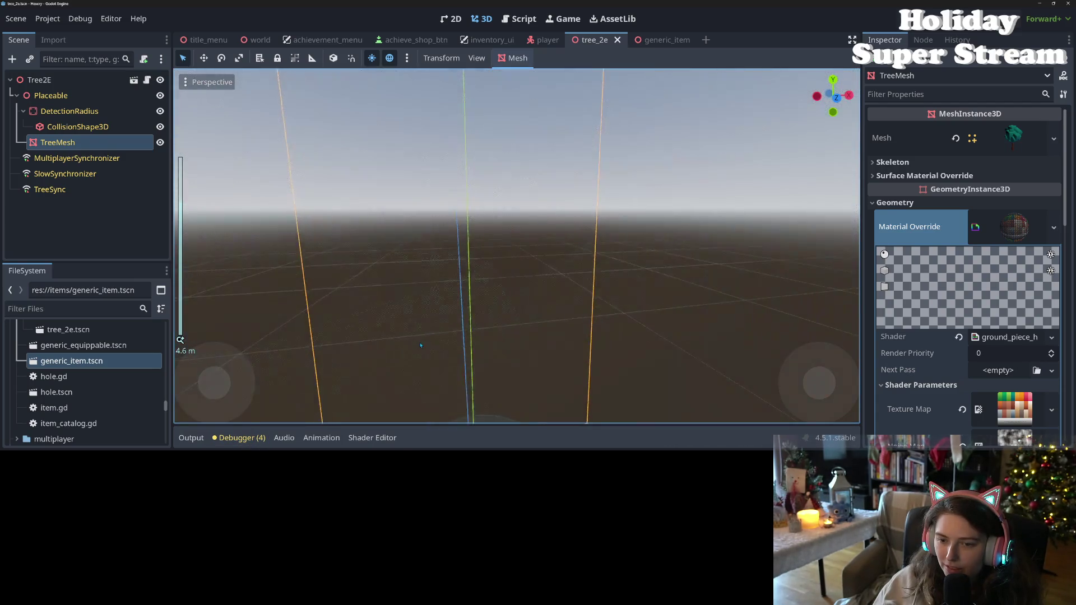
scroll(420, 346, "down", 2)
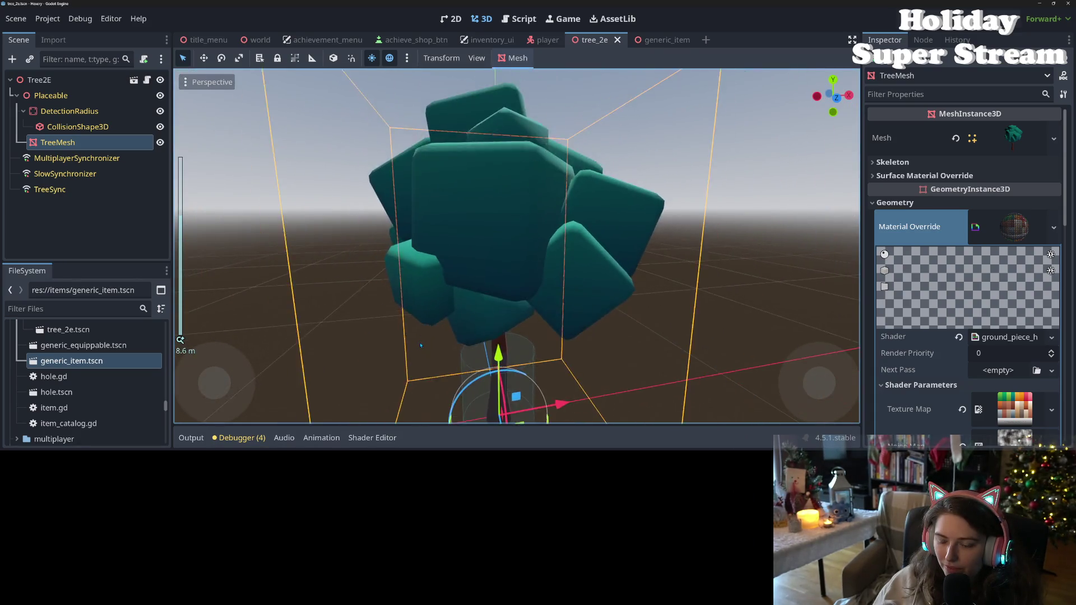
scroll(421, 346, "down", 4)
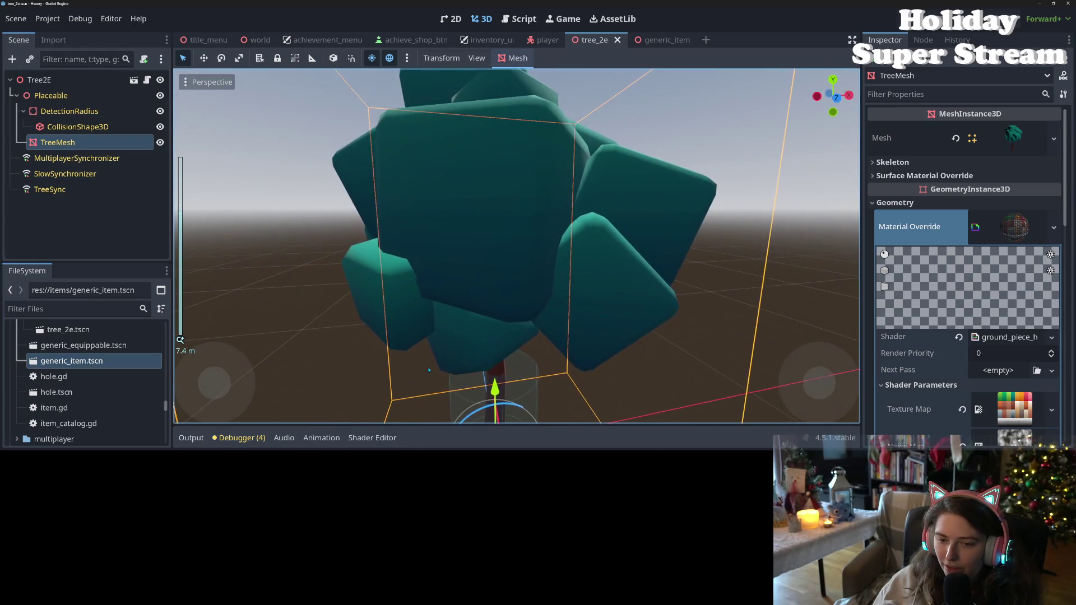
Set the line 35 coefficient to 3.5 again and save the shader
left_click(372, 438)
left_click(357, 347)
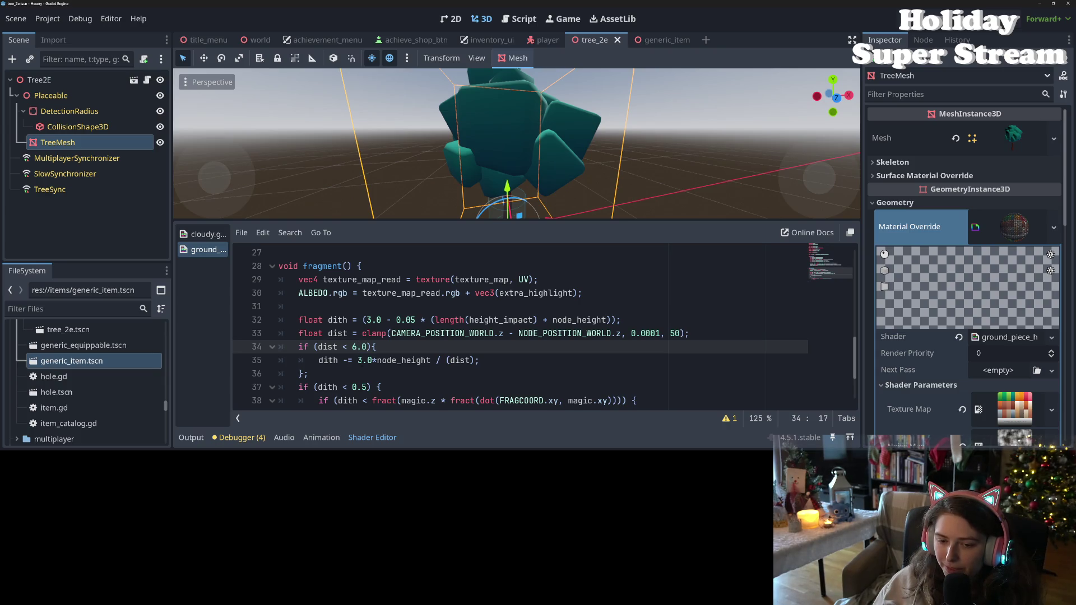
left_click(370, 360)
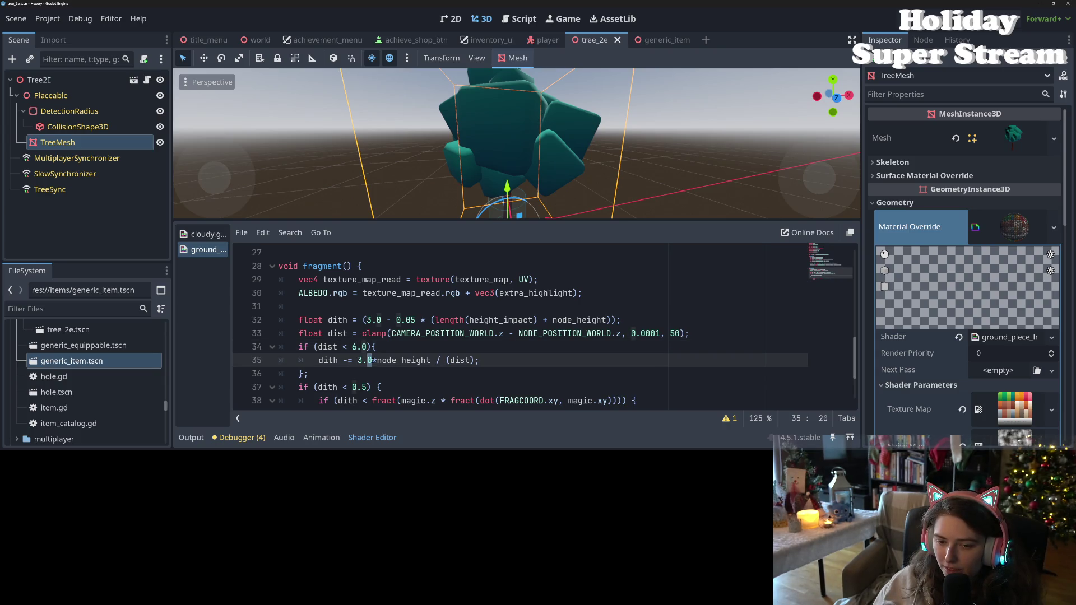
key("Delete")
type("5")
key("ctrl+s")
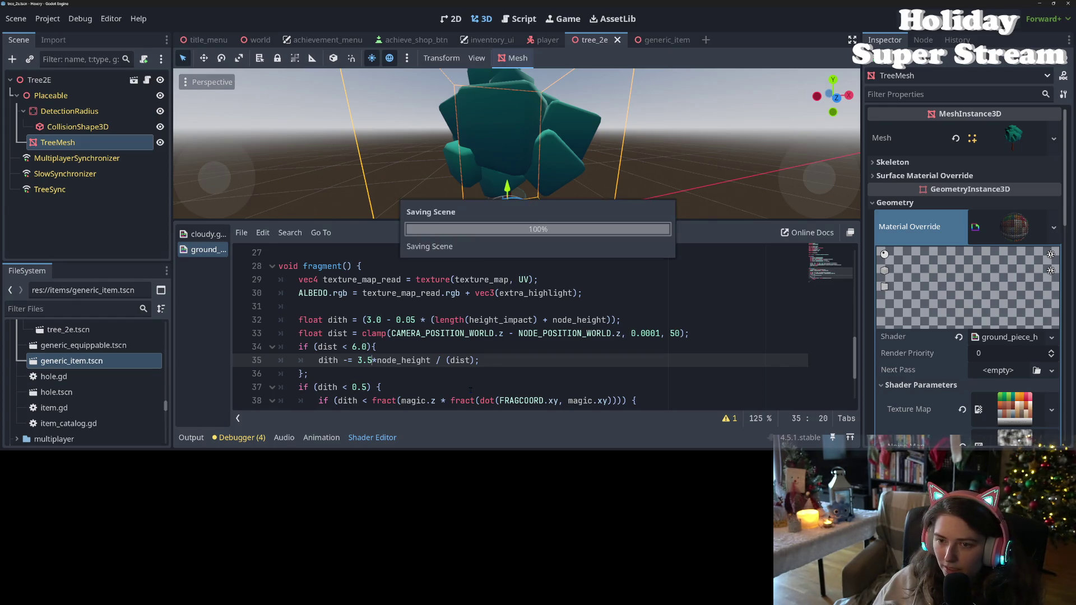
Try a 2.5 coefficient and save, then undo back to 3.5
scroll(536, 209, "up", 5)
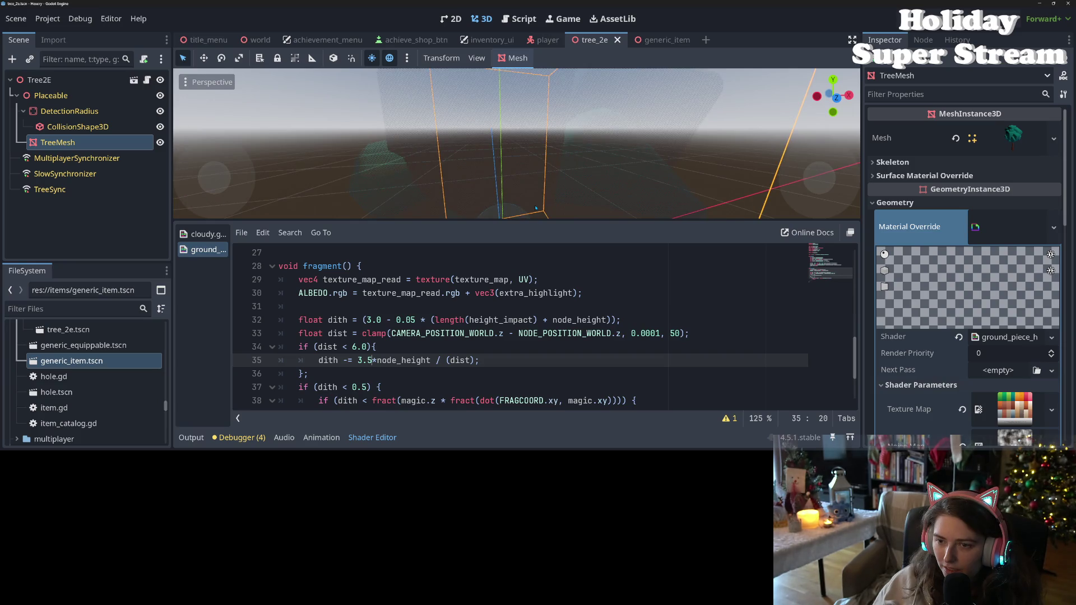
scroll(536, 209, "down", 2)
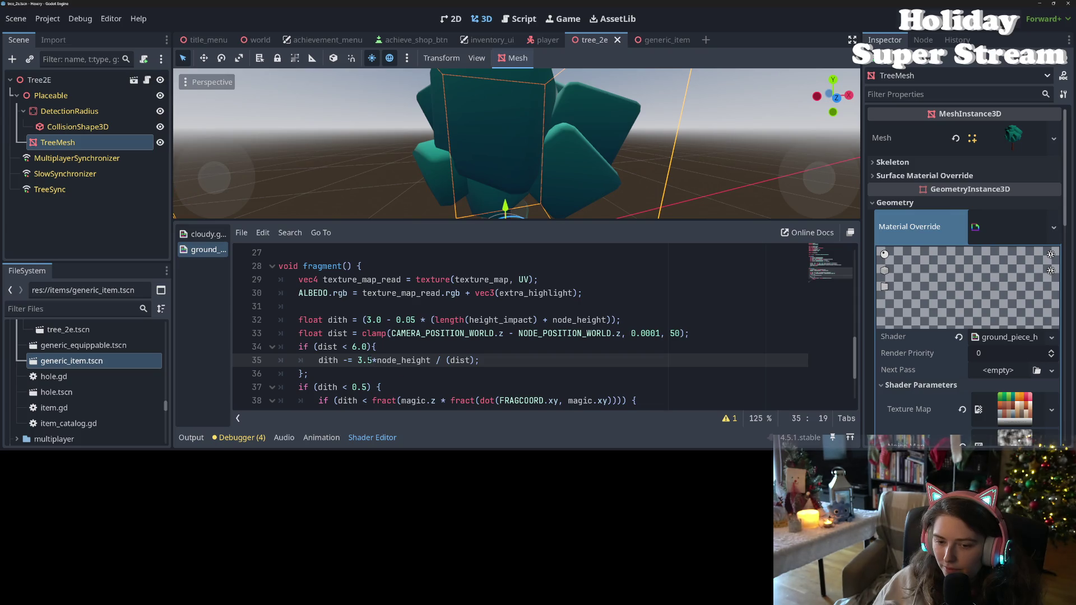
key("shift+Left")
key("shift+Left")
key("shift+Left")
type("2.5")
key("ctrl+s")
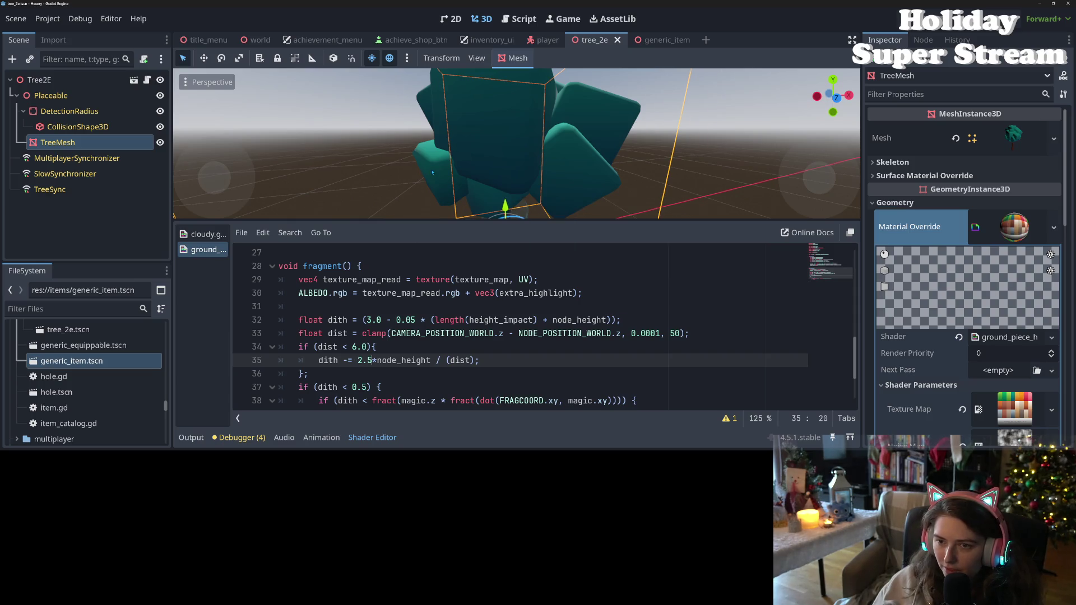
scroll(432, 173, "up", 3)
scroll(430, 190, "down", 3)
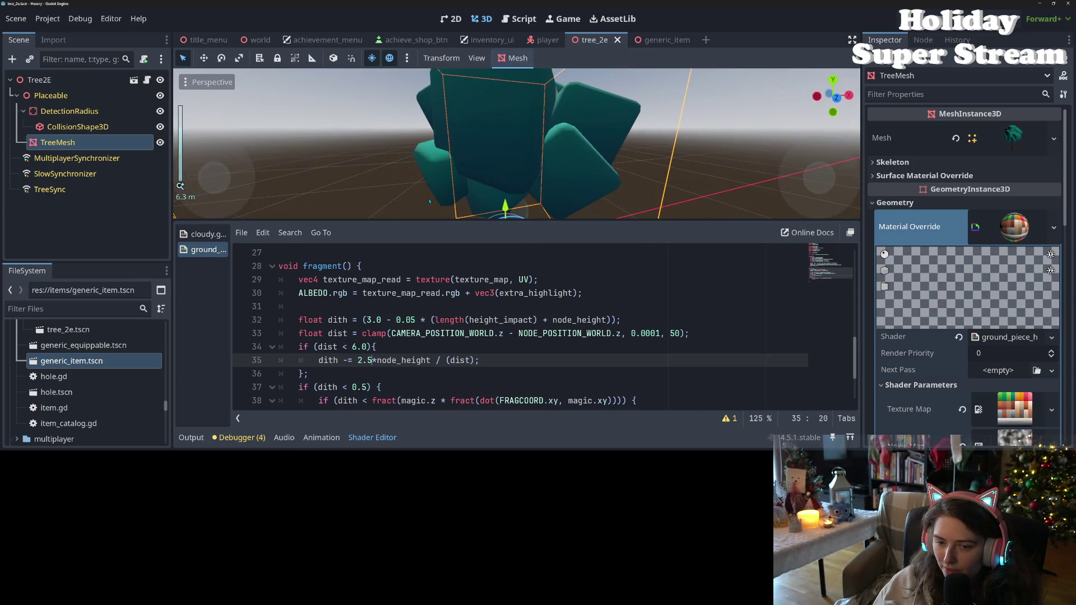
key("ctrl+z")
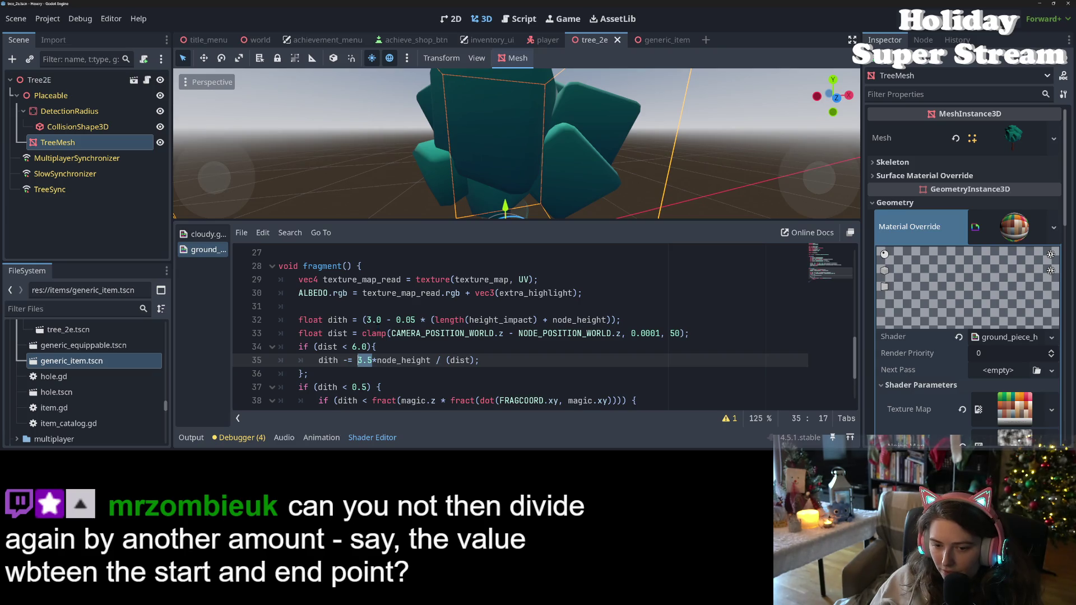
Zoom around the tree and review the dither distance code on lines 33–35
scroll(491, 207, "up", 2)
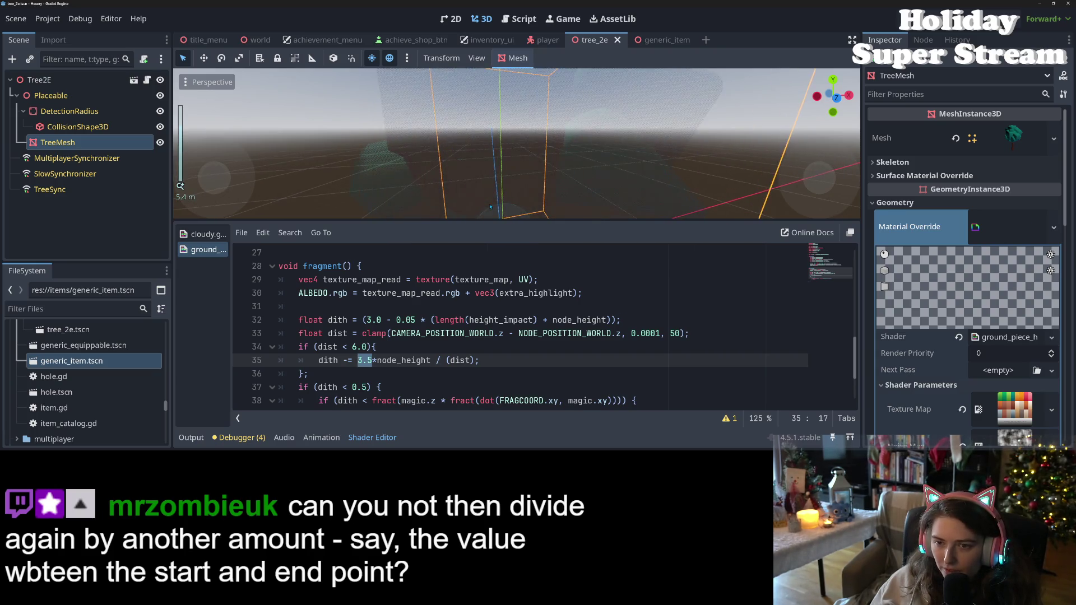
scroll(491, 207, "down", 2)
scroll(491, 207, "up", 2)
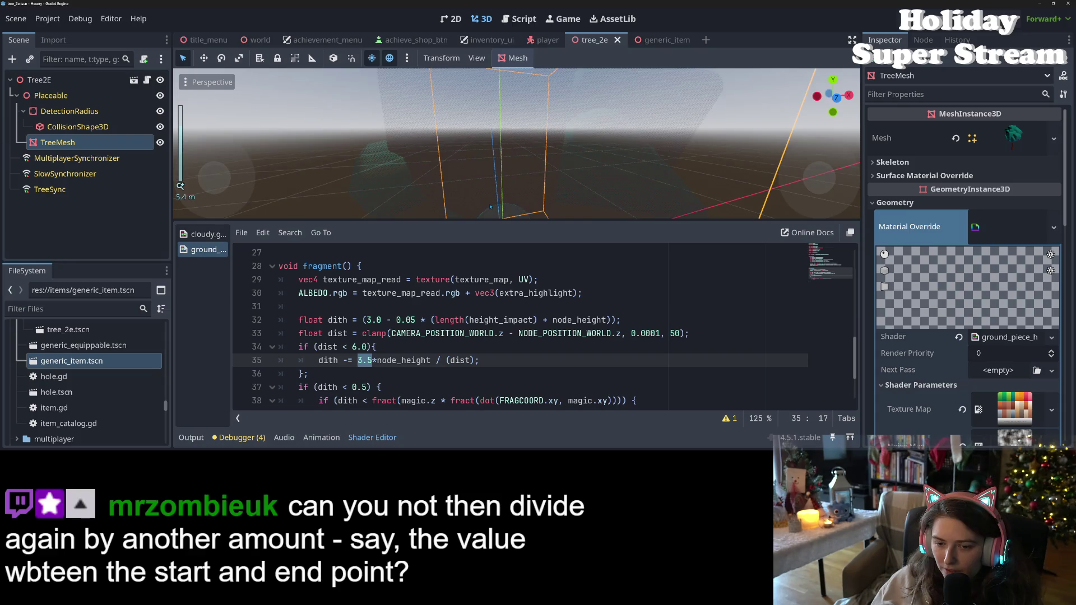
scroll(490, 206, "down", 2)
scroll(491, 207, "up", 2)
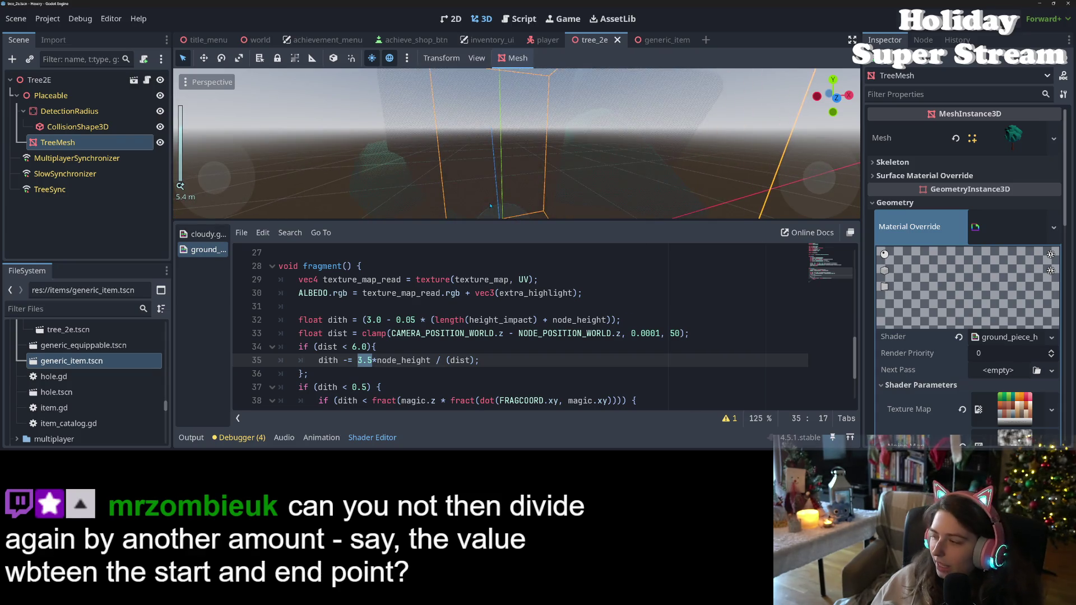
scroll(491, 206, "down", 1)
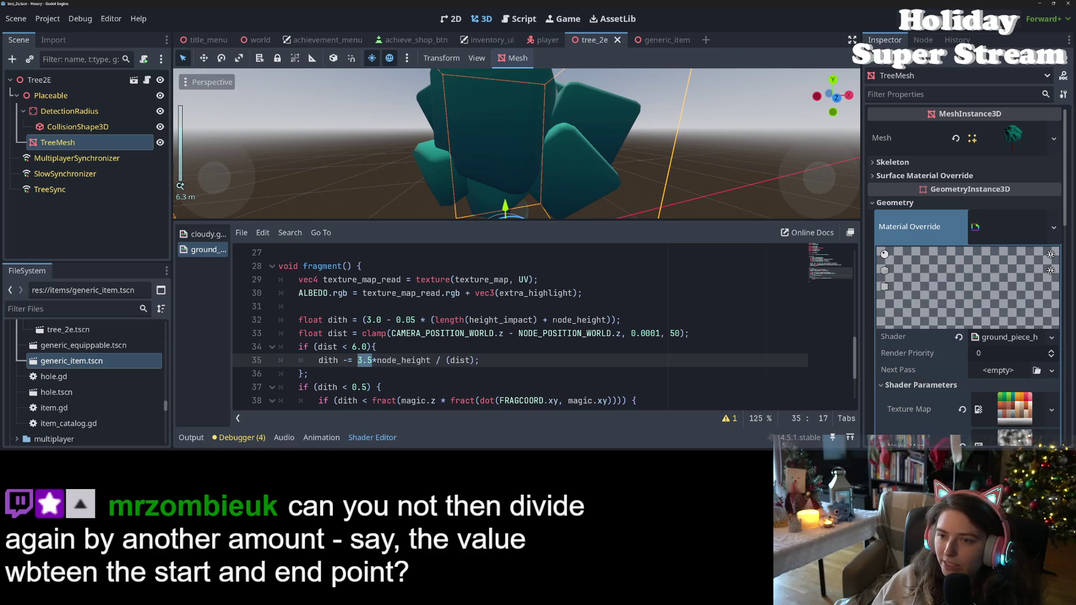
scroll(516, 143, "up", 1)
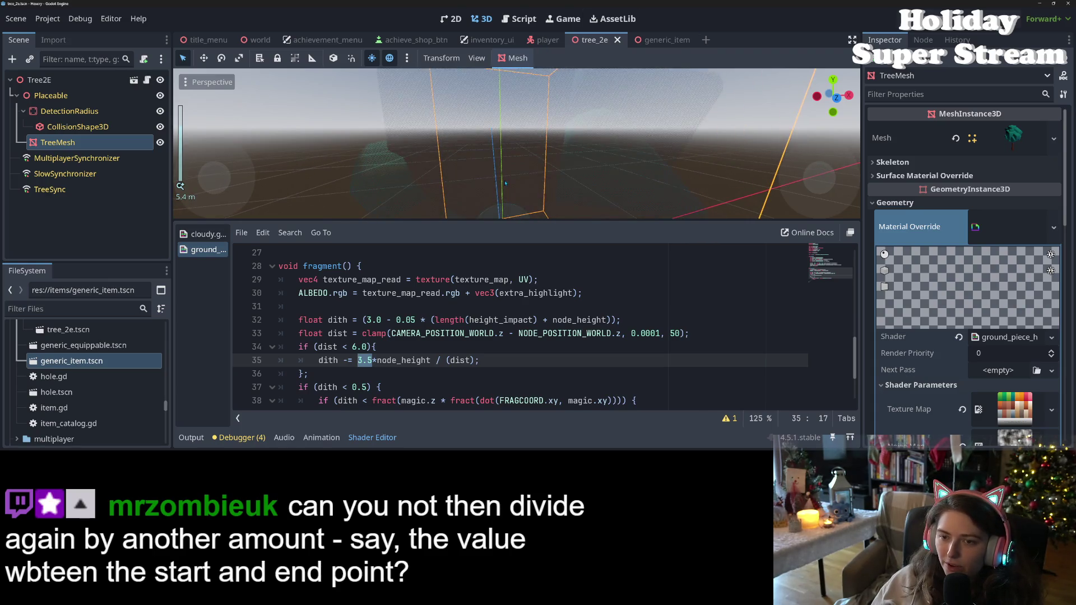
scroll(516, 143, "down", 1)
mouse_move(338, 333)
left_mouse_down()
mouse_move(426, 336)
mouse_move(395, 361)
mouse_move(489, 360)
left_mouse_up()
left_click(489, 360)
Review the line 34 distance check and node_height on line 35
scroll(524, 170, "up", 2)
scroll(525, 173, "down", 2)
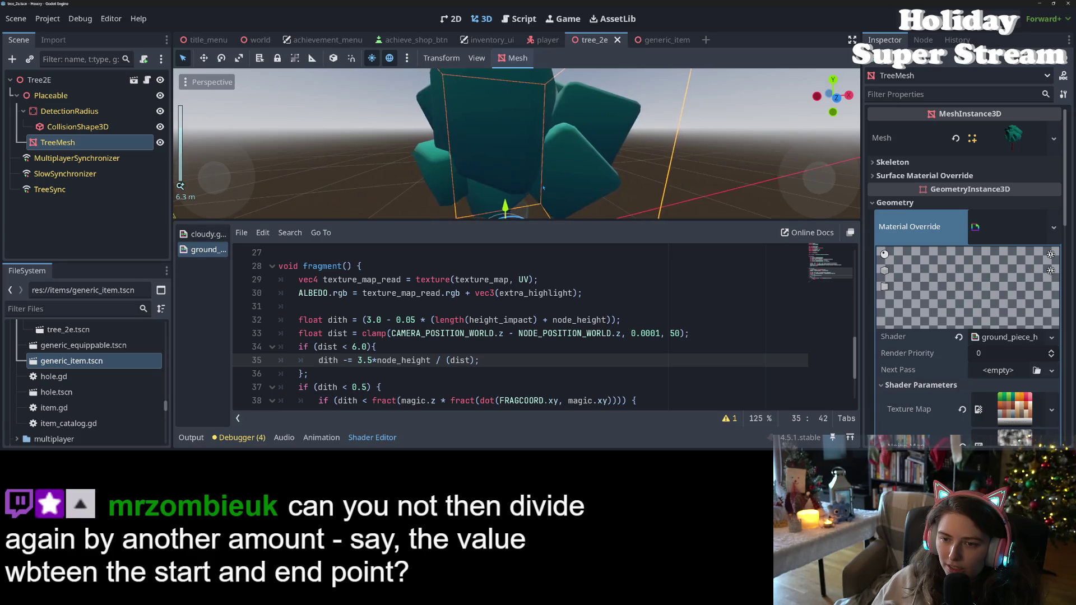
left_click(453, 345)
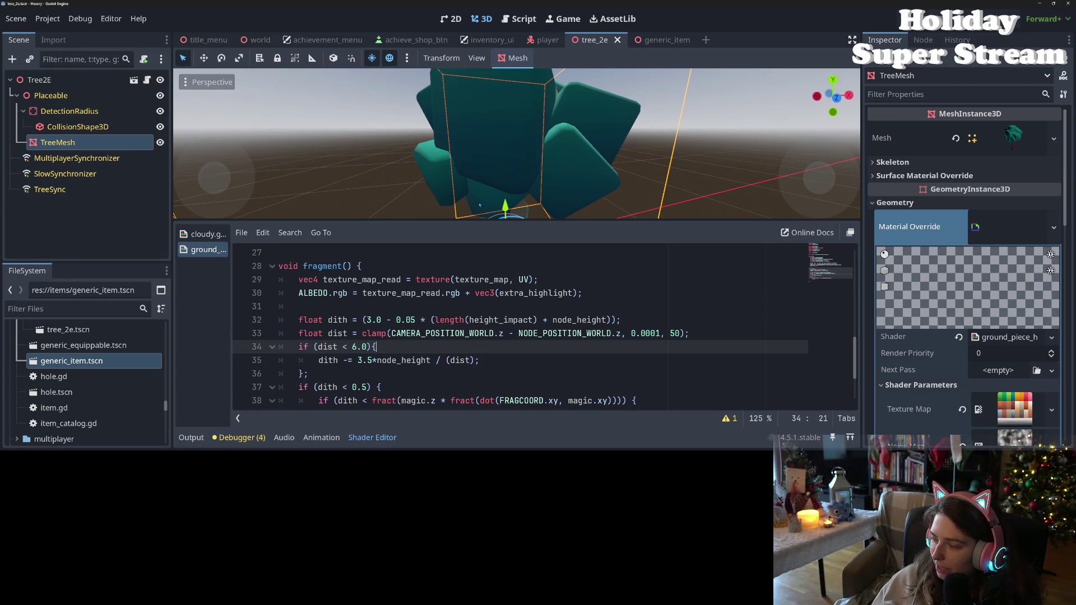
scroll(473, 199, "up", 5)
scroll(487, 213, "down", 5)
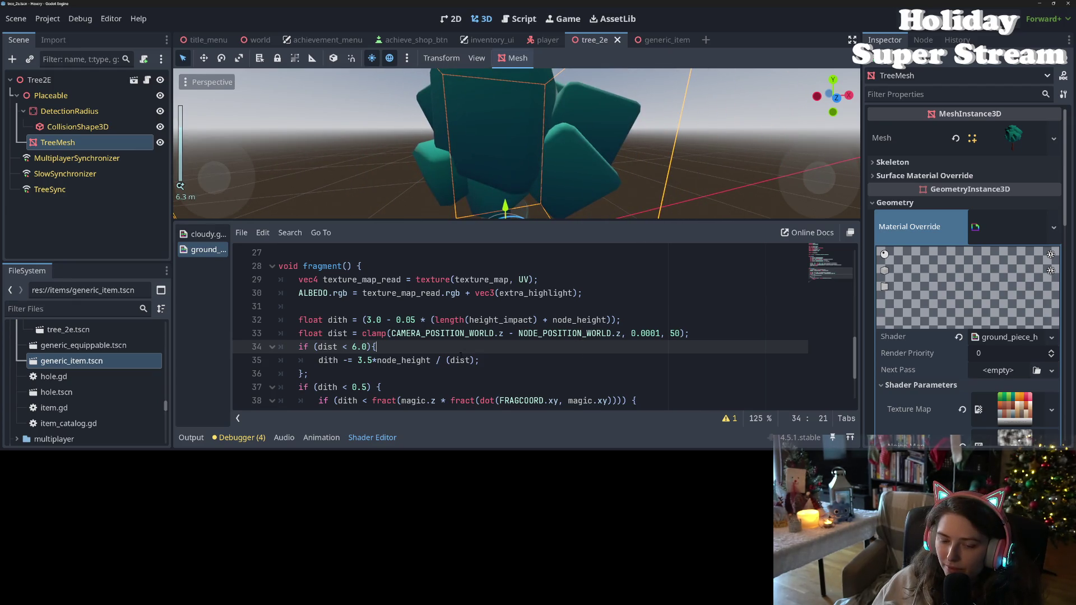
double_click(426, 361)
left_click(430, 361)
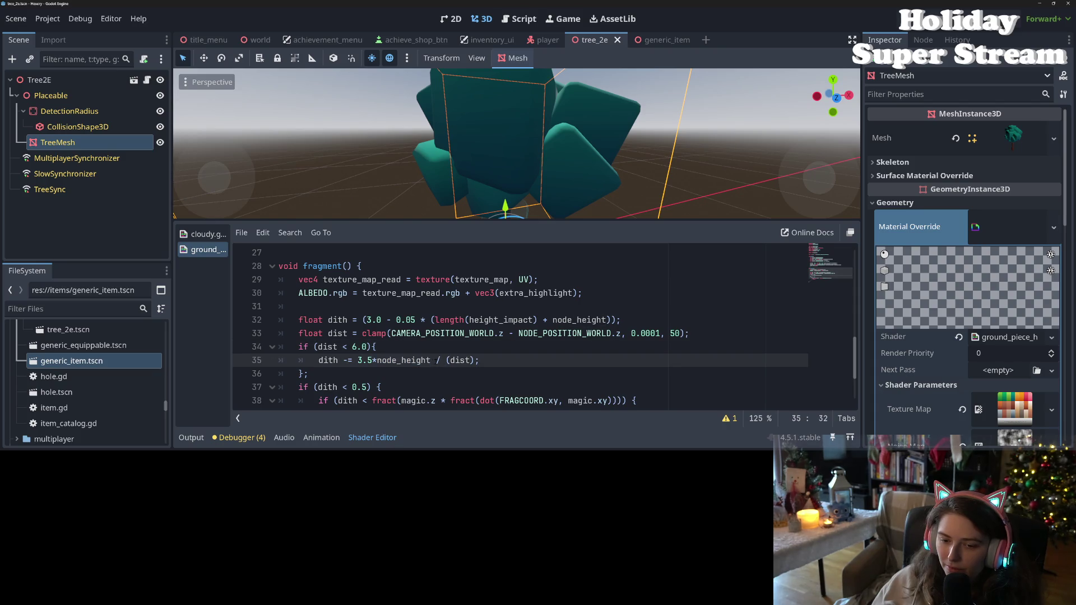
left_click(450, 361)
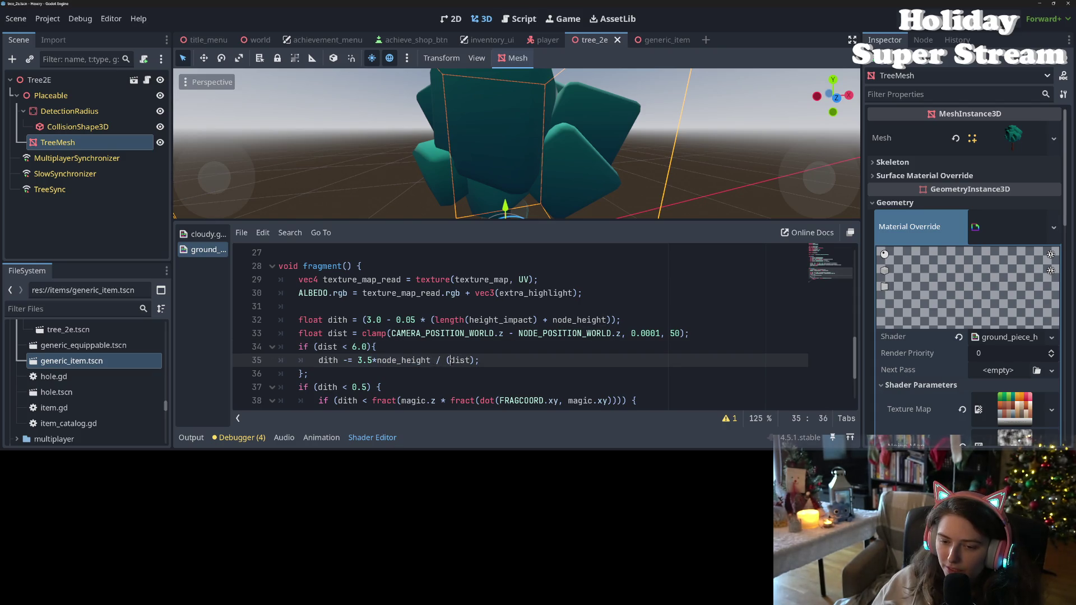
type("*")
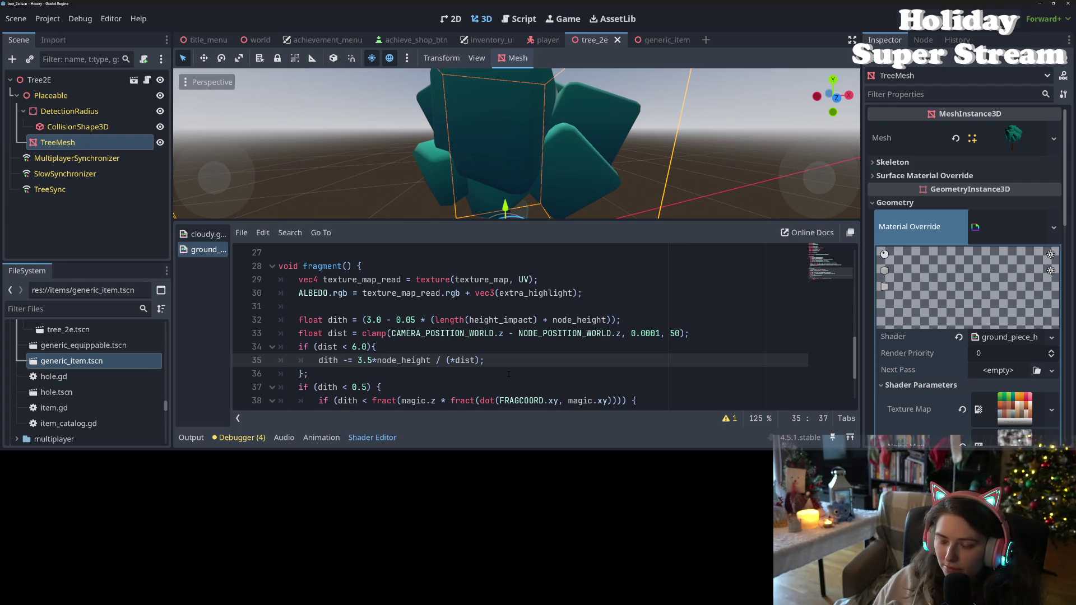
key("Left")
type("1")
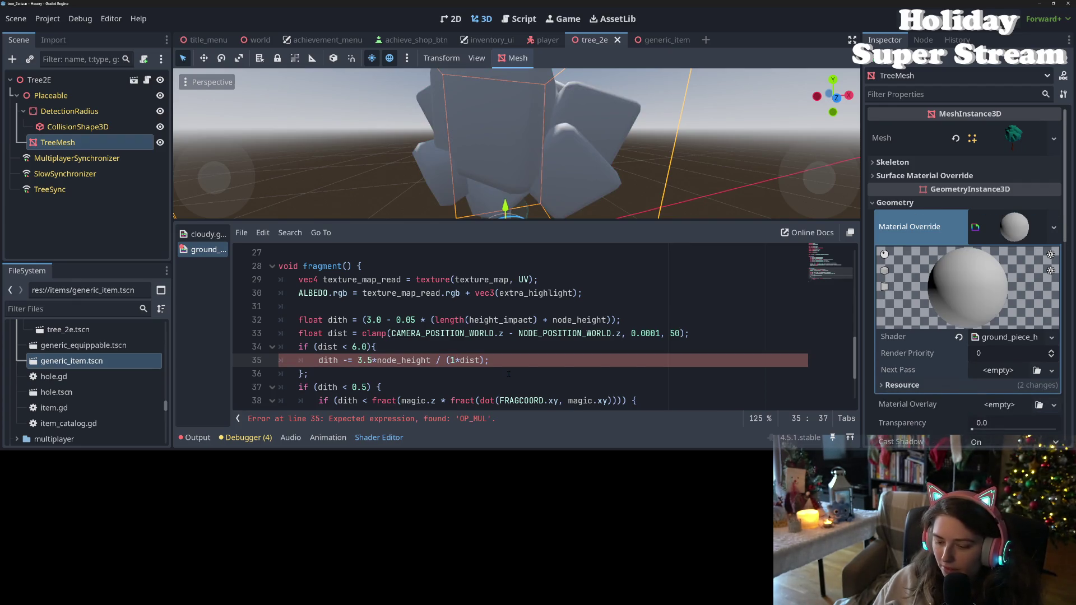
type(".5")
key("ctrl+s")
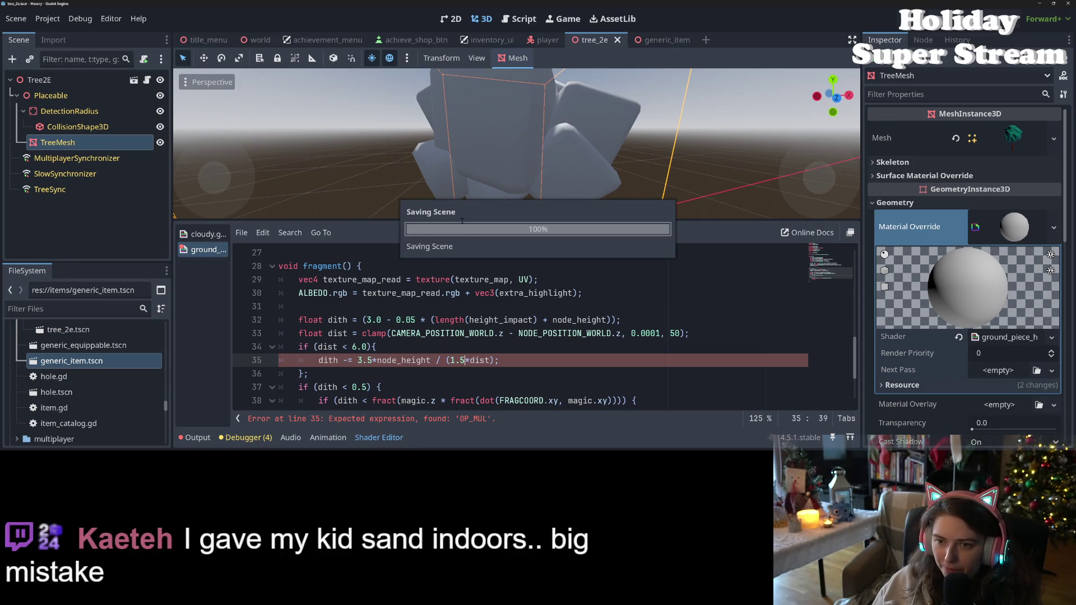
scroll(536, 186, "up", 5)
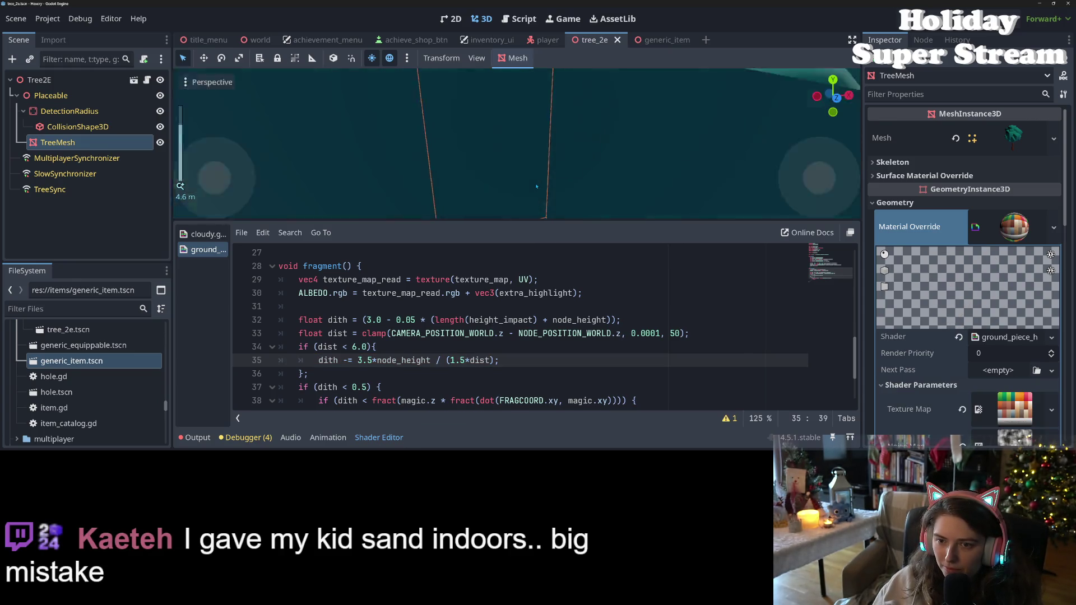
scroll(537, 187, "down", 4)
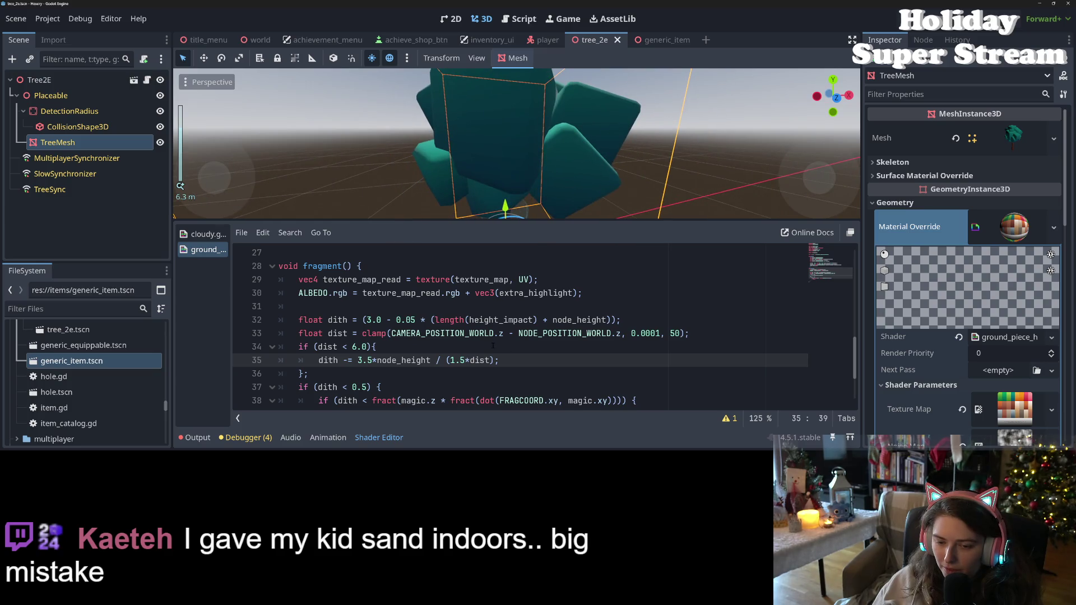
key("shift+Left")
key("shift+Left")
key("shift+Left")
key("Delete")
key("Delete")
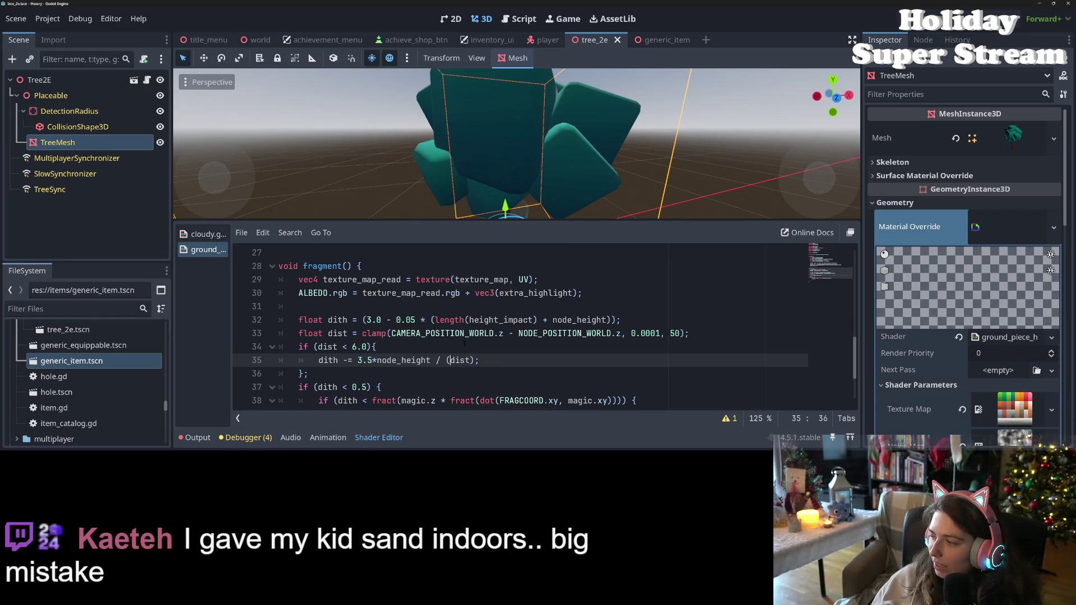
left_click(357, 360)
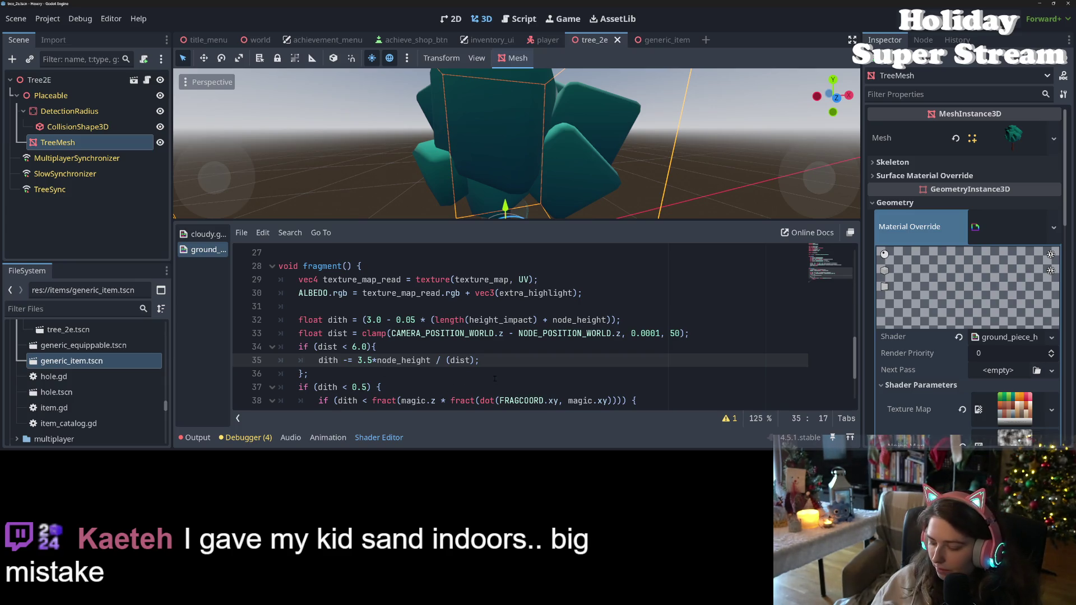
Try a 2.0 dither offset on line 35, briefly swap the minus for a plus, then undo it
type("2.0")
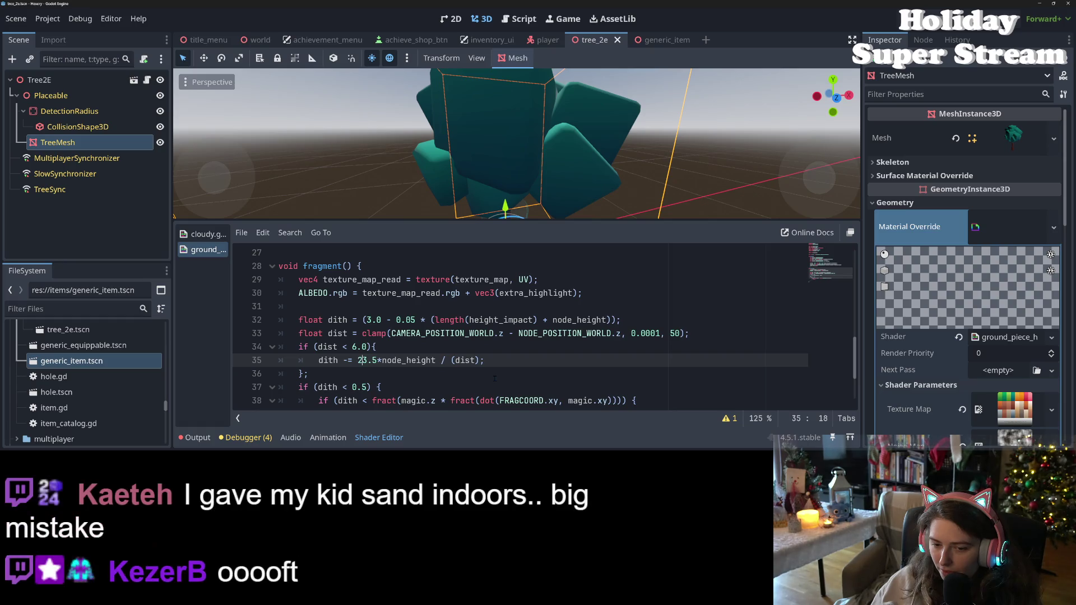
type(" -")
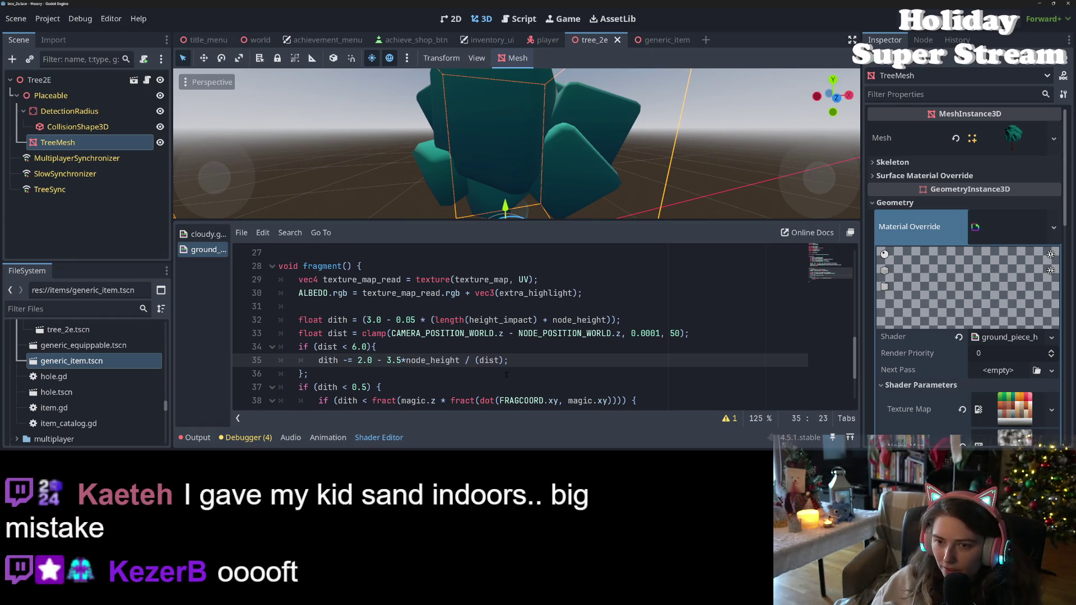
key("ctrl+s")
scroll(446, 168, "up", 3)
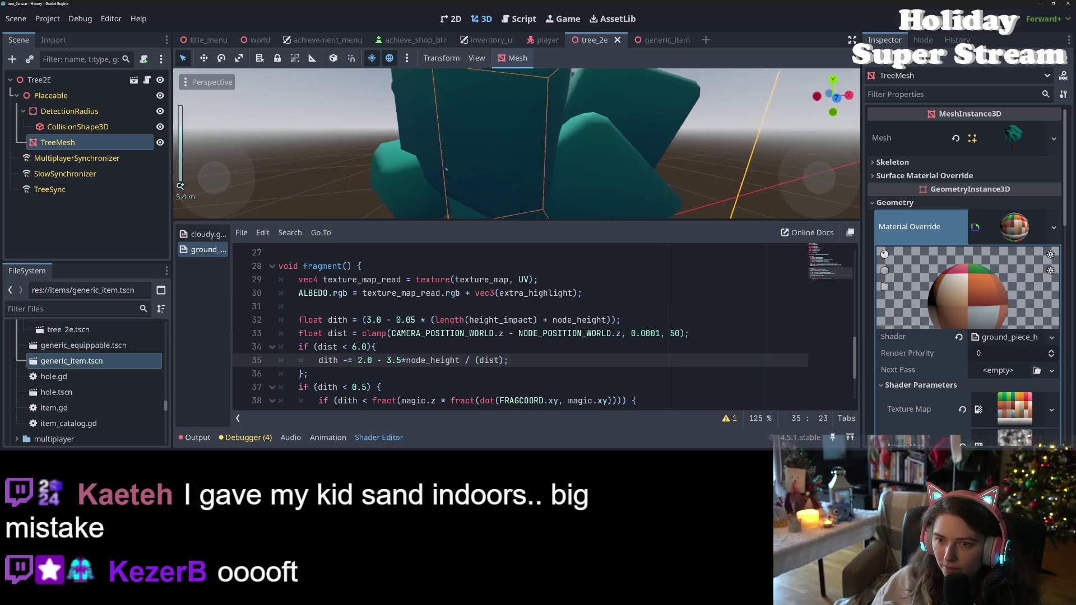
scroll(447, 168, "down", 3)
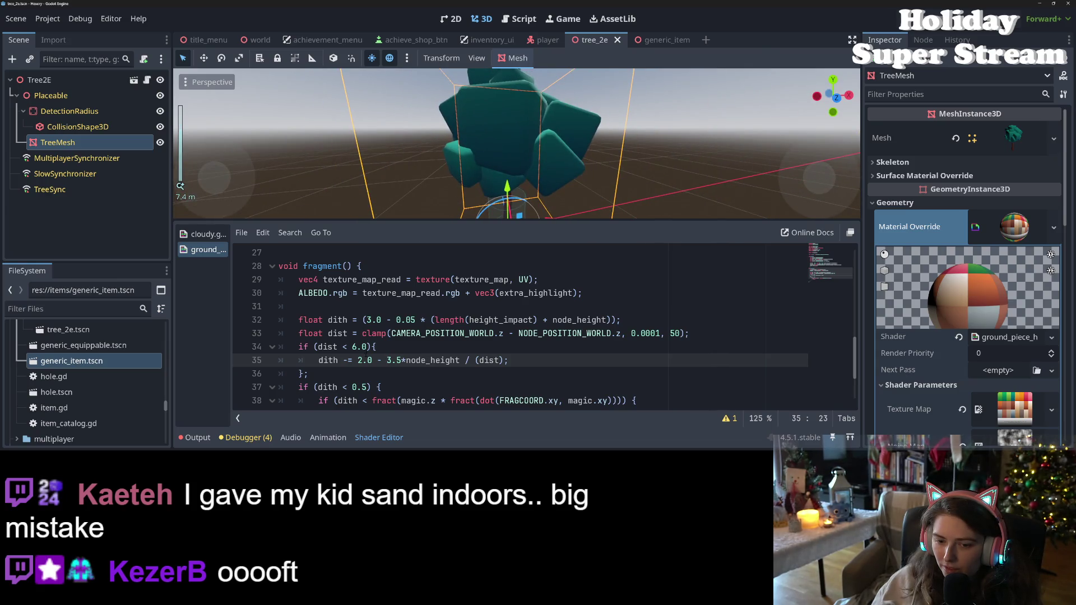
double_click(378, 360)
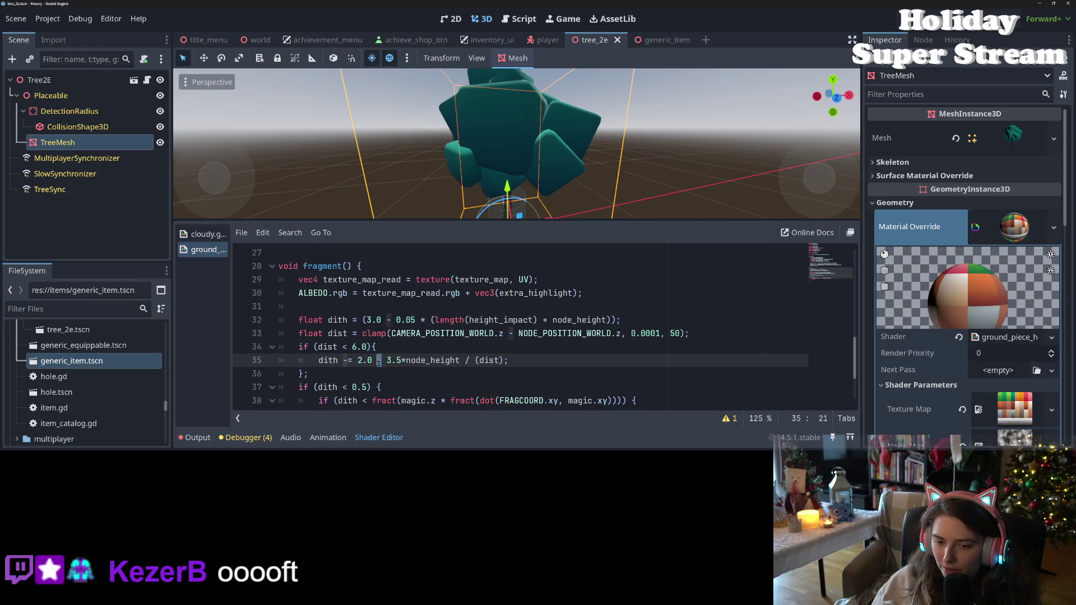
type("+")
key("ctrl+s")
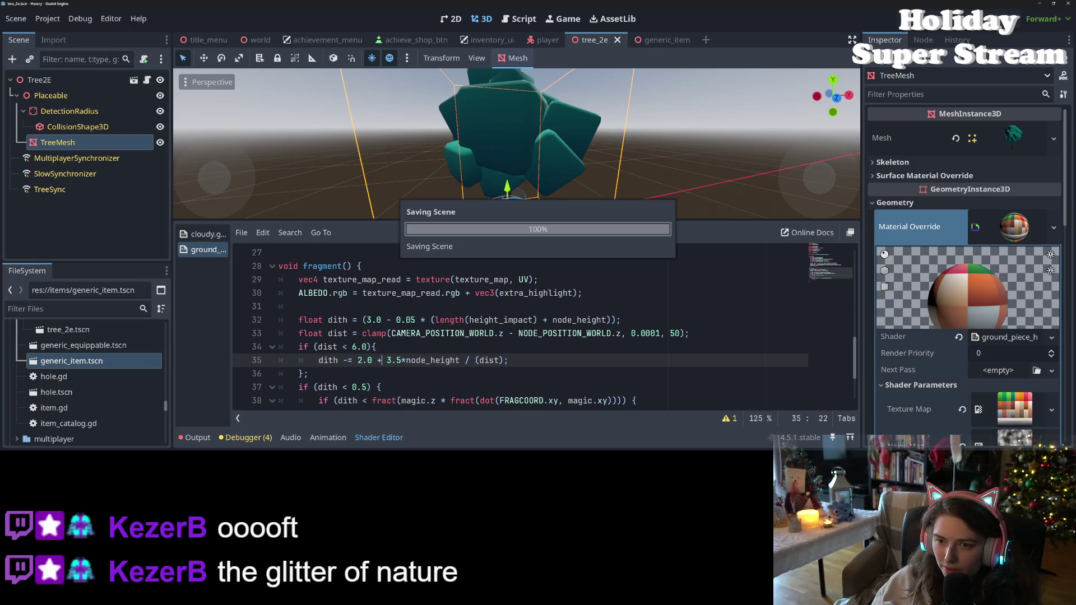
key("ctrl+z")
Change the offset to 0.2 and add a plus before 3.5, saving each version
double_click(364, 360)
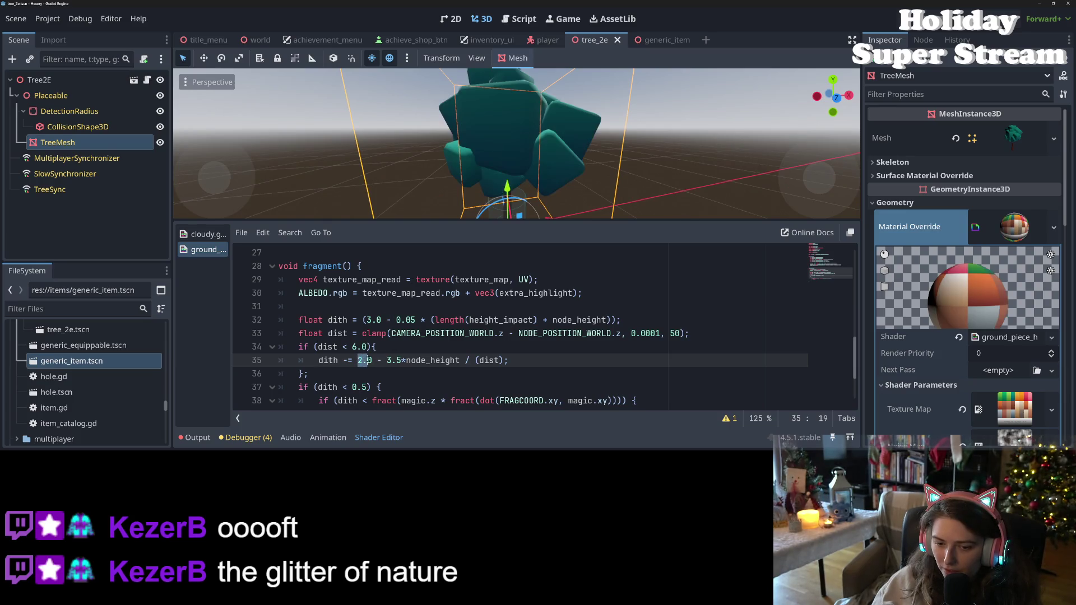
type("0.2")
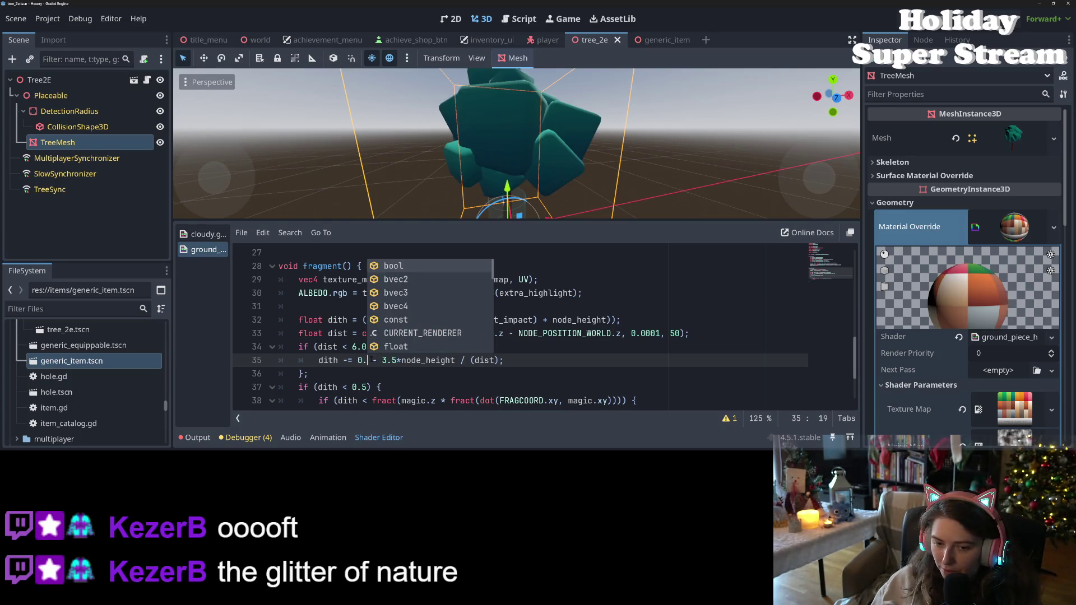
key("ctrl+s")
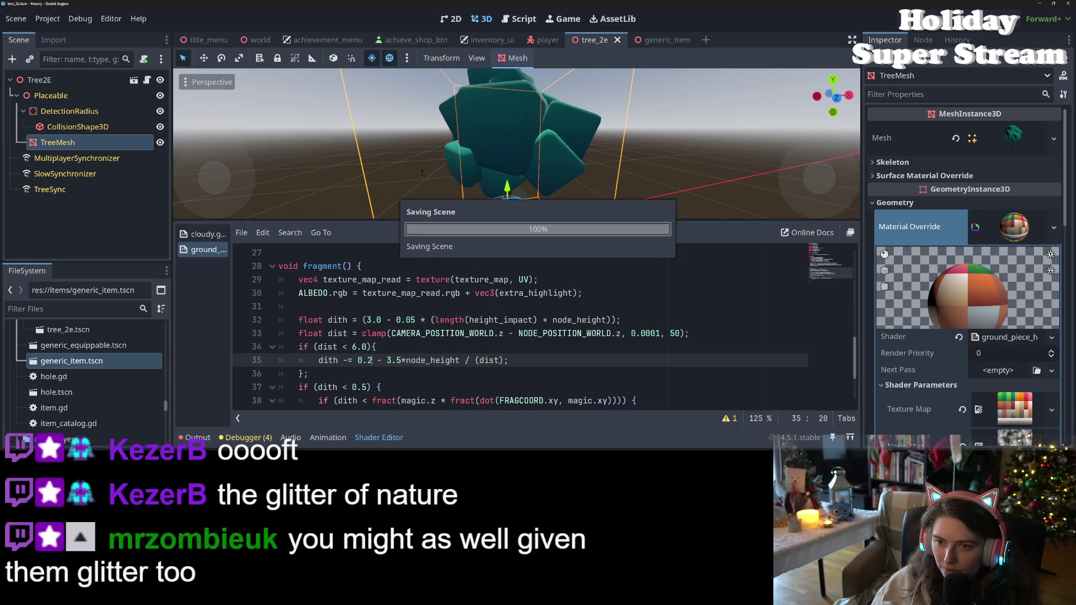
scroll(417, 174, "up", 3)
scroll(417, 174, "down", 5)
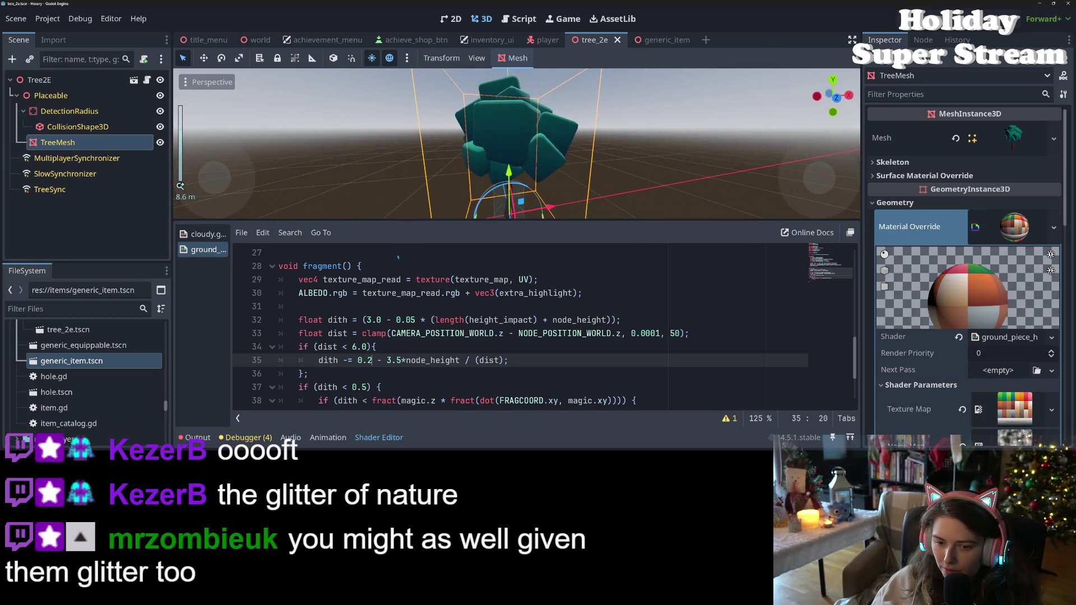
left_click(379, 360)
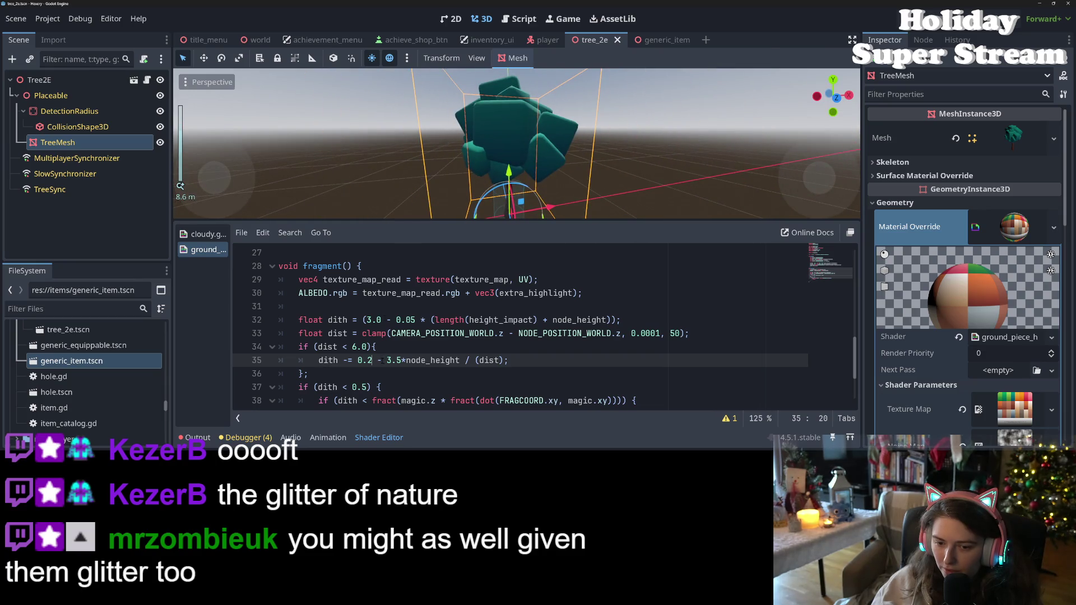
type("+")
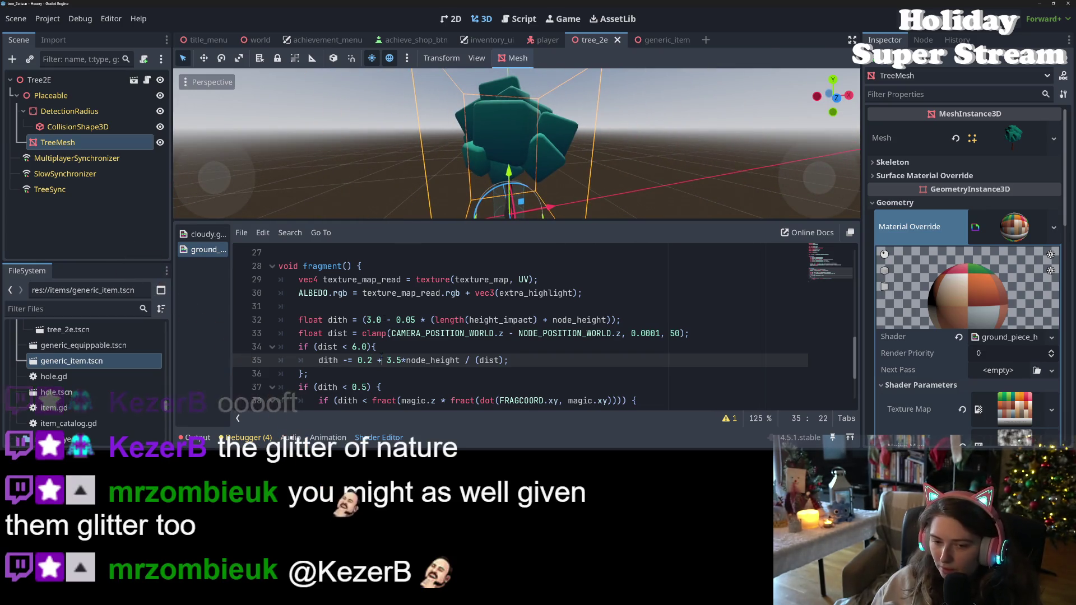
key("ctrl+s")
scroll(515, 143, "up", 4)
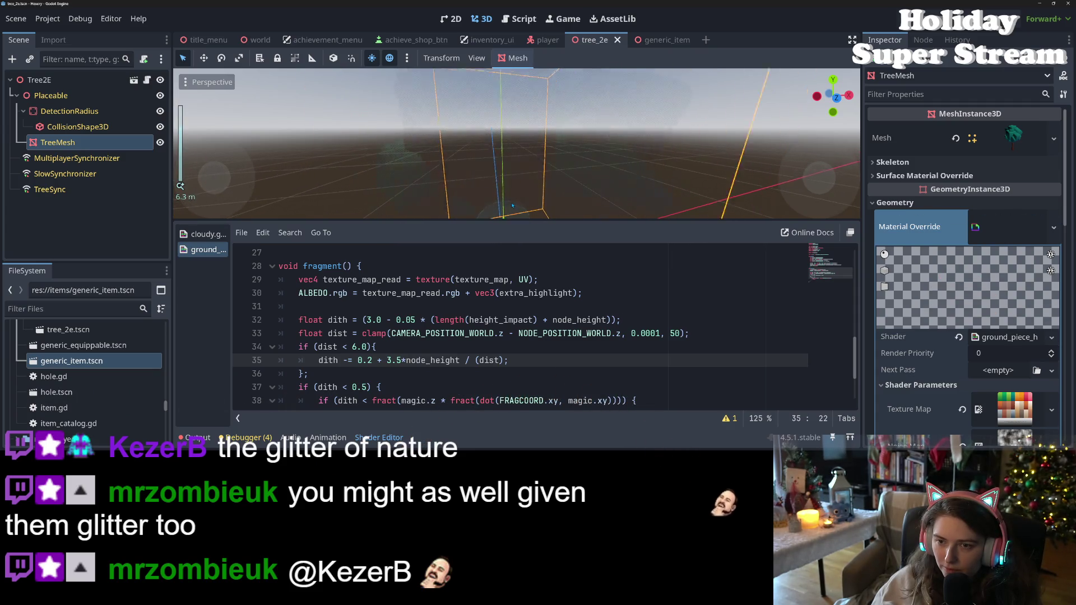
scroll(512, 206, "up", 2)
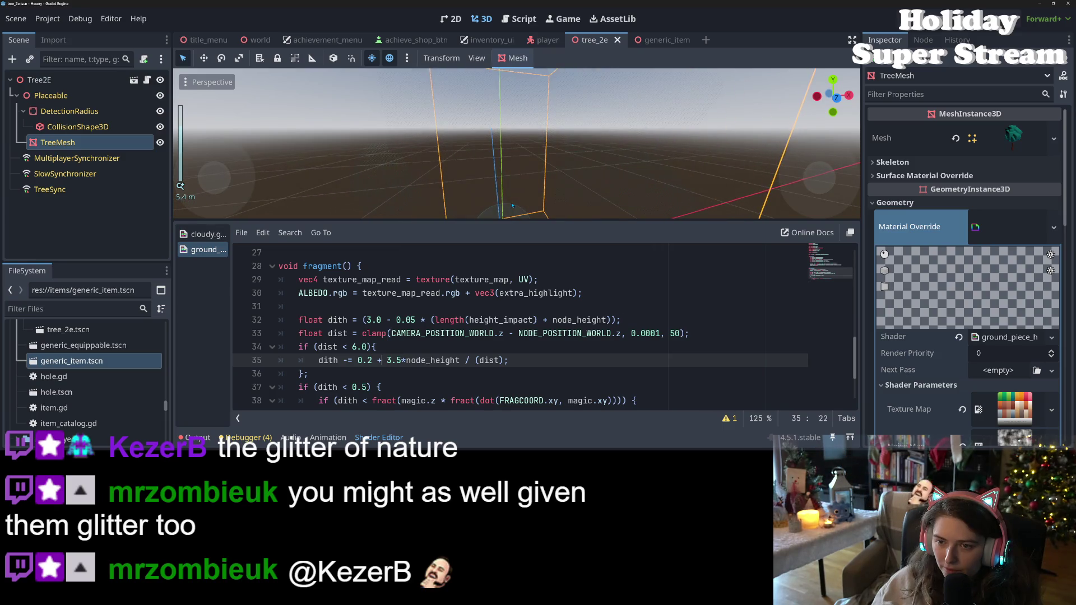
Adjust the offset to 0.1, then -0.1, then -0.2, saving after each change
left_click(369, 361)
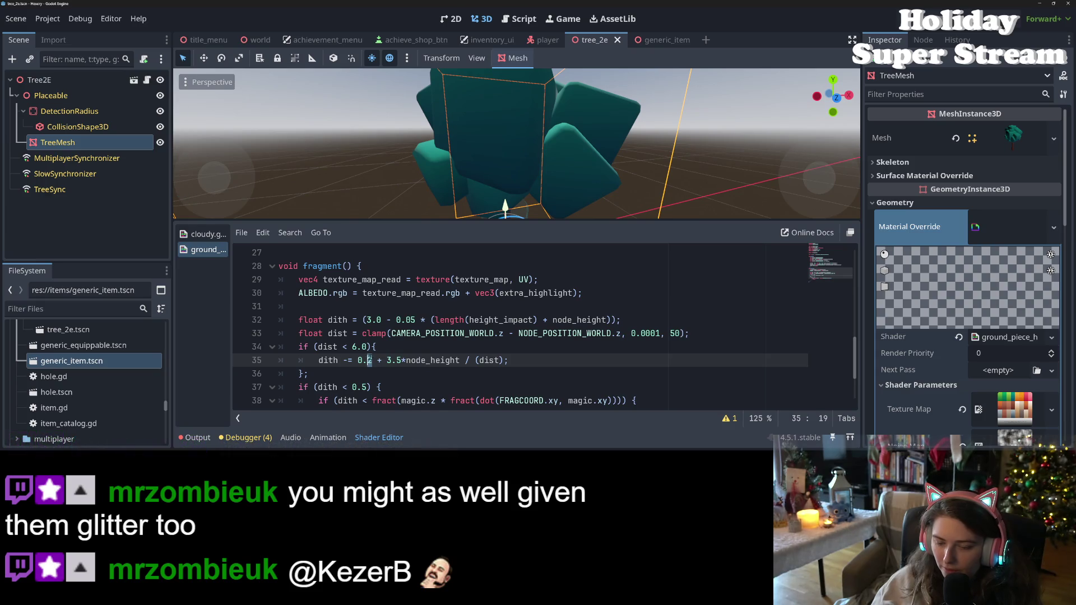
type("1")
key("ctrl+s")
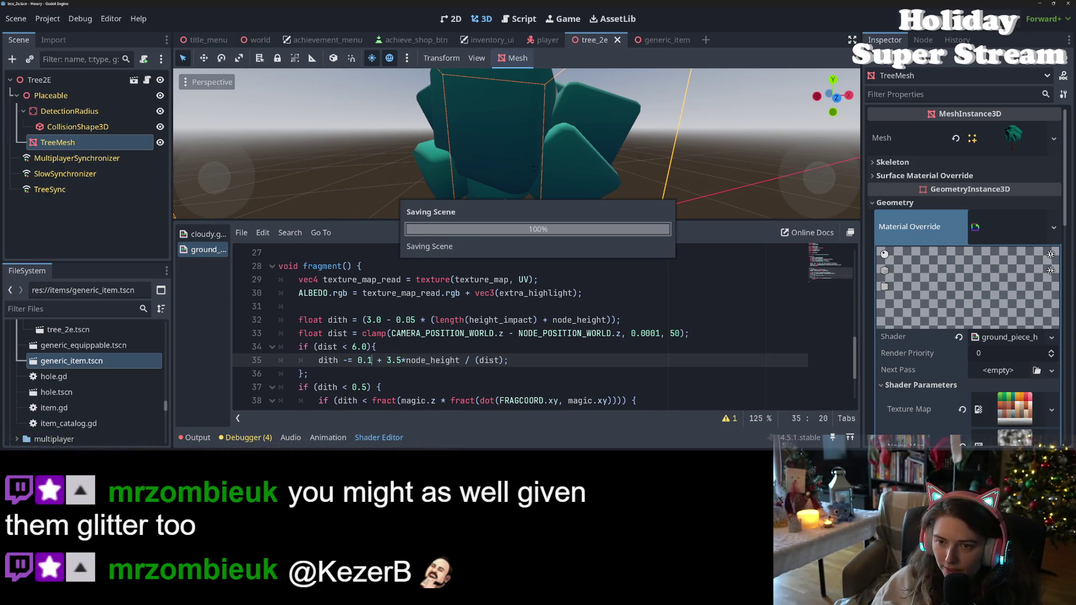
scroll(527, 213, "up", 2)
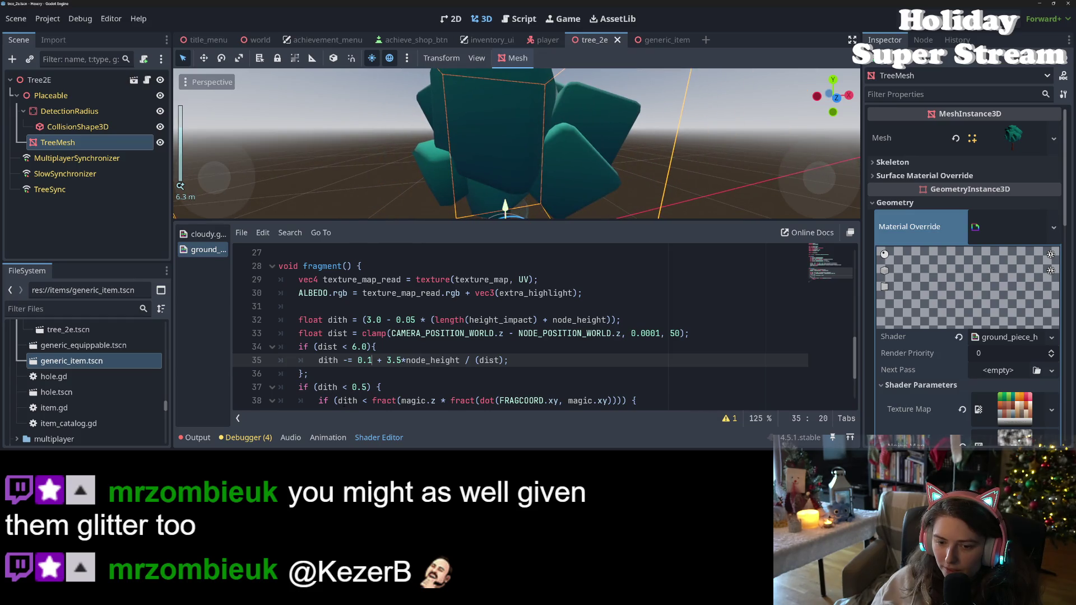
left_click(357, 360)
type("-")
key("ctrl+s")
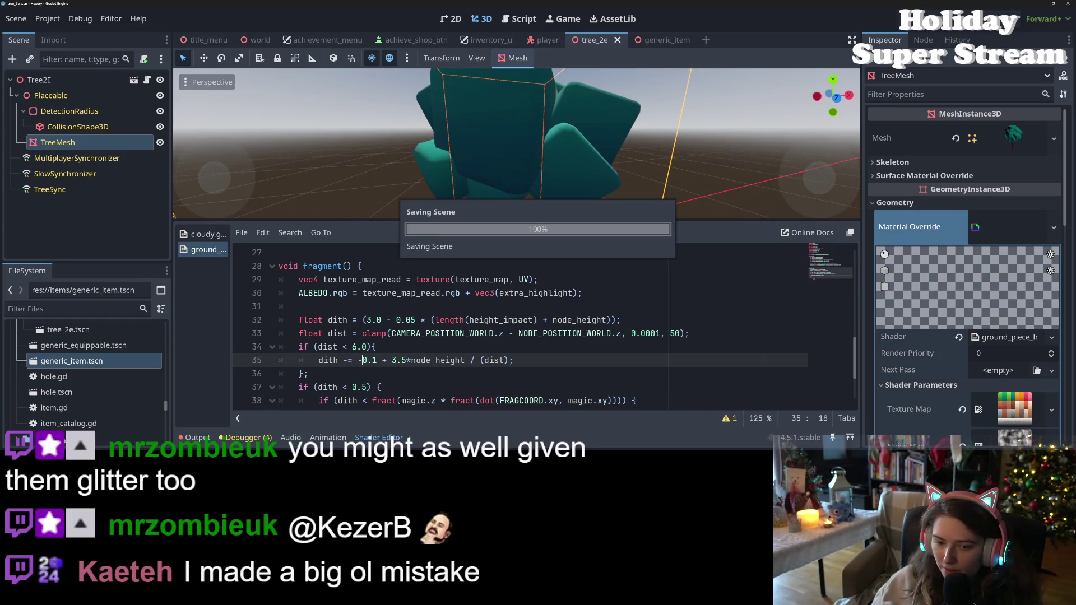
scroll(620, 191, "up", 2)
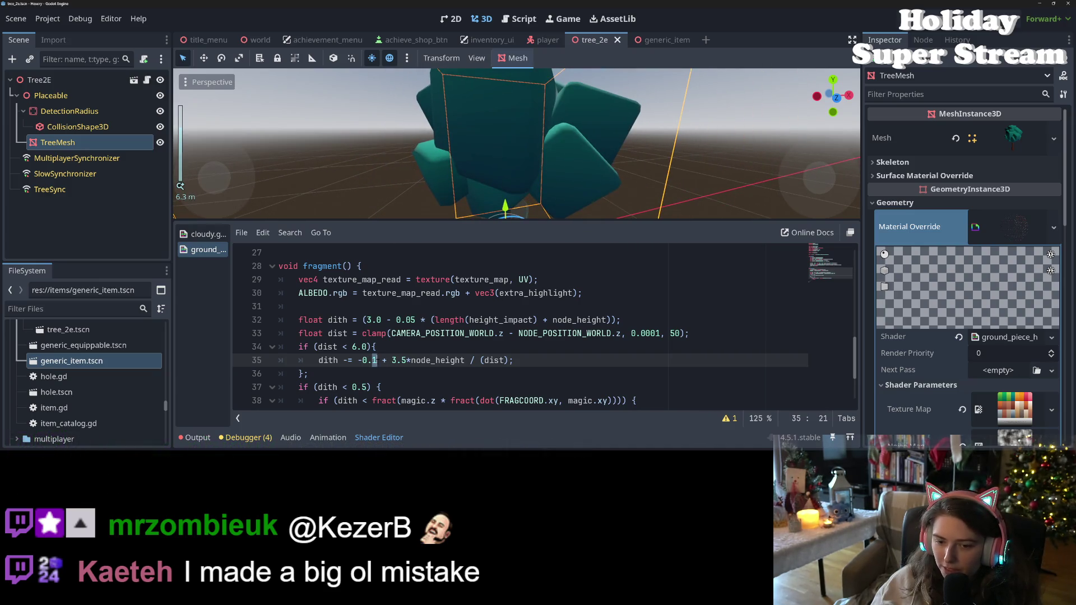
type("2")
key("ctrl+s")
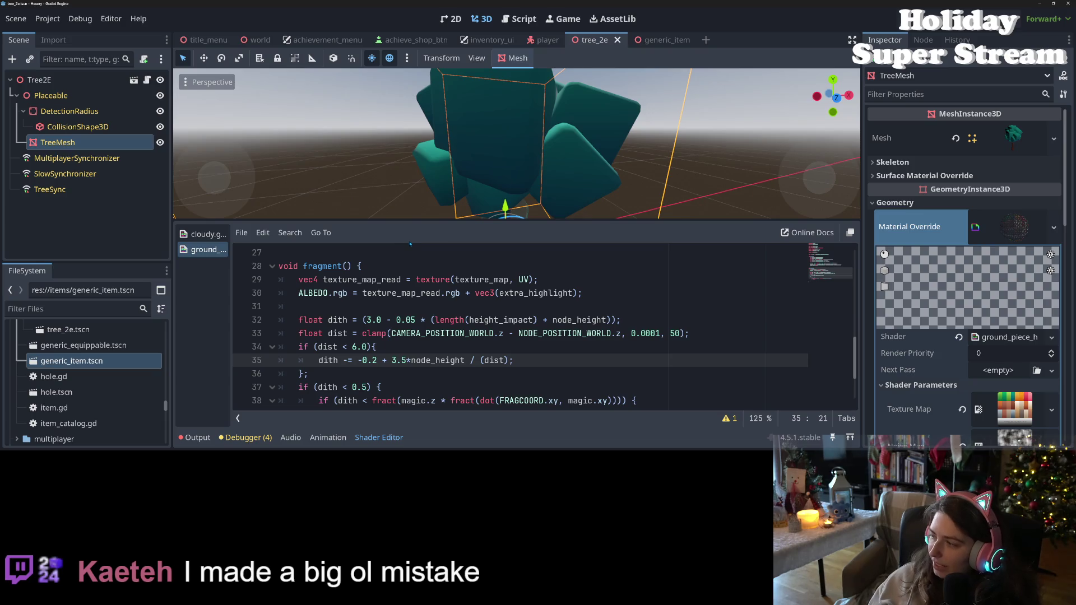
Try -0.3, then settle the line 35 offset at -0.15 and save the scene
scroll(429, 182, "up", 3)
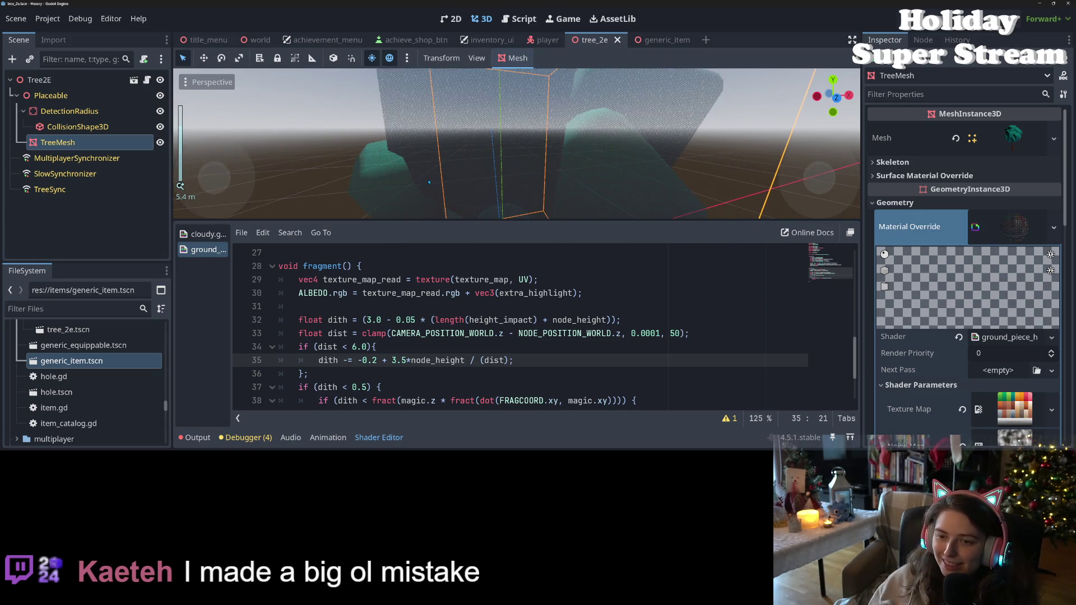
scroll(428, 182, "down", 2)
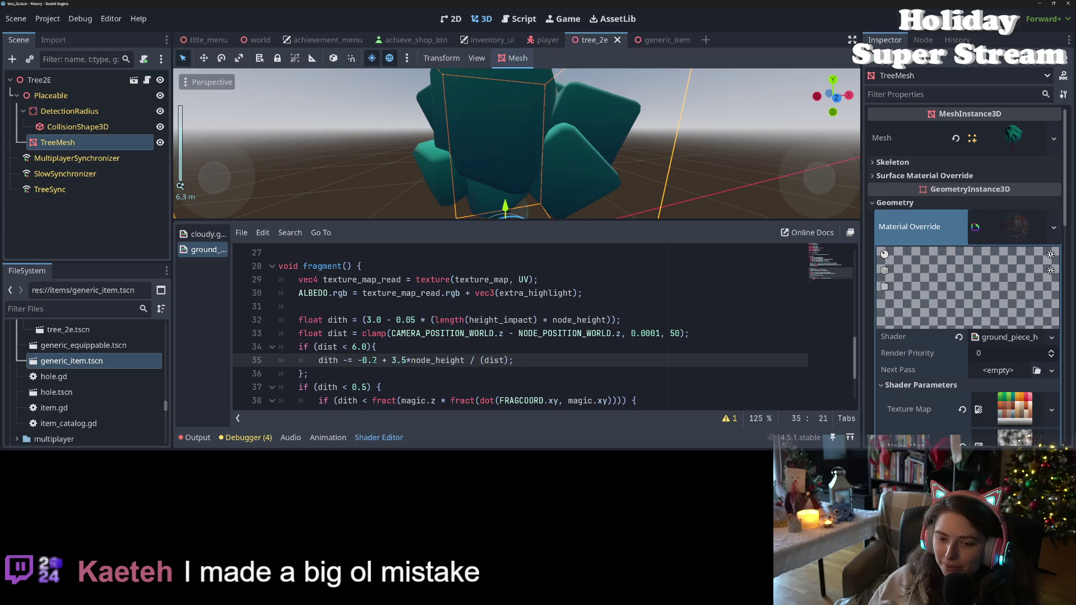
key("BackSpace")
type("3")
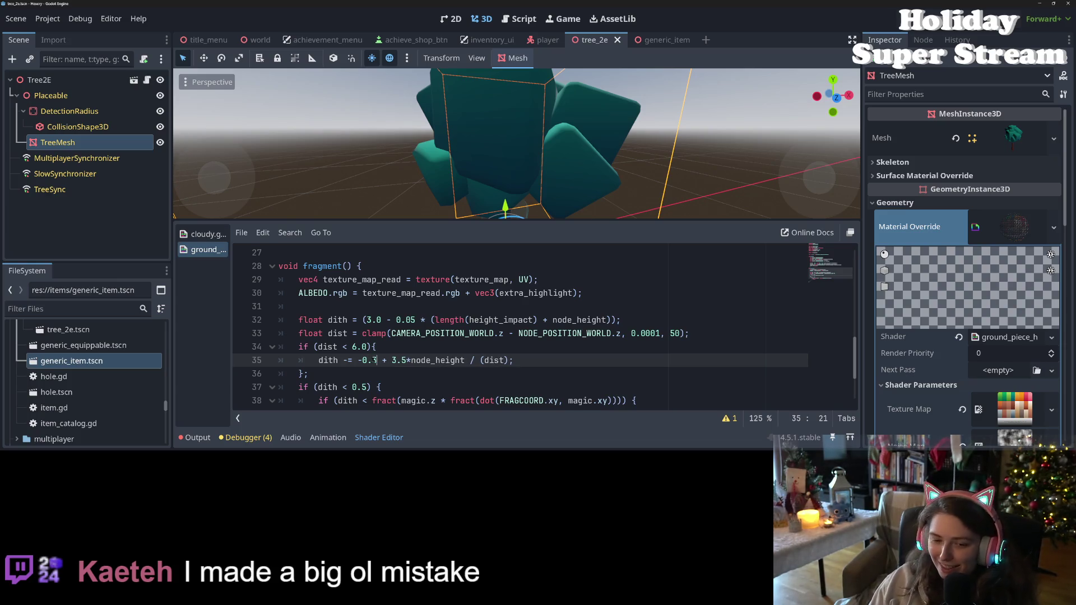
key("ctrl+s")
scroll(598, 175, "up", 2)
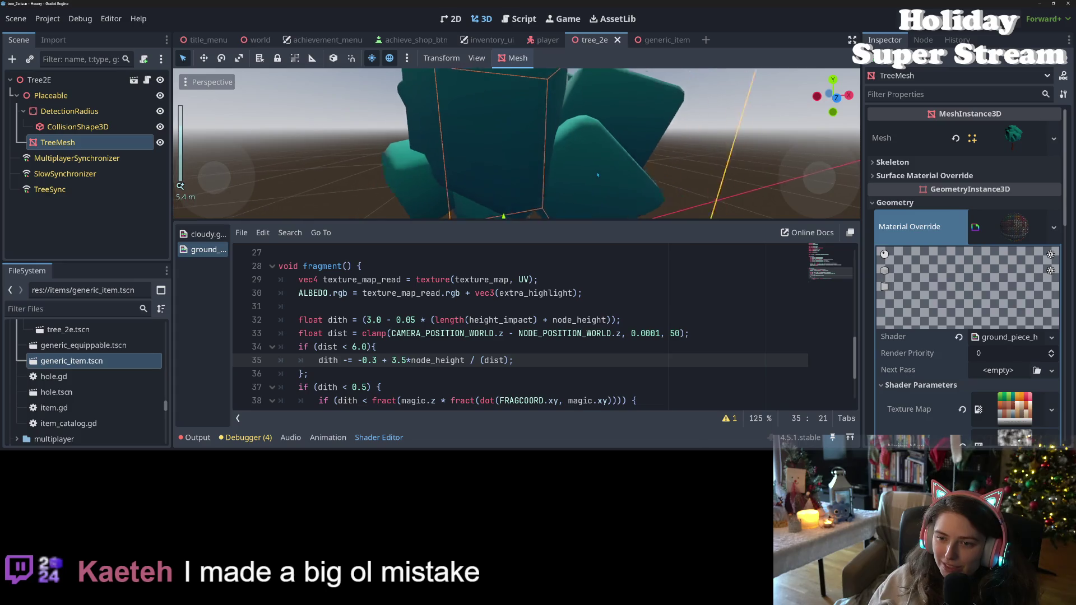
scroll(598, 175, "down", 2)
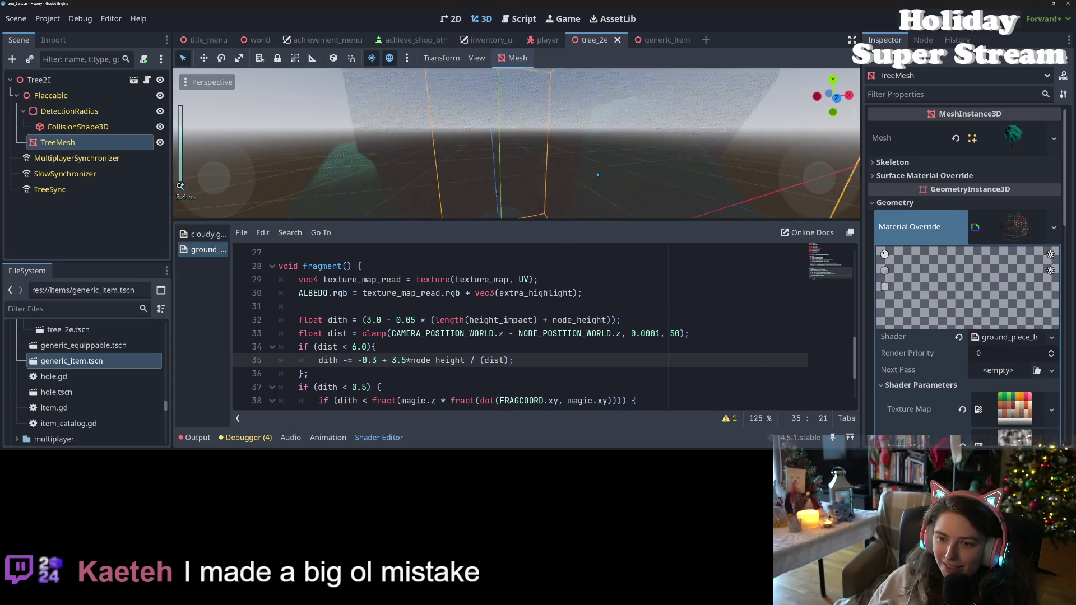
scroll(588, 193, "up", 2)
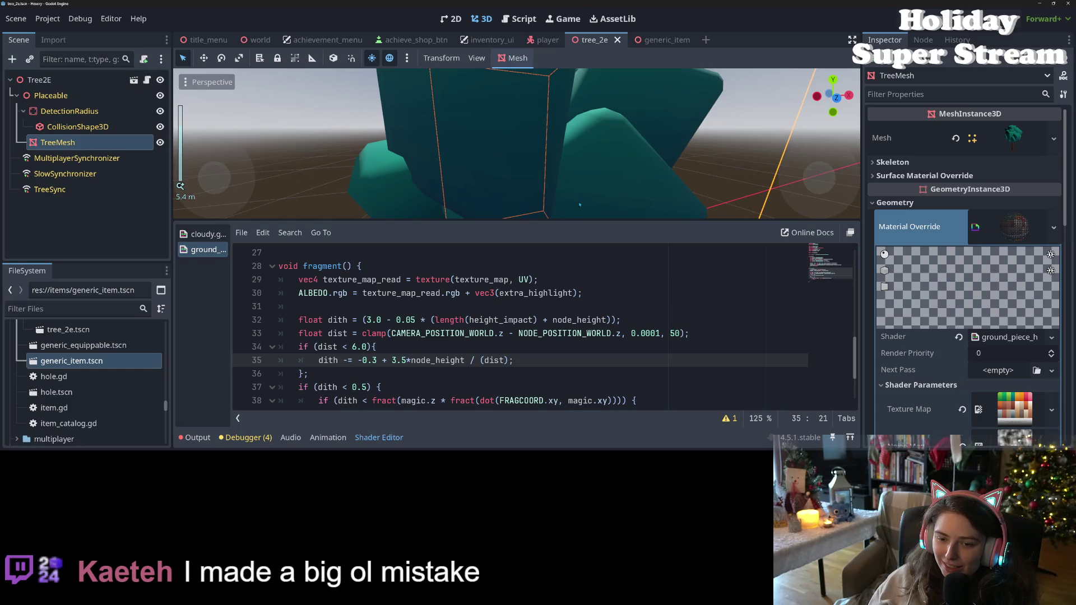
key("BackSpace")
type("15")
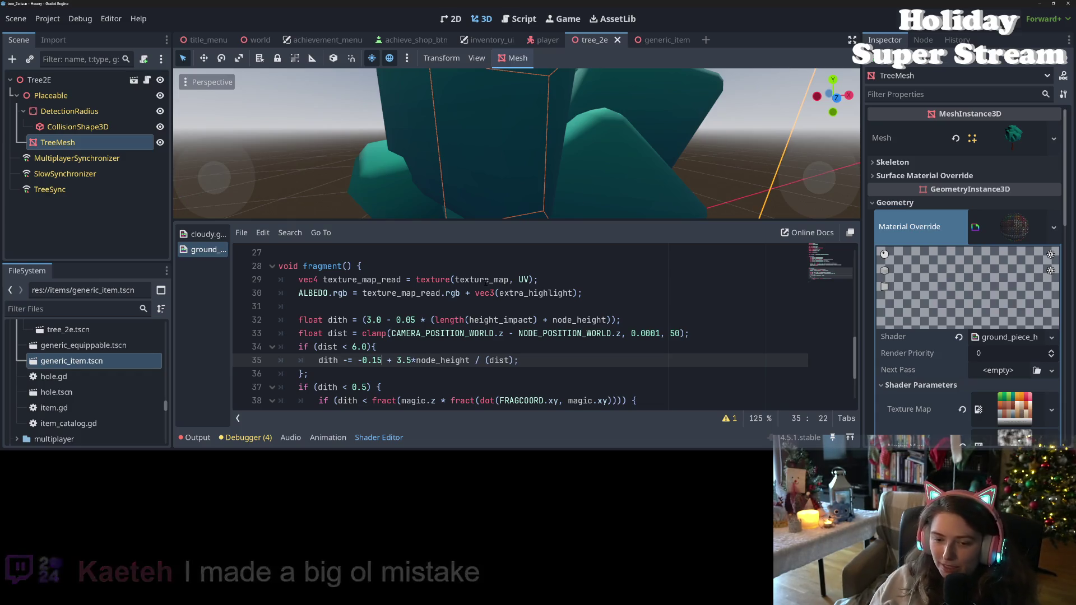
key("ctrl+s")
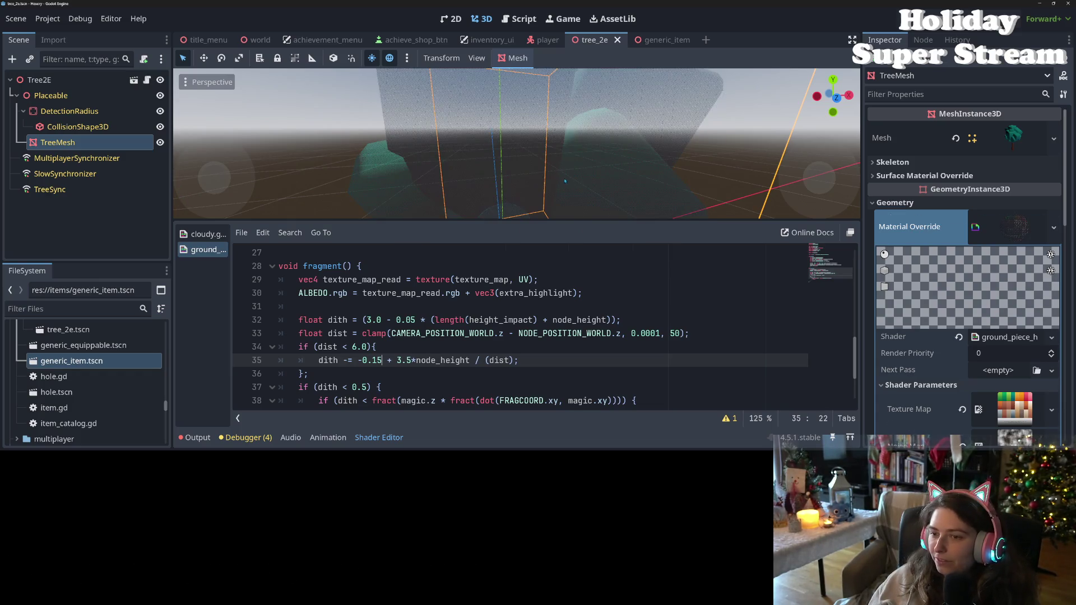
Save the scene once more and collapse the Shader Editor panel
scroll(565, 180, "down", 3)
scroll(566, 182, "up", 3)
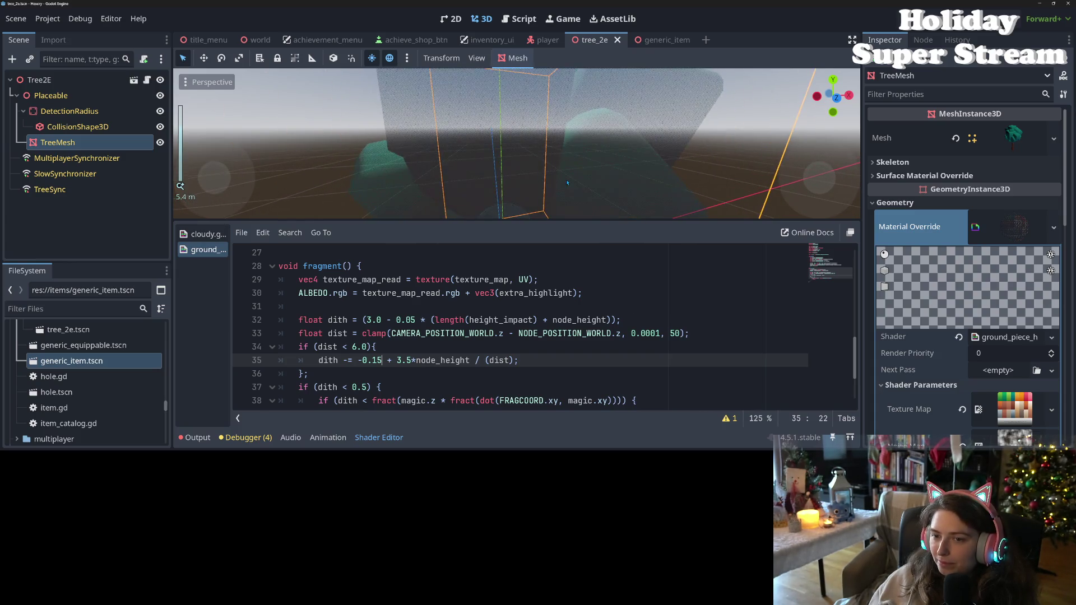
scroll(567, 182, "down", 3)
key("ctrl+s")
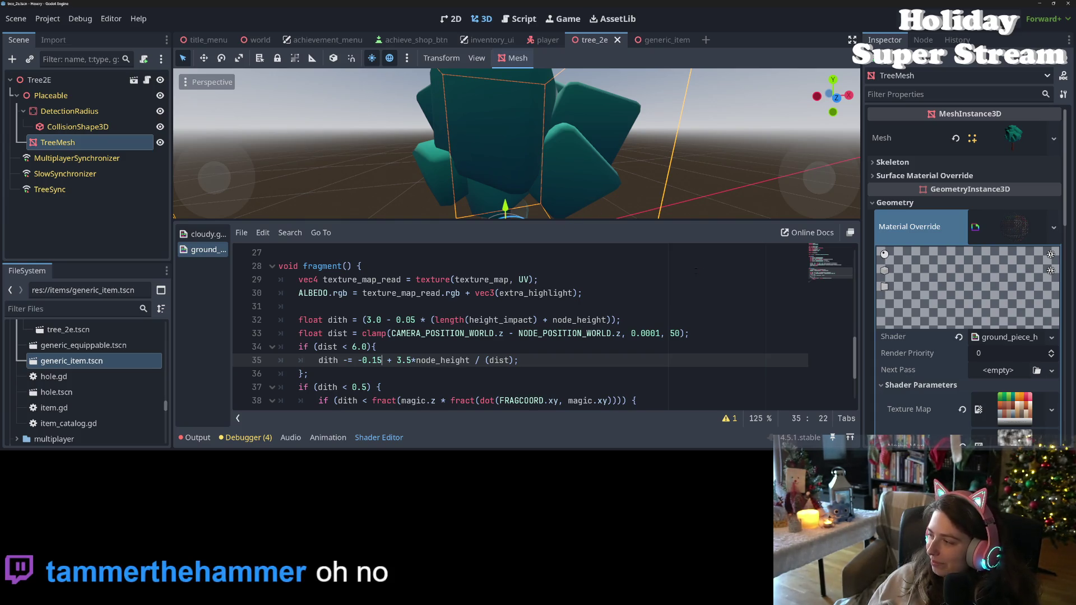
scroll(576, 190, "up", 4)
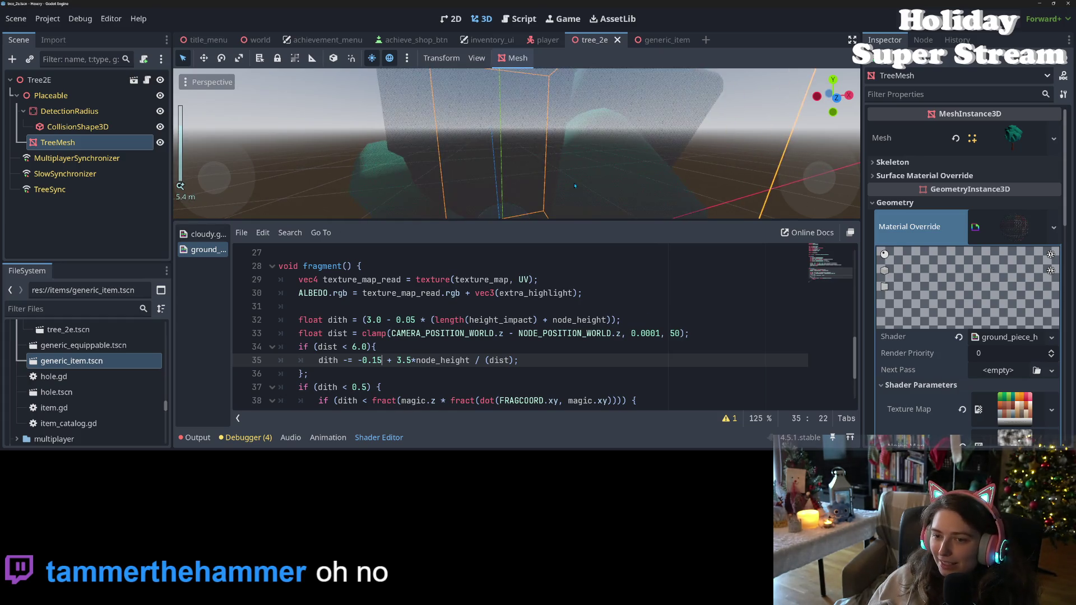
scroll(576, 191, "down", 4)
left_click(379, 438)
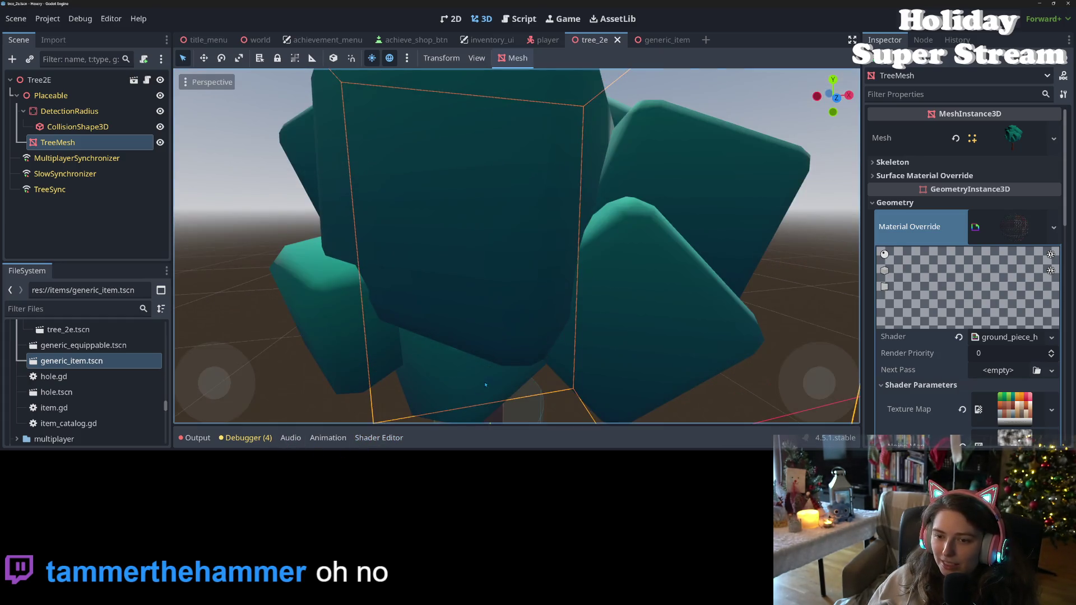
Run the project with F5 to check the tree, then close the game window
key("F5")
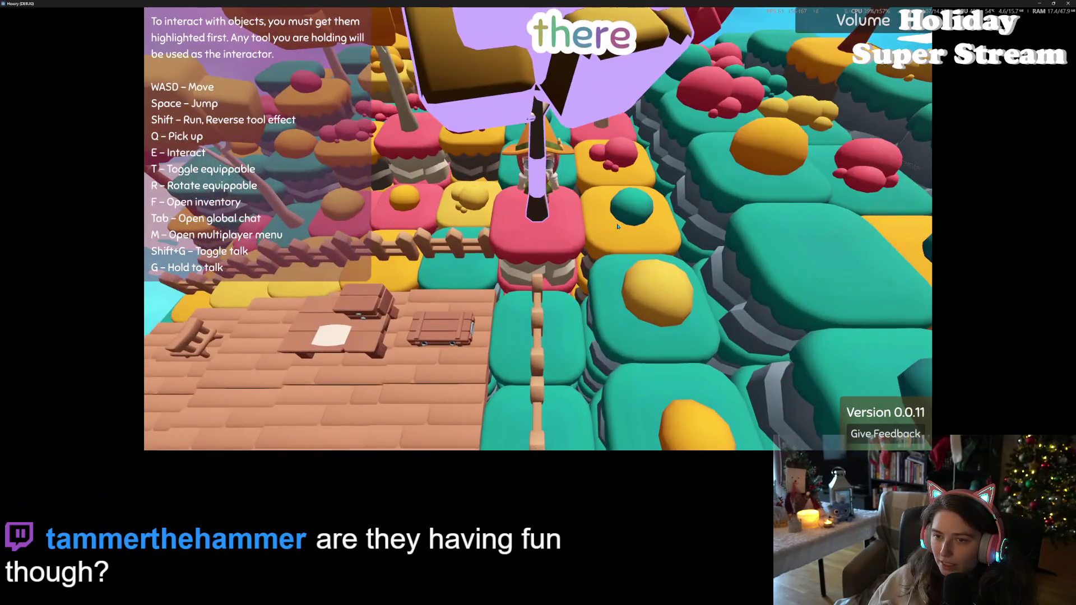
left_click(1068, 3)
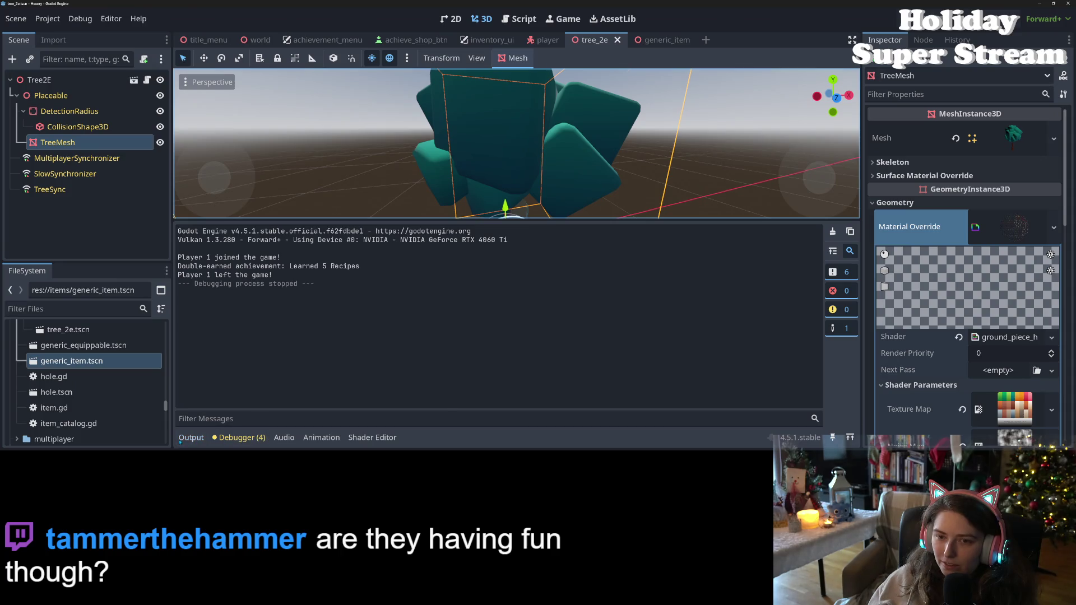
In generic_item, set the highlight Next Pass Transparency to Disabled and save
left_click(185, 439)
left_click(664, 40)
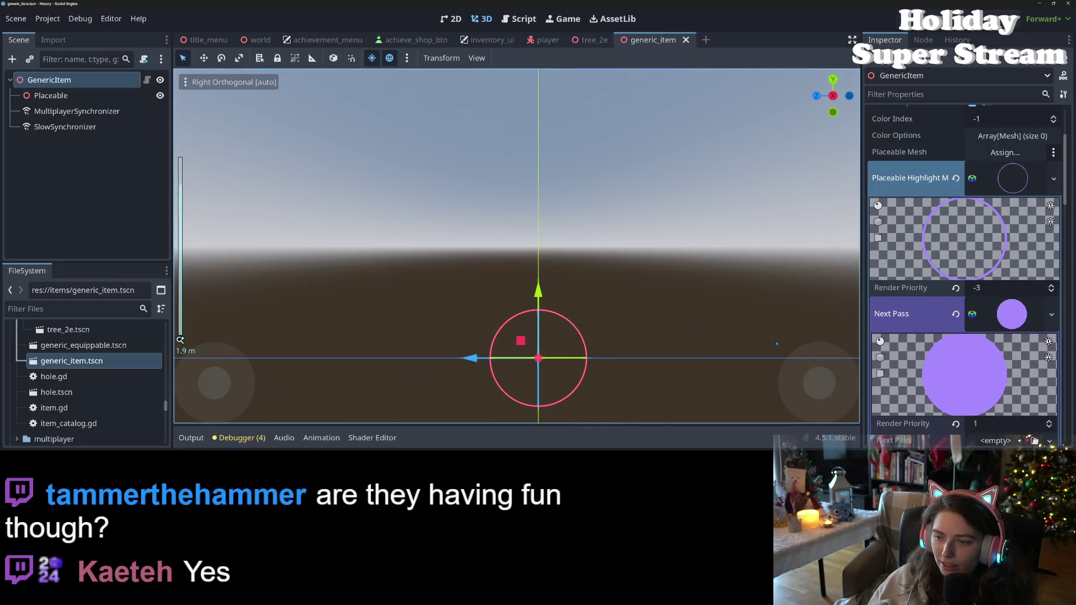
scroll(921, 338, "down", 5)
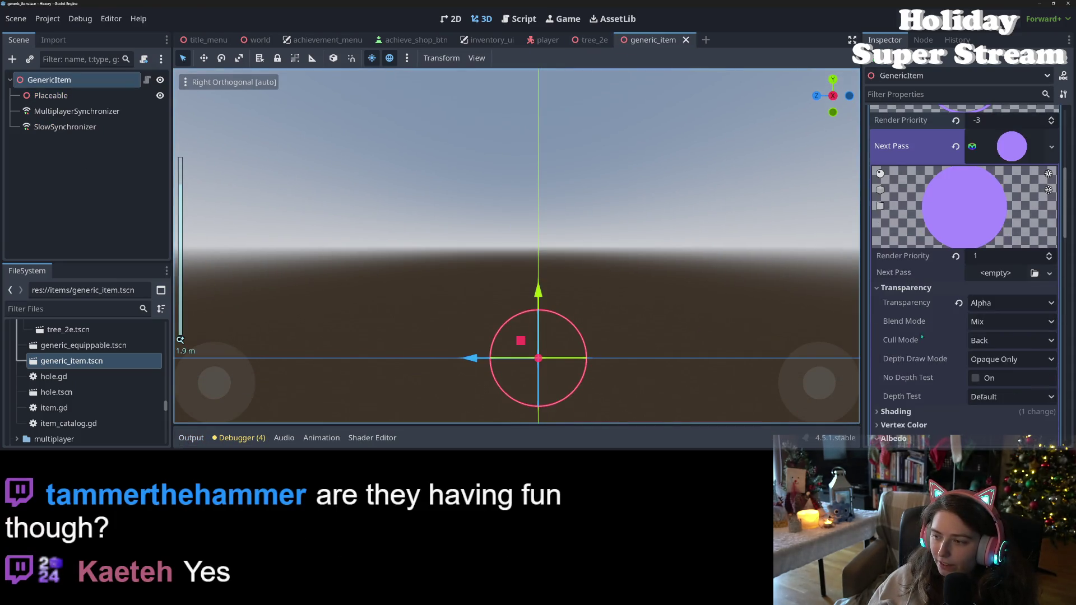
left_click(959, 303)
key("ctrl+s")
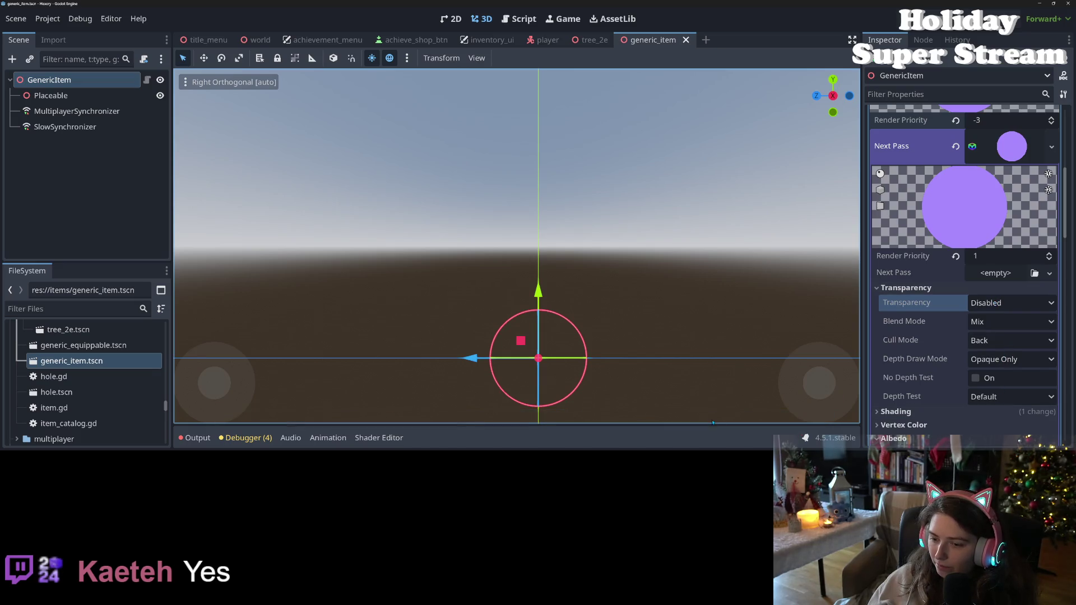
scroll(736, 261, "up", 4)
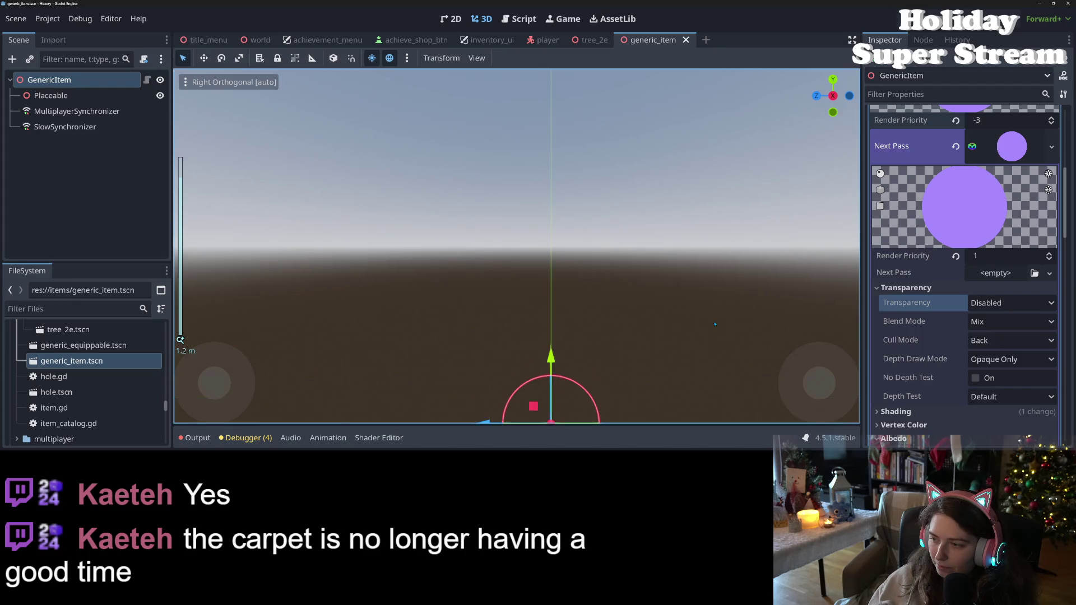
scroll(904, 365, "down", 3)
scroll(903, 365, "down", 5)
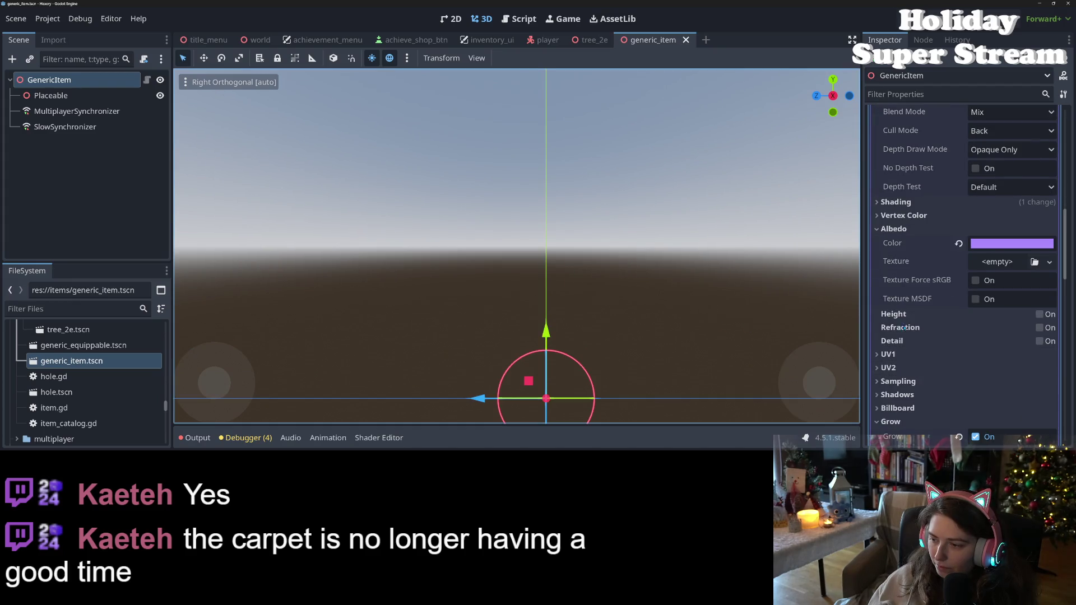
scroll(917, 344, "down", 1)
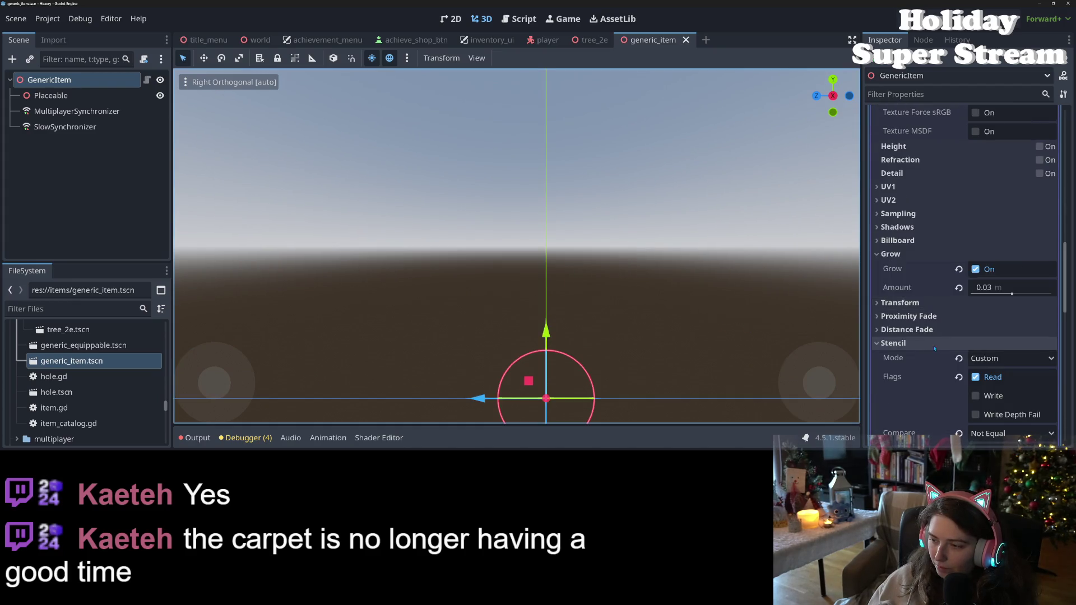
scroll(982, 335, "down", 1)
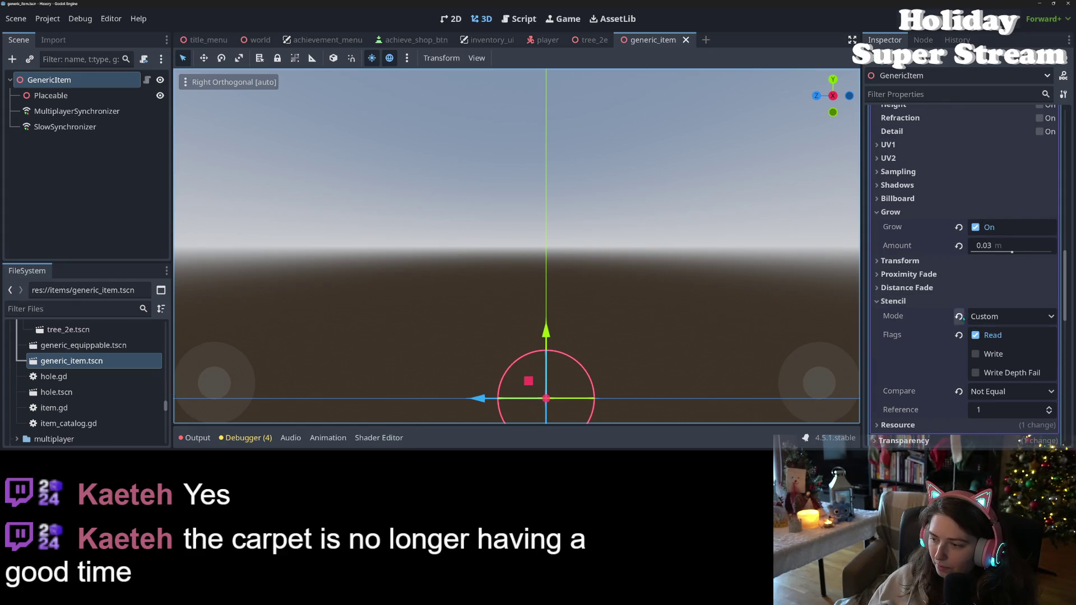
scroll(953, 347, "down", 4)
scroll(915, 388, "down", 4)
scroll(915, 388, "down", 4)
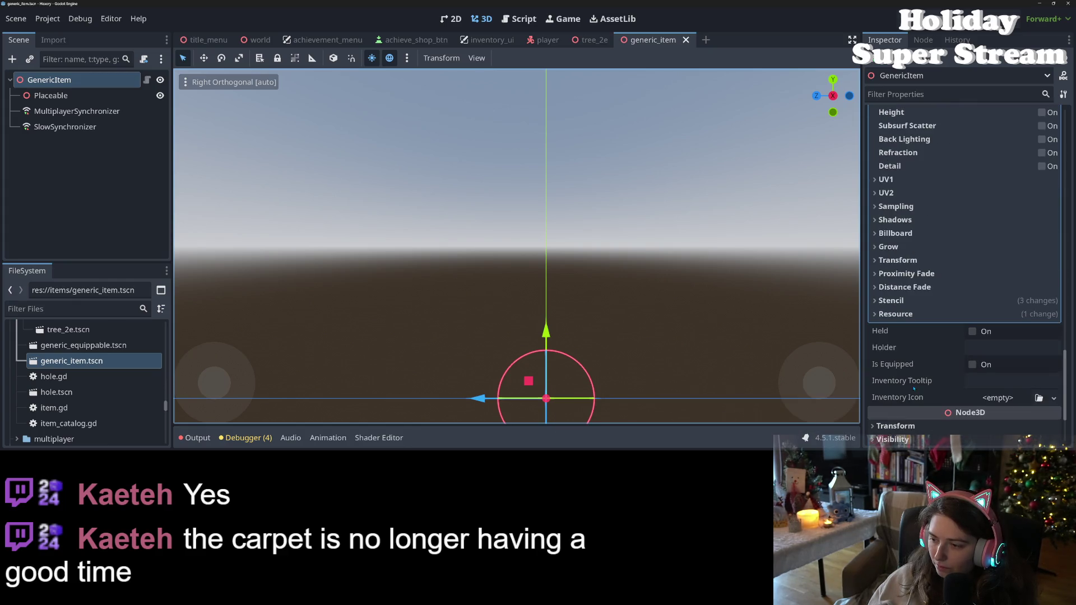
key("ctrl+s")
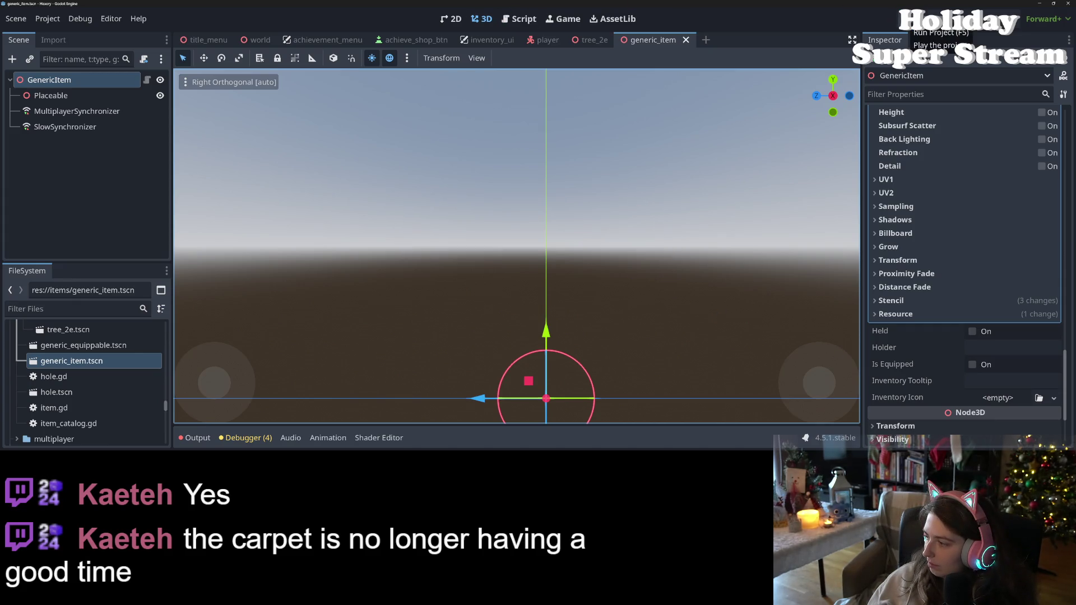
Run the project, load the 'there' world, then close the game
left_click(909, 19)
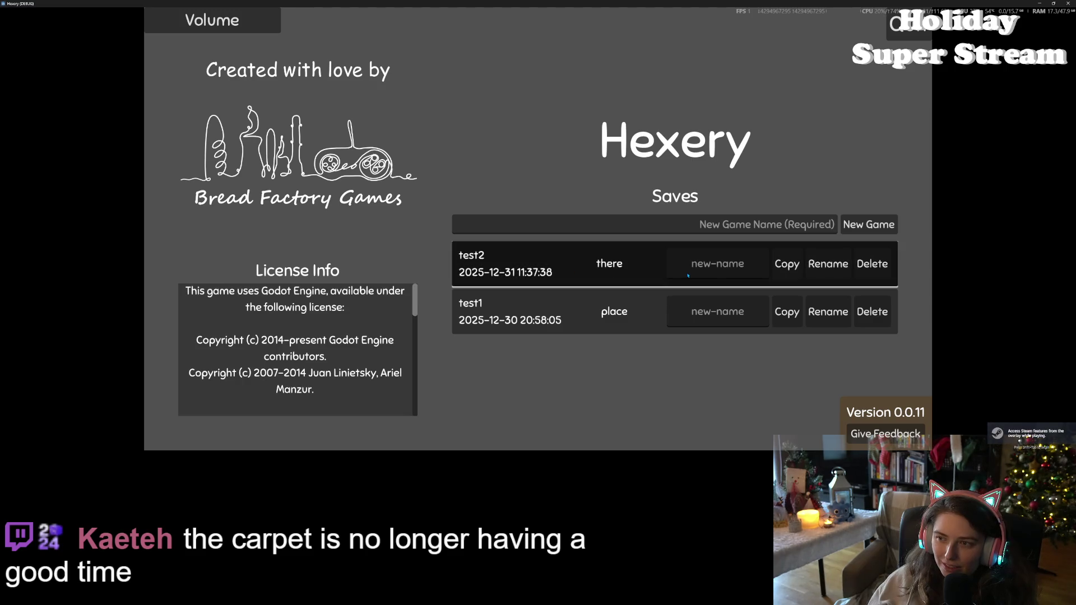
left_click(688, 276)
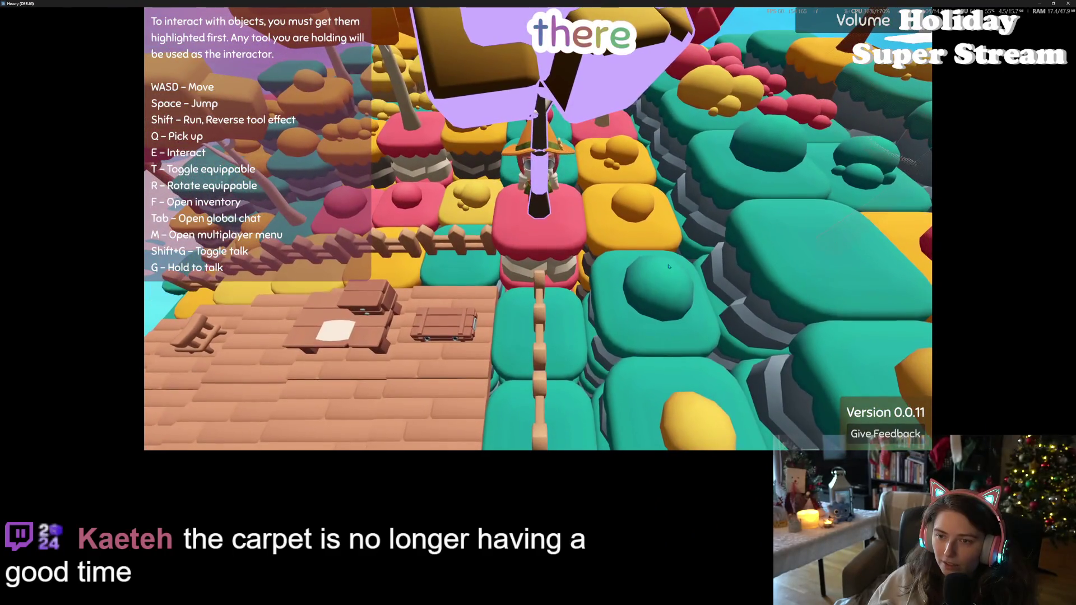
key("alt+F4")
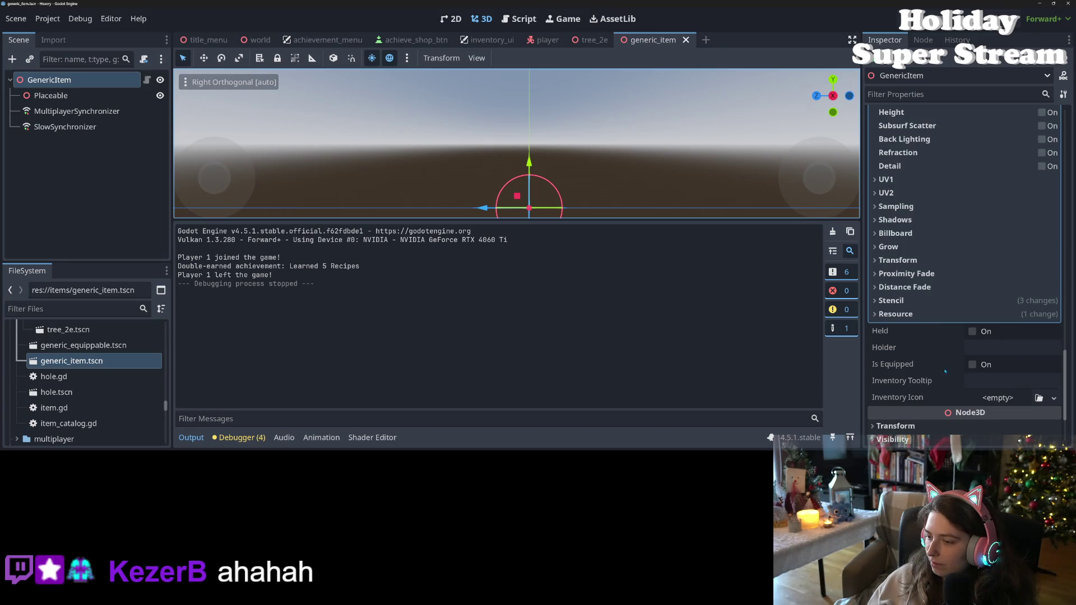
Set the highlight pass transparency to Depth Pre-Pass and save the scene
scroll(945, 369, "up", 5)
key("ctrl+z")
scroll(931, 384, "down", 3)
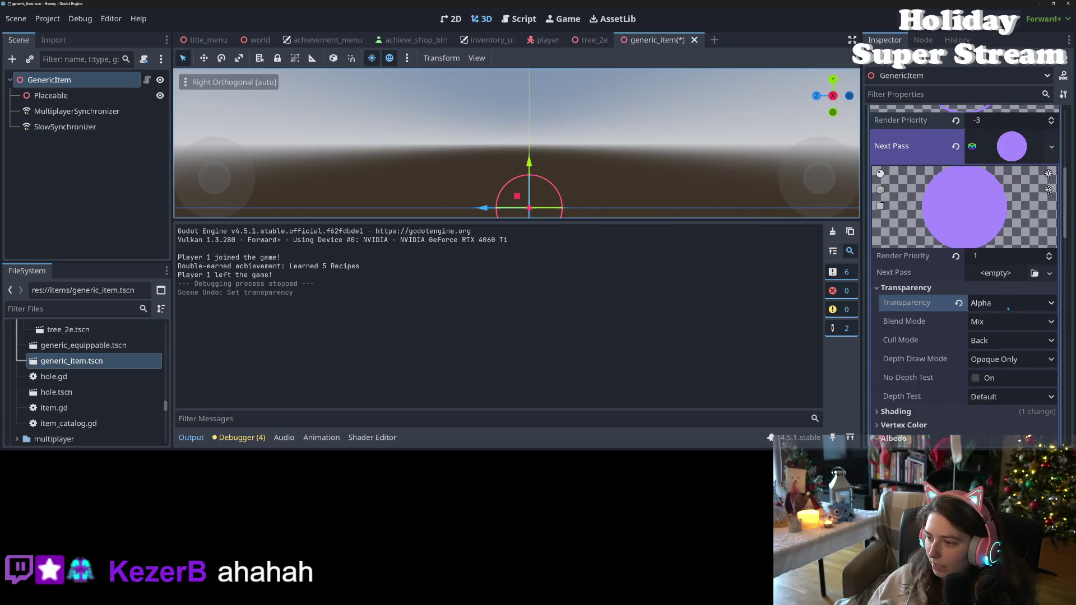
left_click(1007, 303)
key("ctrl+s")
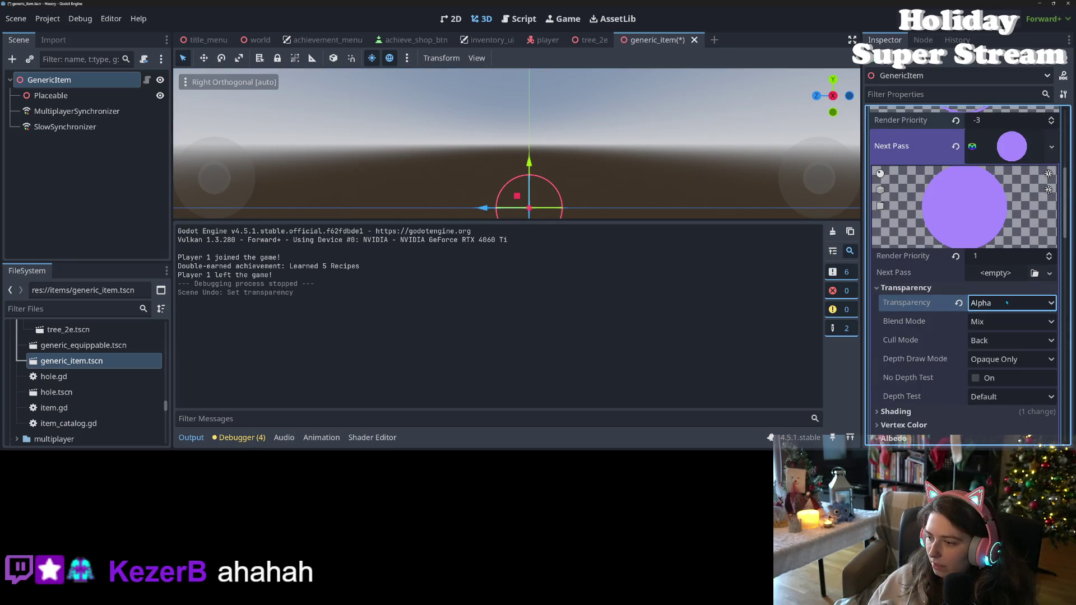
left_click(1007, 303)
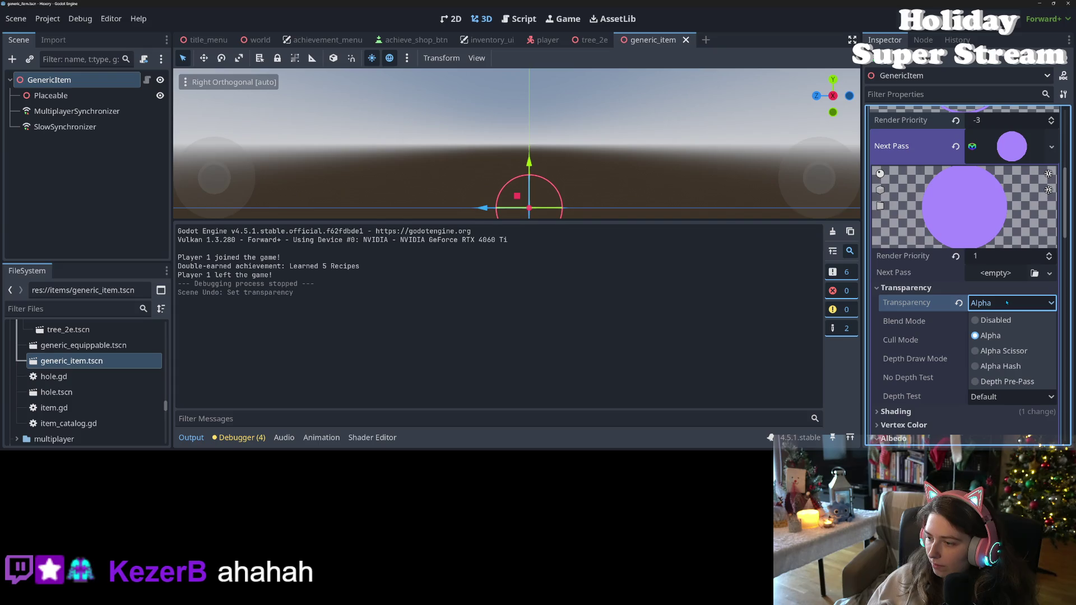
left_click(1007, 381)
mouse_move(922, 306)
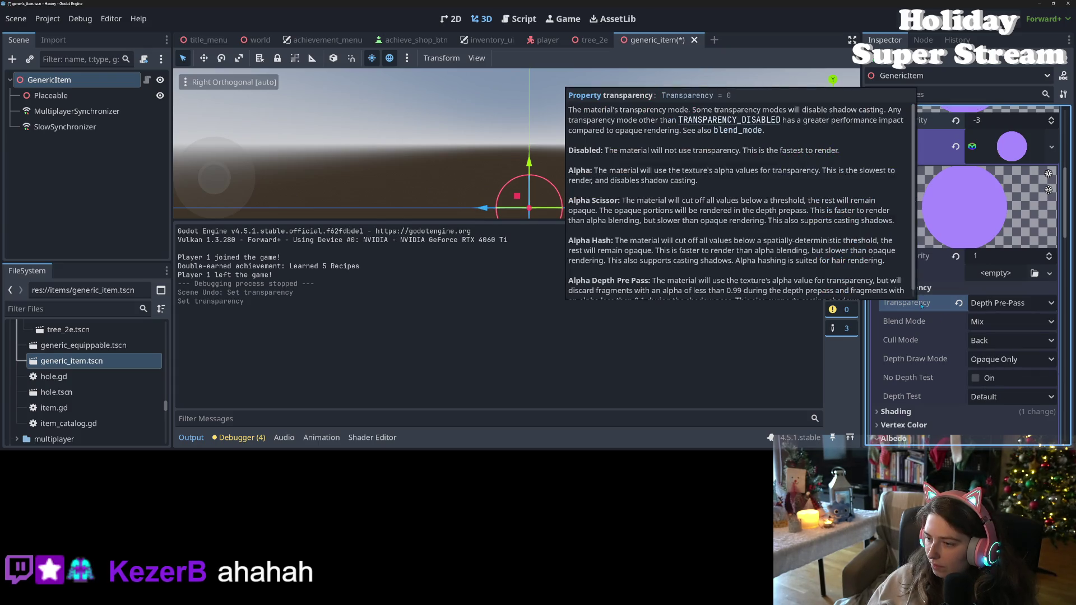
scroll(814, 229, "down", 1)
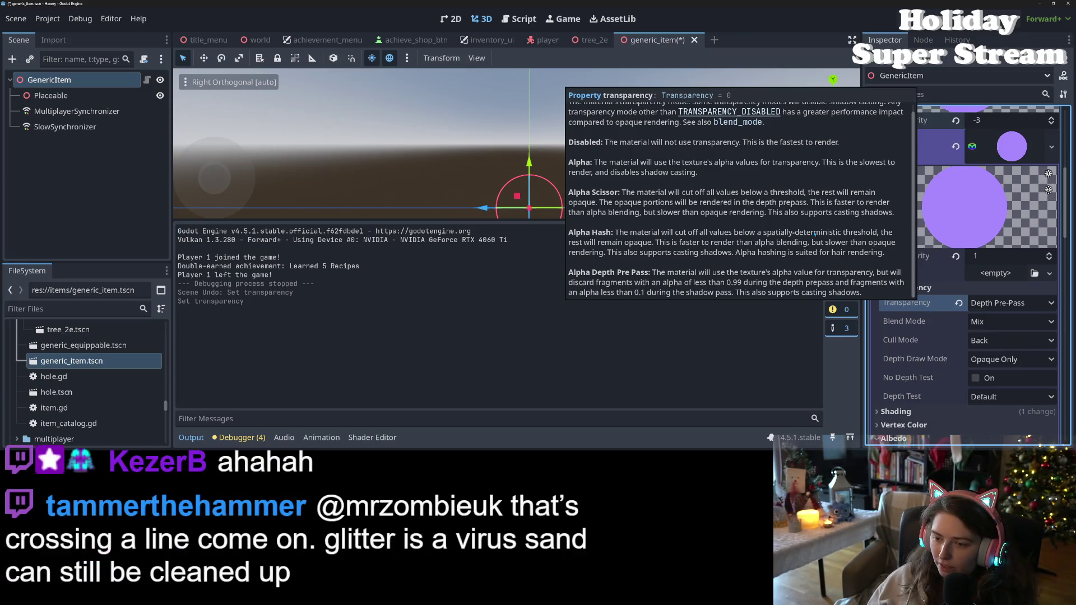
key("ctrl+s")
Keep Depth Test at Default, save generic_item, and run the game with F5
left_click(1002, 399)
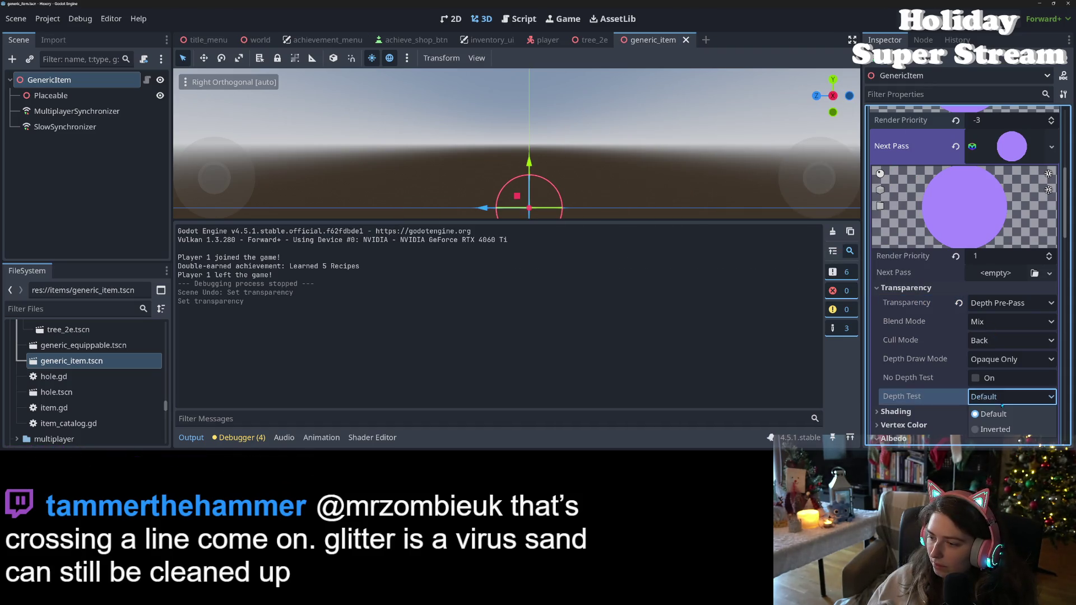
left_click(1003, 397)
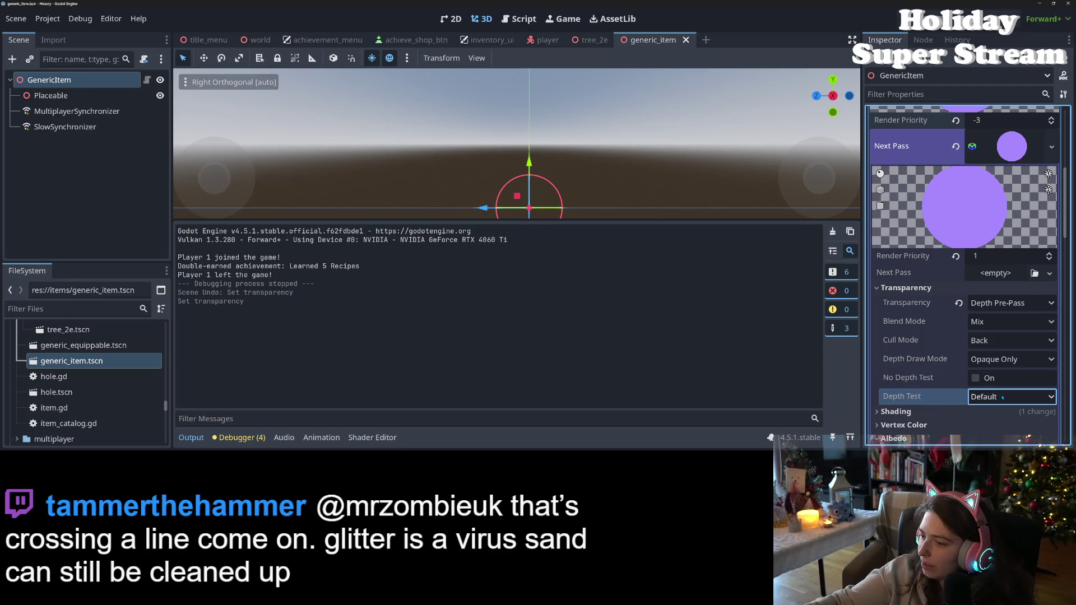
key("ctrl+s")
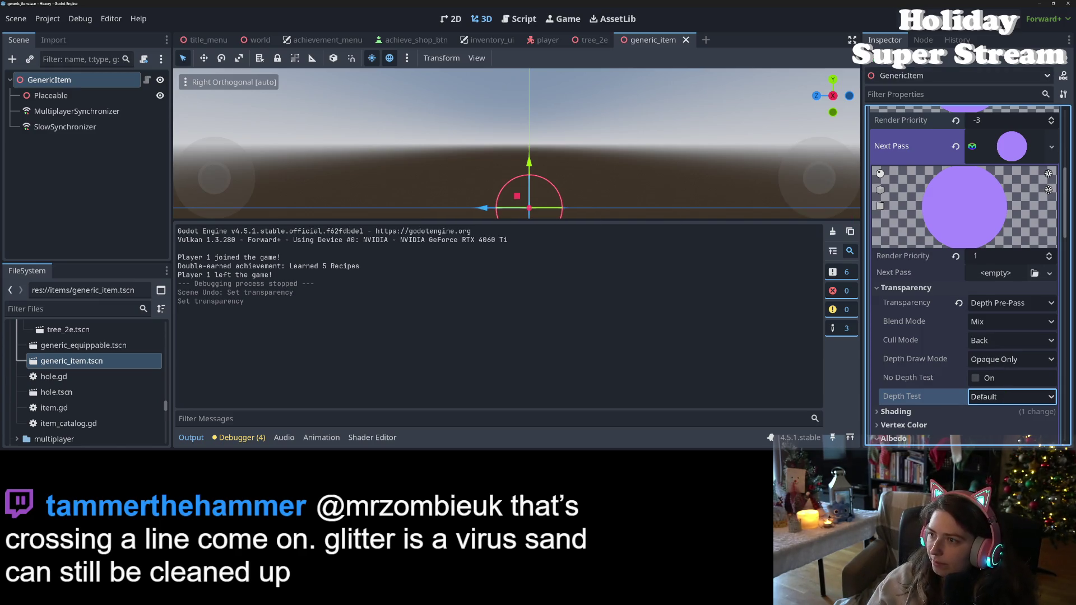
key("F5")
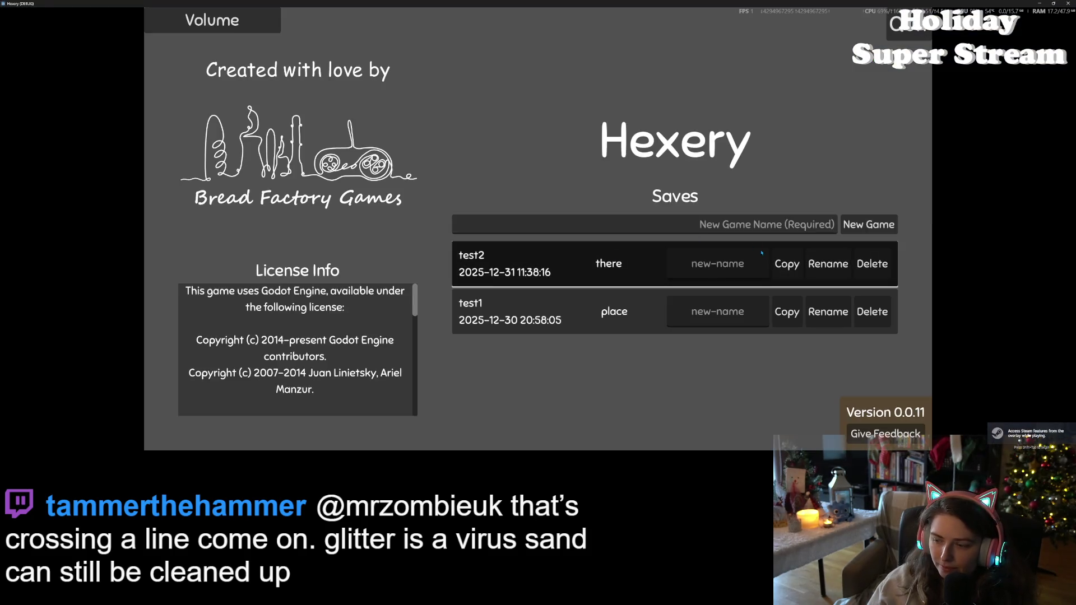
Load the test2 save, stop the game, and review the Inspector's material properties
left_click(761, 249)
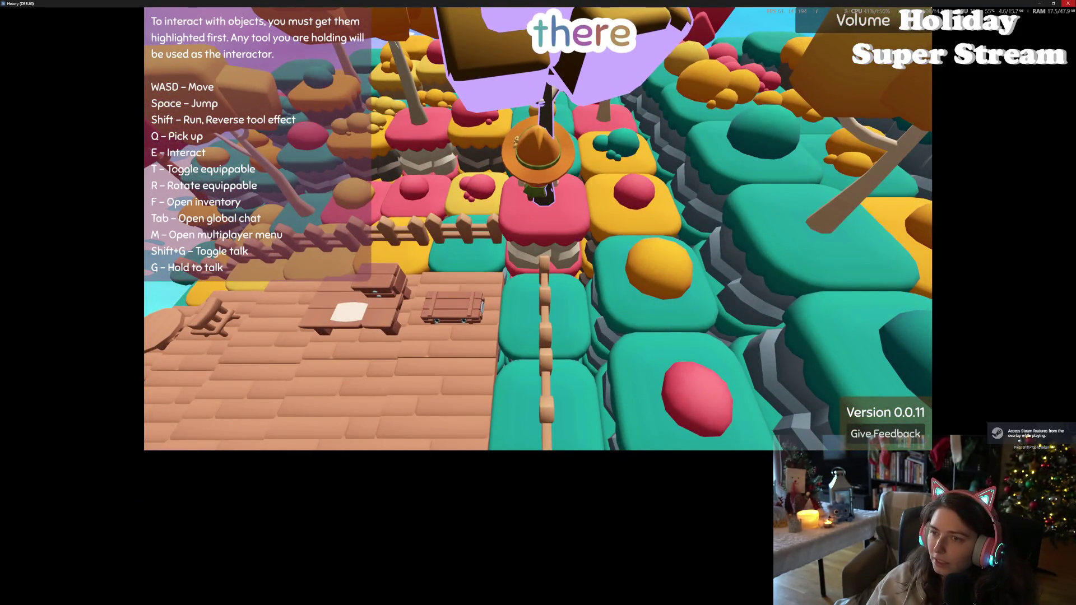
key("alt+F4")
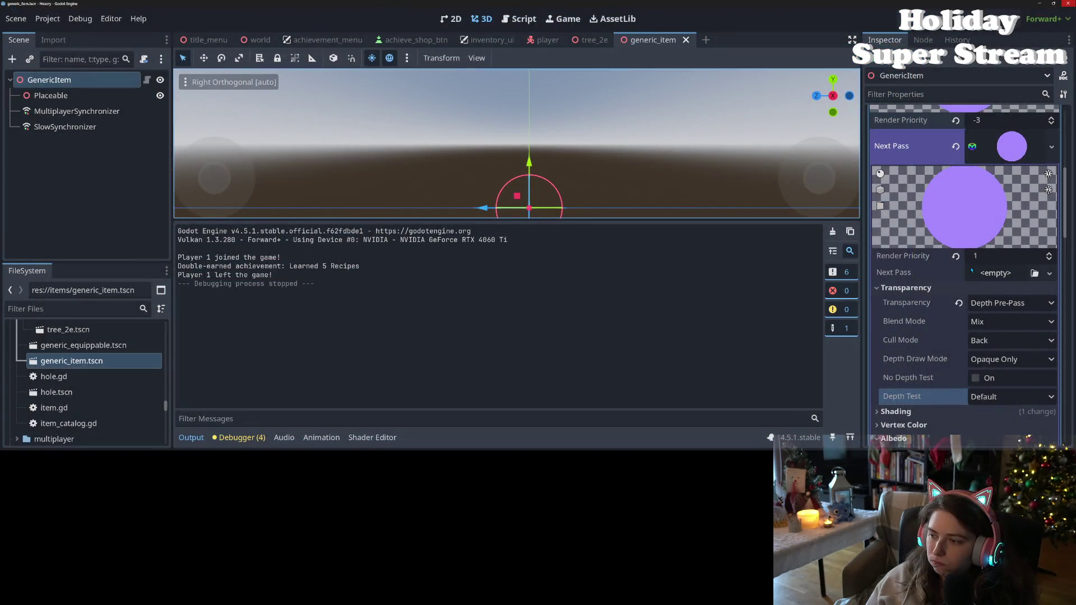
scroll(941, 278, "up", 3)
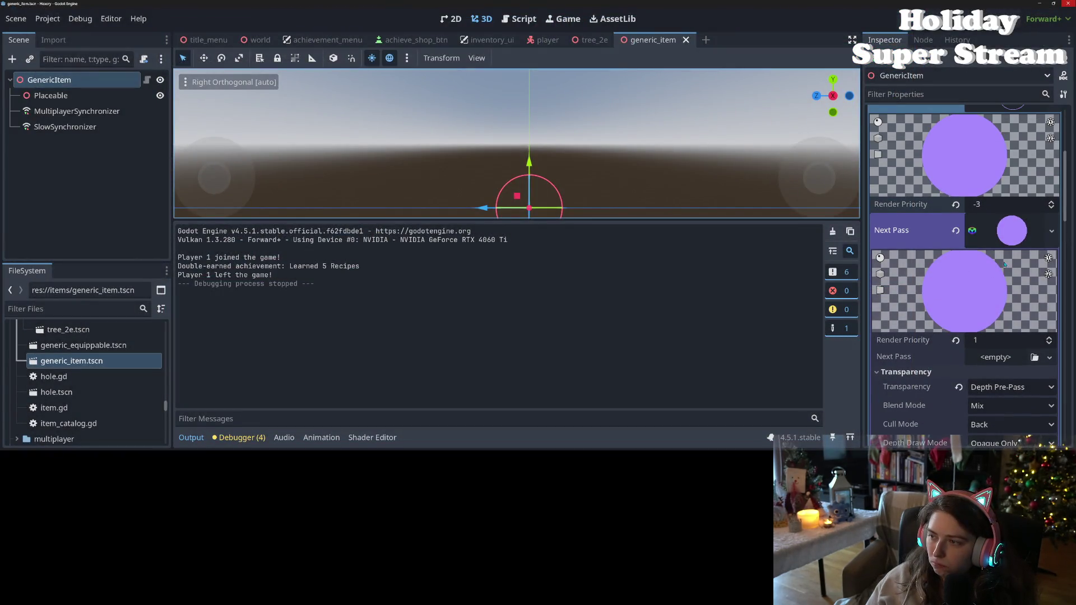
scroll(1003, 264, "up", 5)
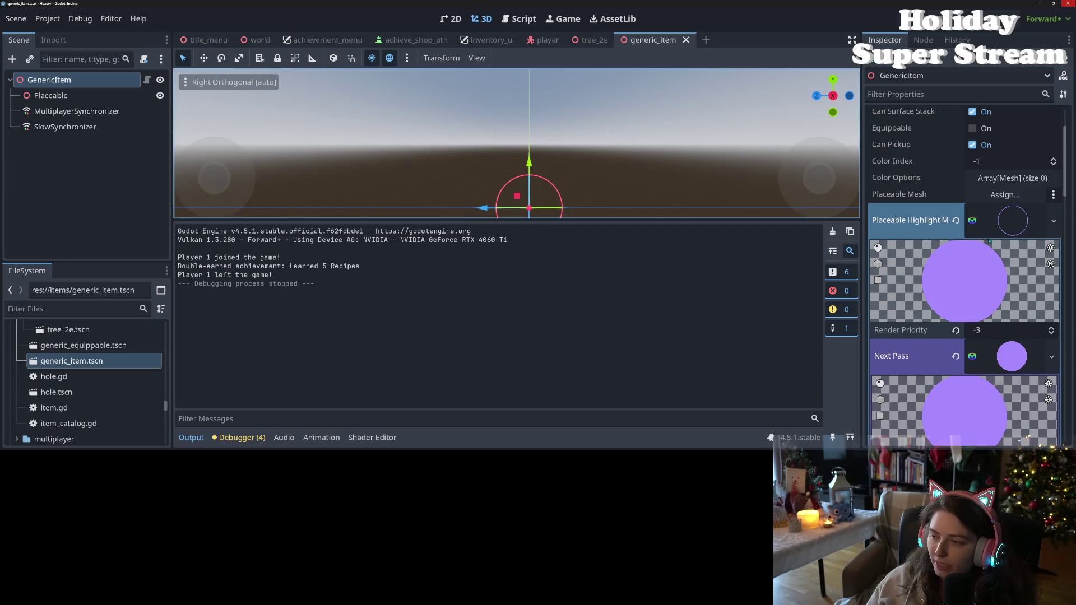
scroll(951, 347, "down", 3)
scroll(951, 347, "down", 12)
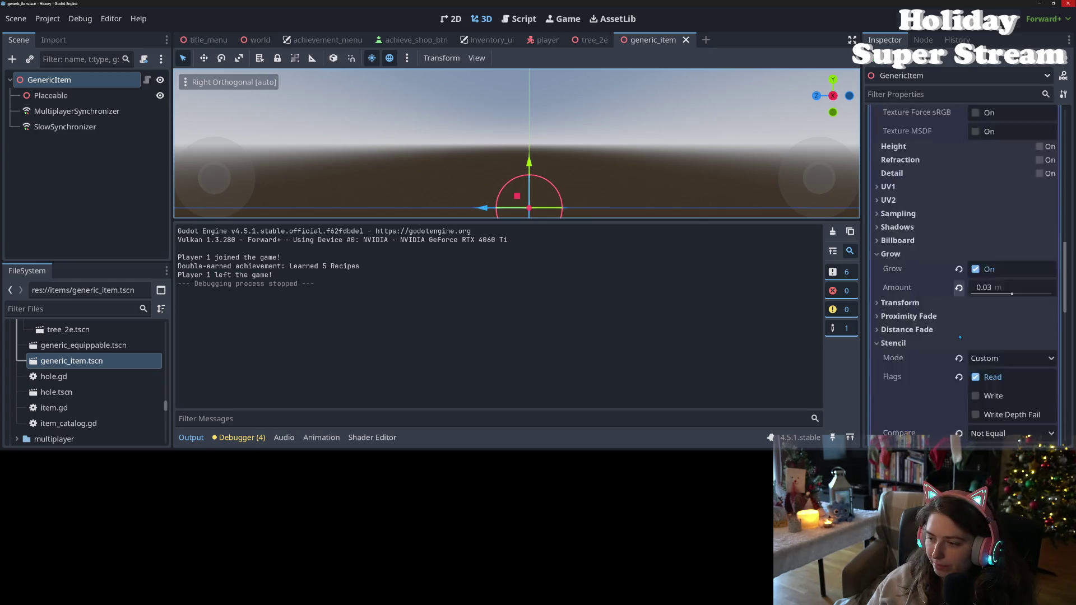
scroll(960, 336, "down", 3)
scroll(958, 334, "up", 15)
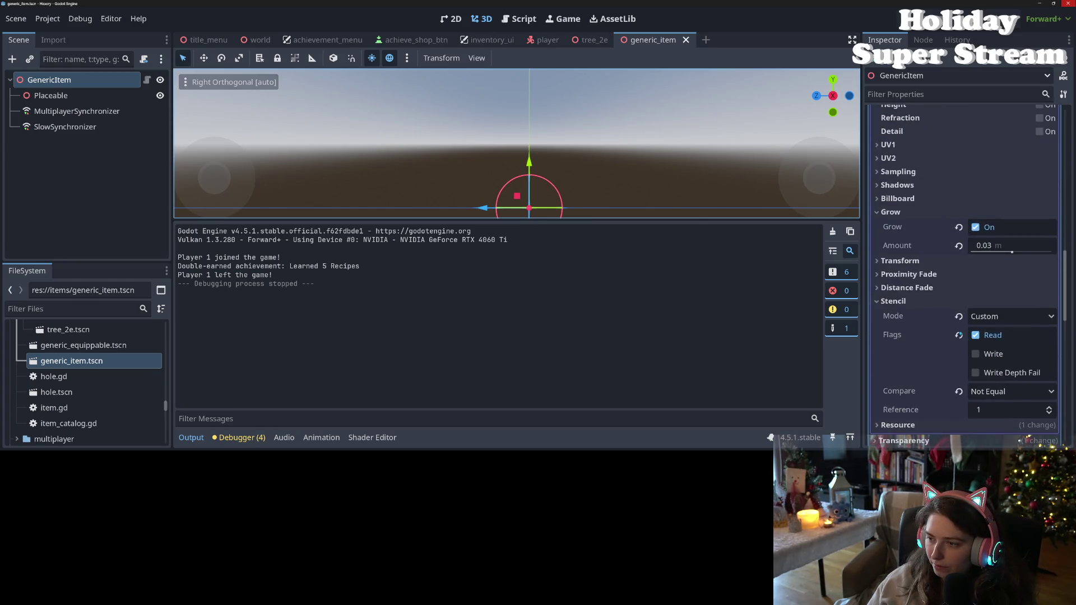
Set the Next Pass material's Render Priority to -2 and save
scroll(955, 331, "up", 6)
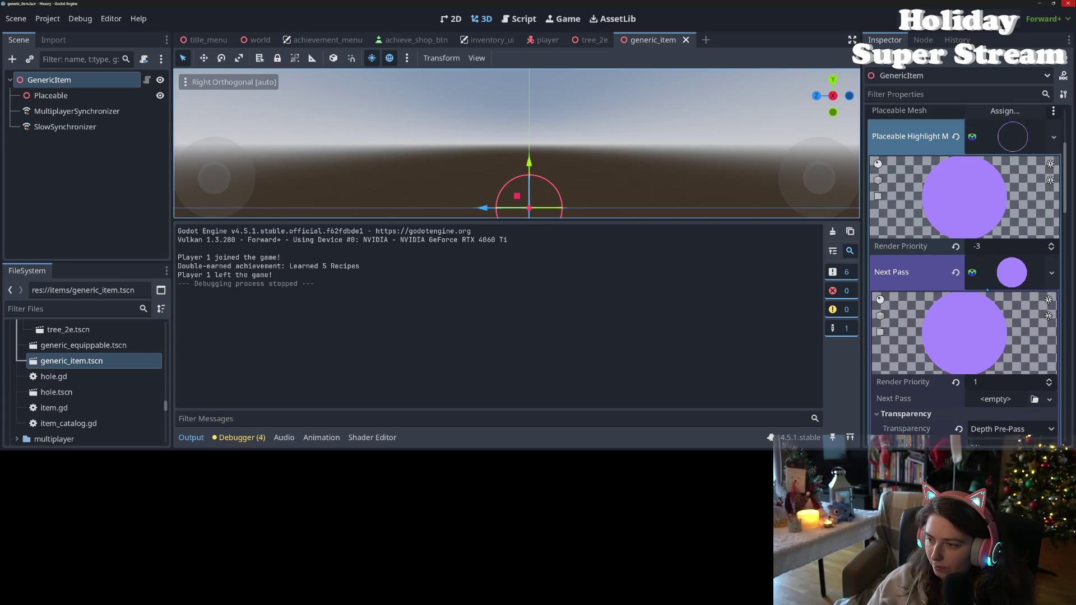
left_click(979, 387)
type("-")
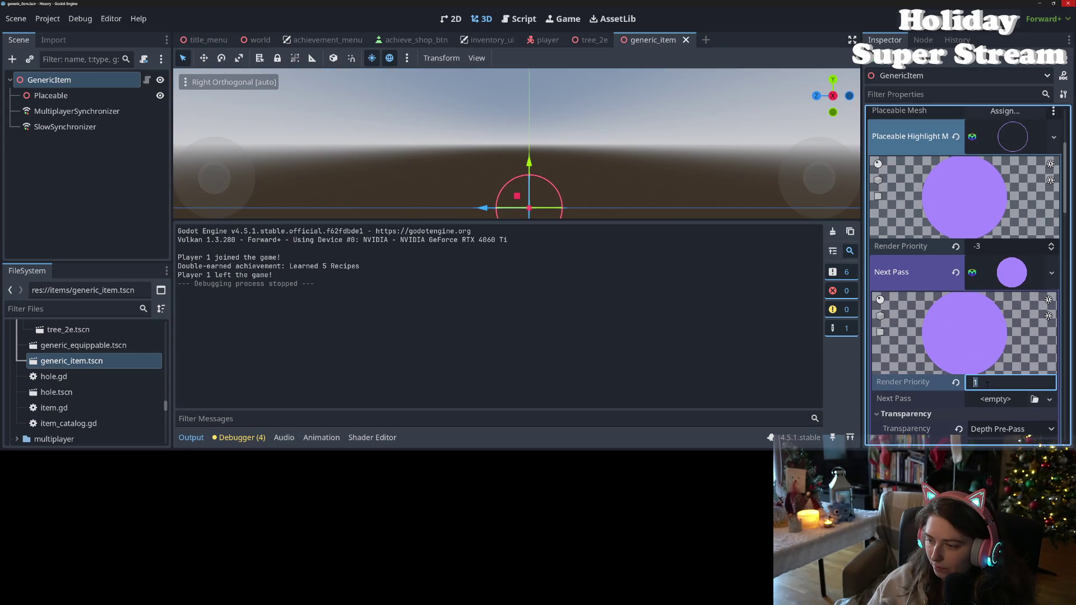
type("2")
key("ctrl+s")
scroll(935, 390, "down", 3)
scroll(935, 391, "down", 6)
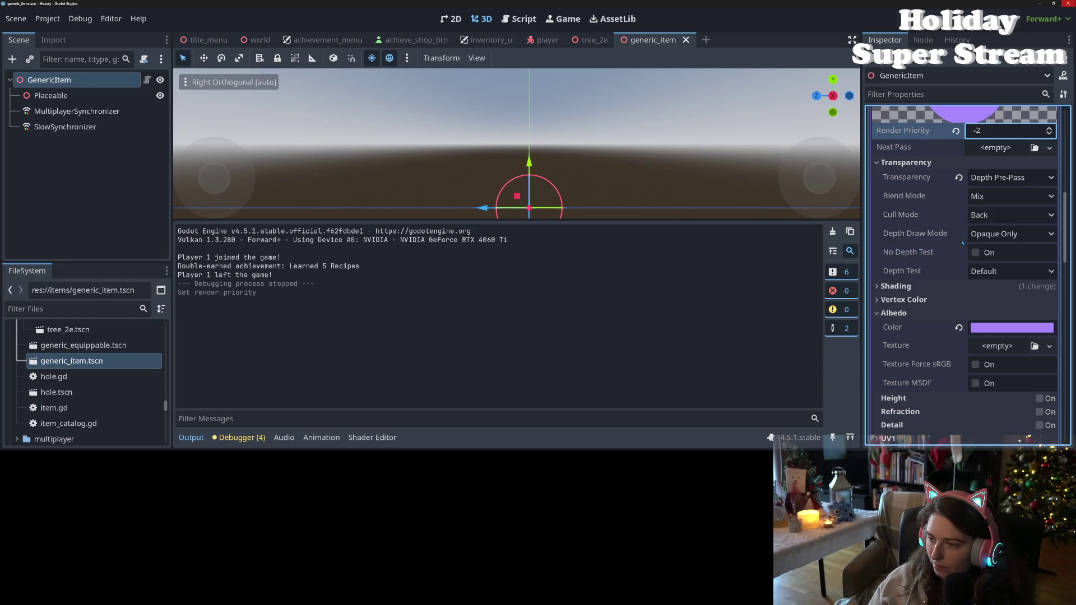
Keep Depth Draw Mode at Opaque Only and run the game again
left_click(1004, 236)
left_click(1004, 240)
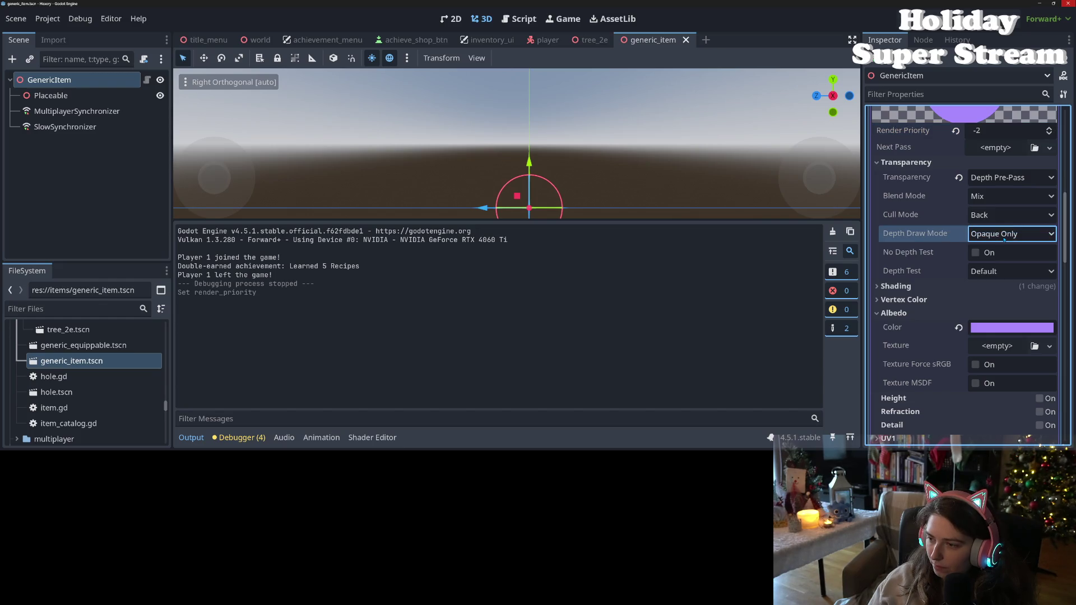
mouse_move(928, 238)
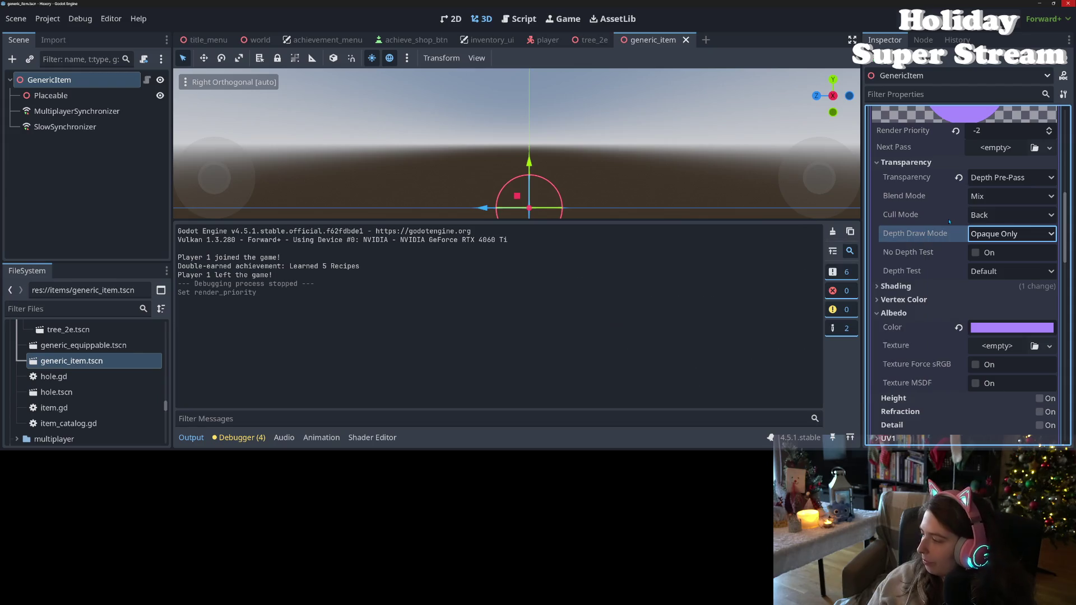
mouse_move(949, 222)
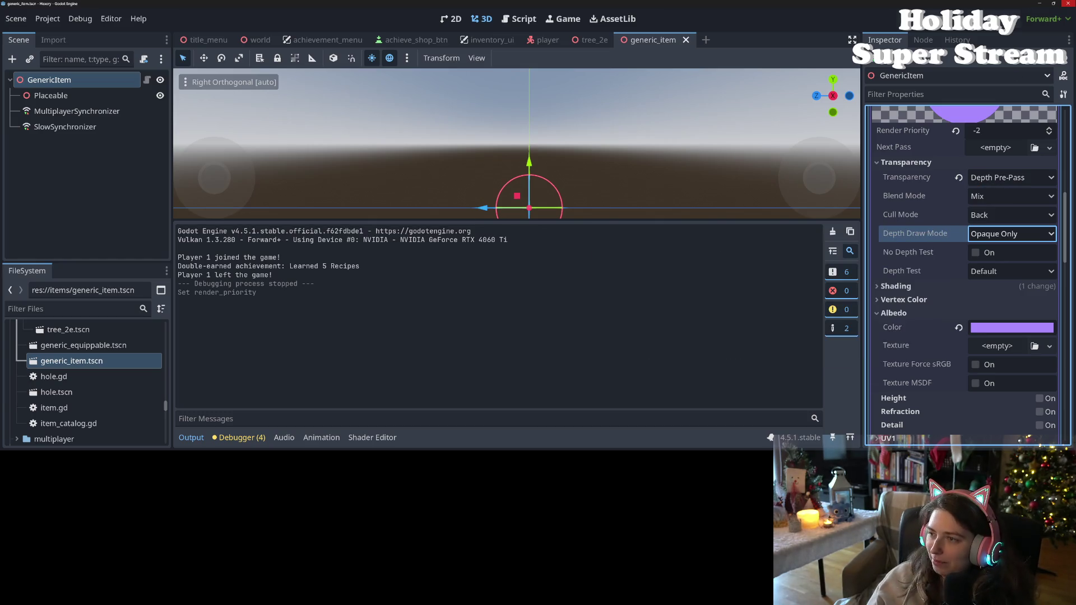
key("F5")
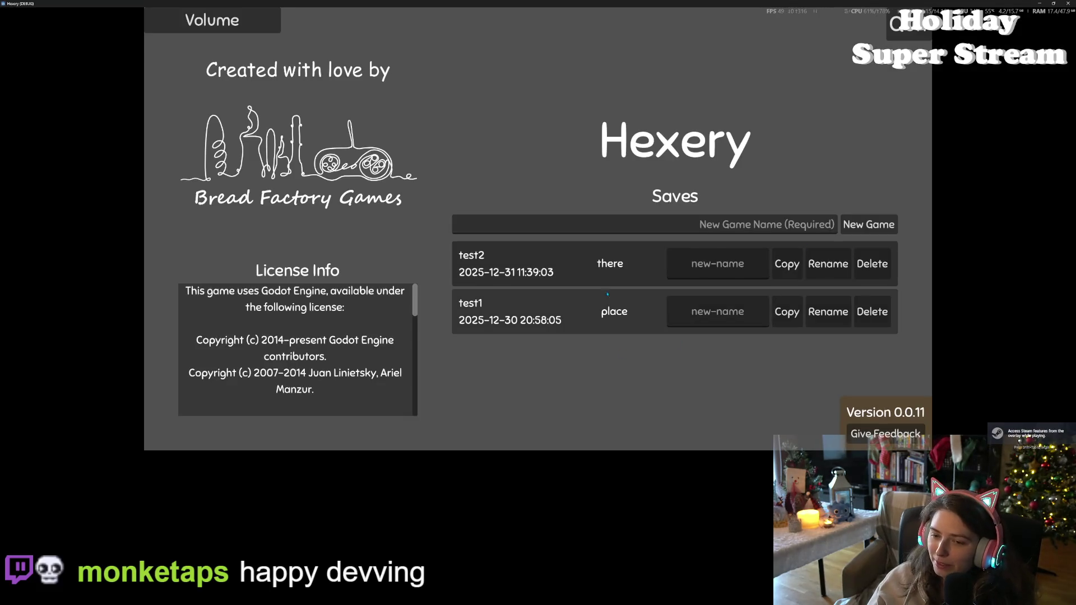
Load the test2 world, walk around checking the item highlight, then close Hexery
left_click(604, 275)
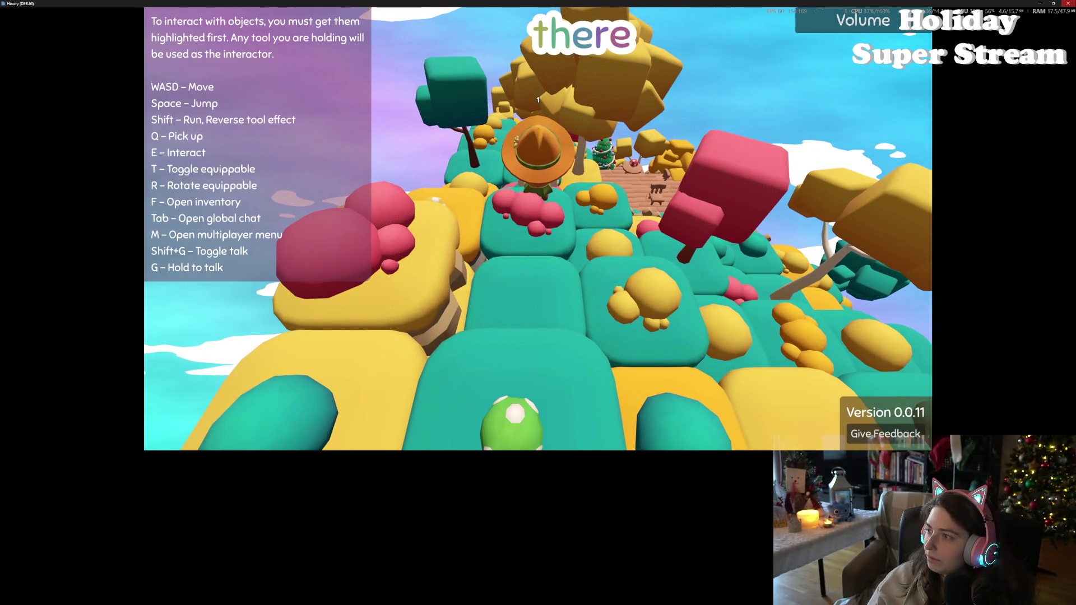
key("alt+F4")
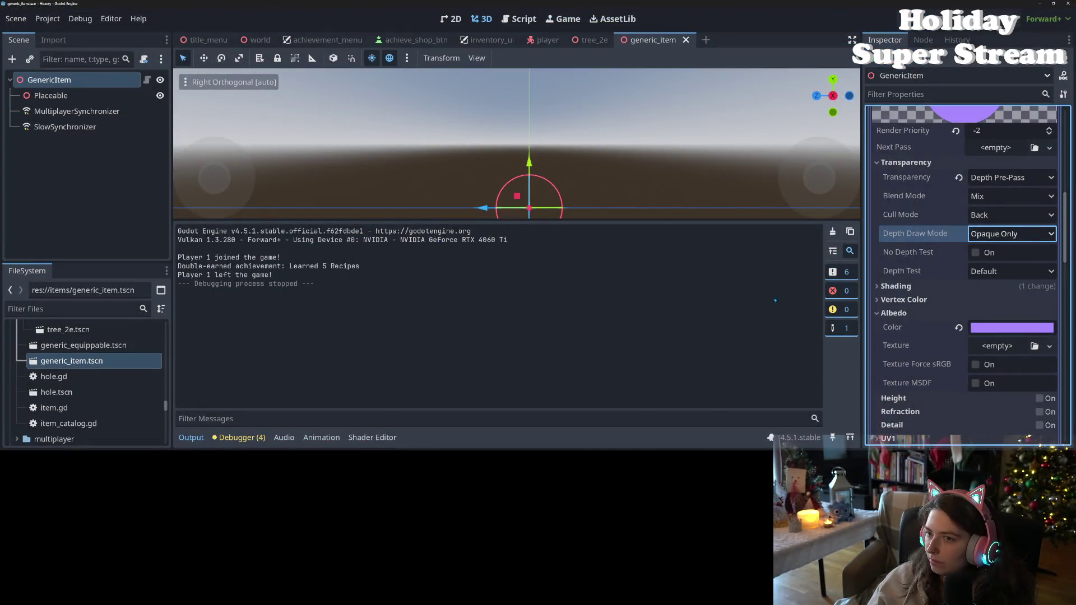
Show the ground shader's code in the Shader Editor panel below the viewport
left_click(704, 353)
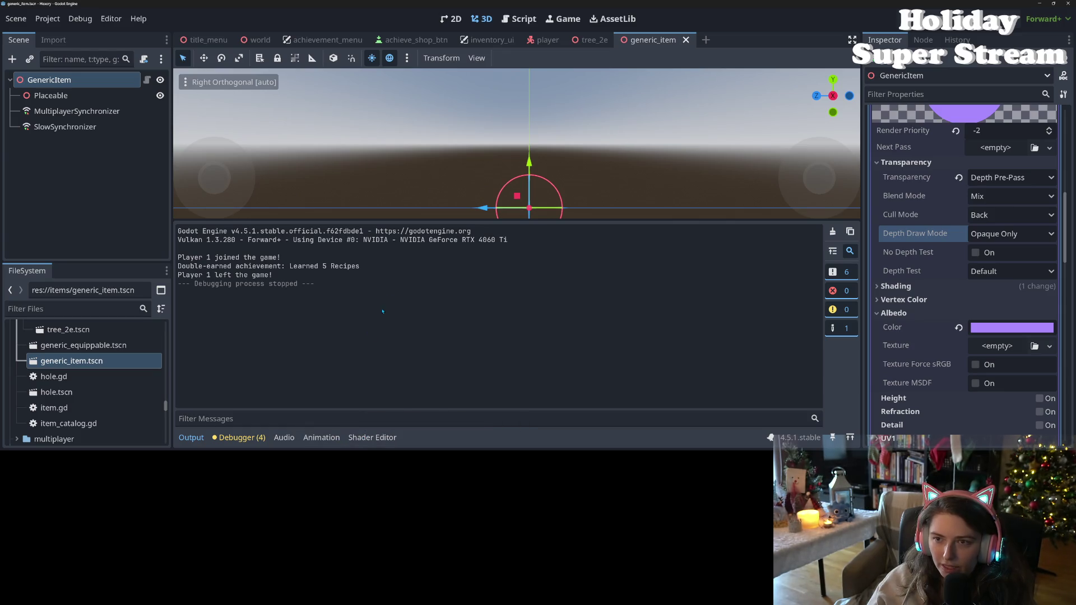
left_click(379, 438)
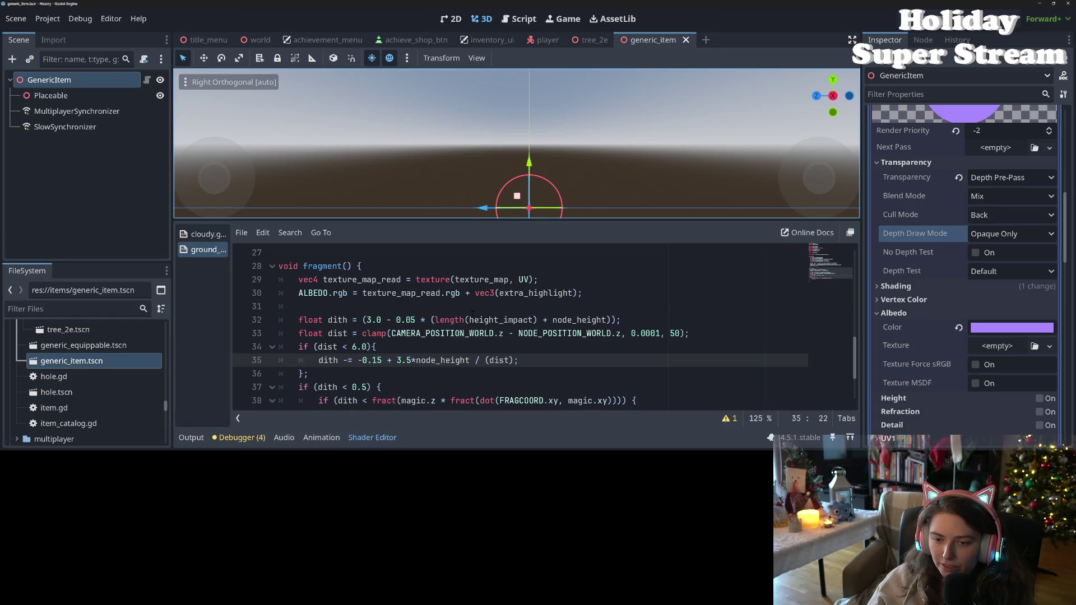
Inspect the dither code on lines 32–34, selecting the NODE_POSITION_WORLD distance expression
left_click(354, 347)
left_click(347, 347)
left_click(387, 320)
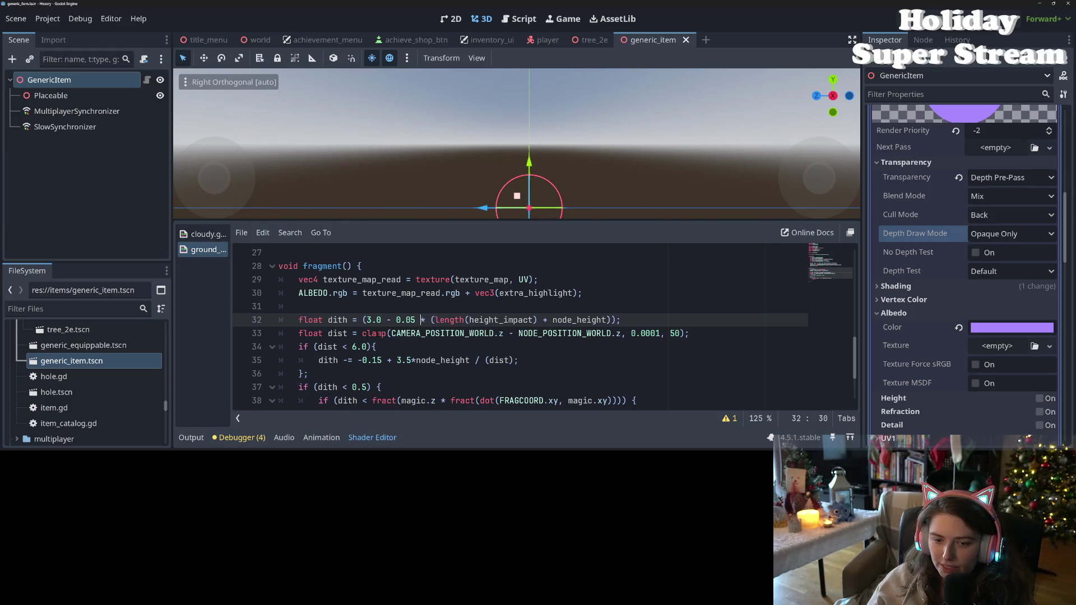
left_click(366, 334)
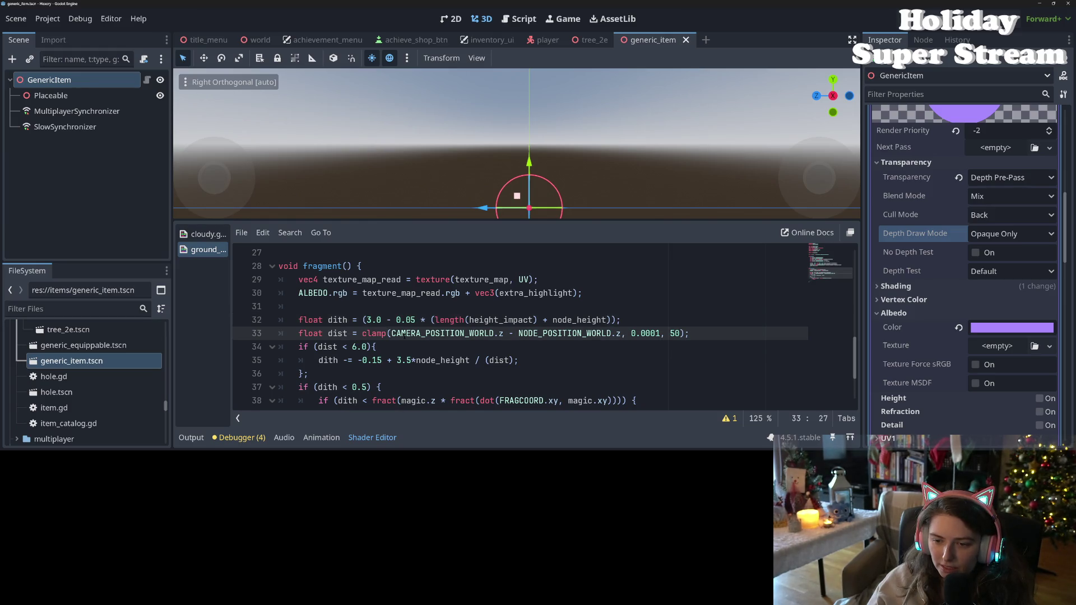
left_click_drag(391, 334, 617, 333)
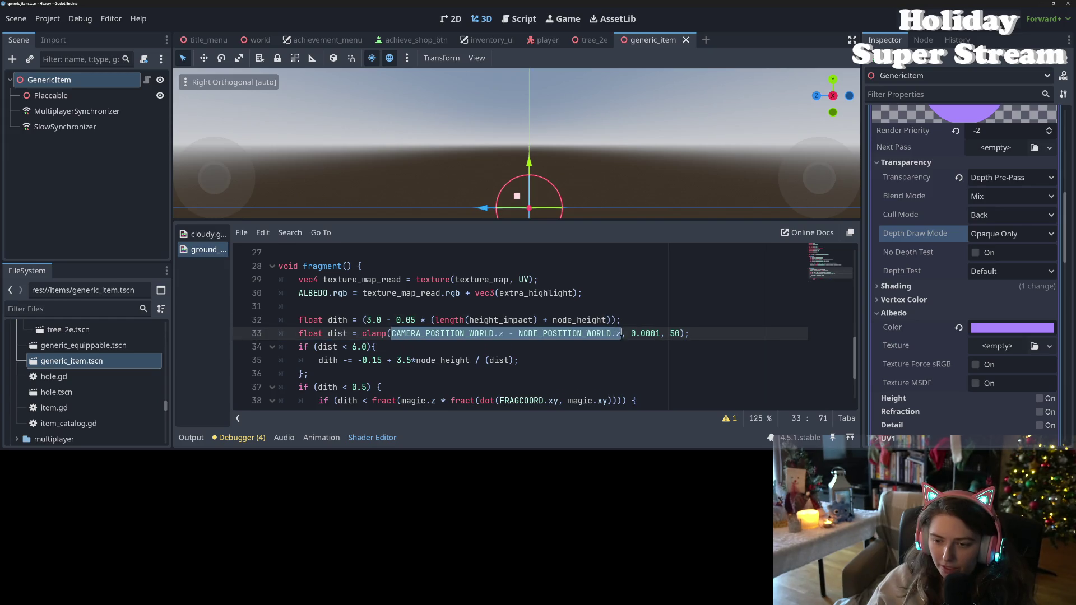
double_click(593, 333)
scroll(379, 366, "up", 3)
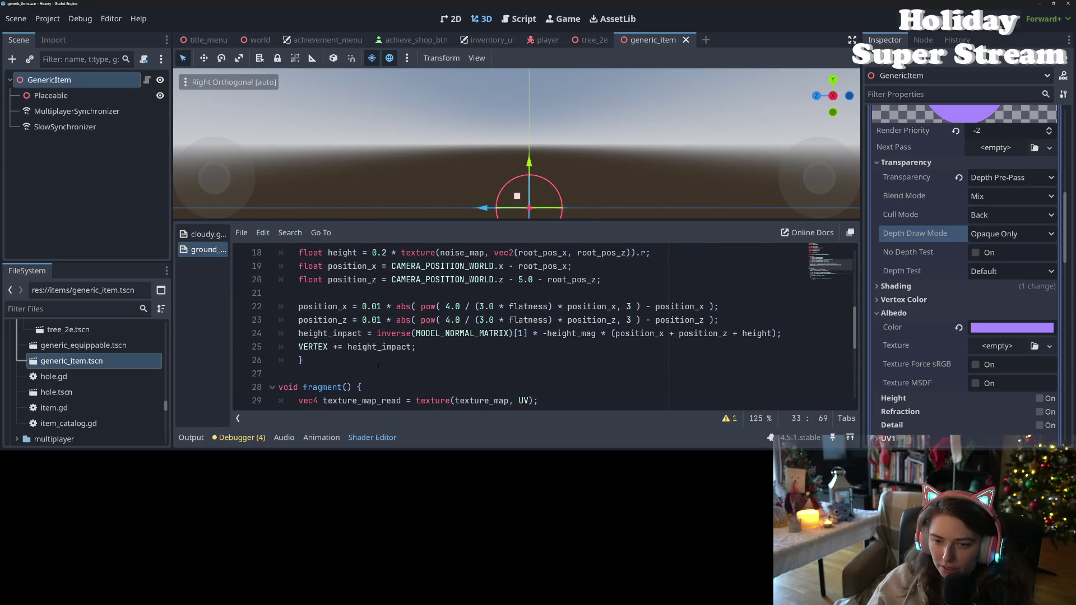
scroll(378, 366, "up", 2)
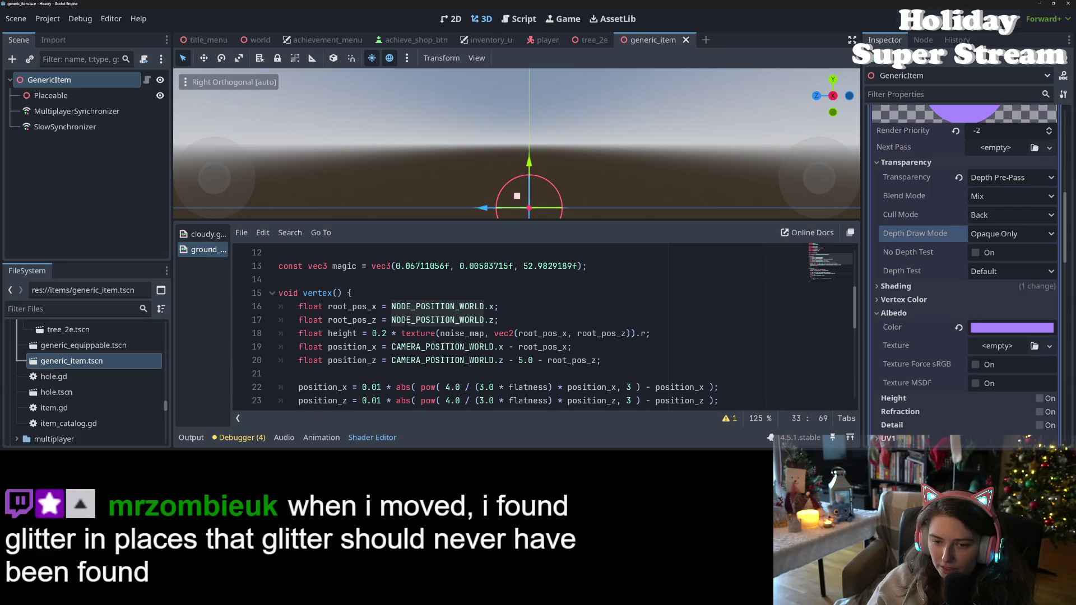
Change line 20's position_z offset from 5.0 to 10.0, then move to line 35's formula
left_click(446, 361)
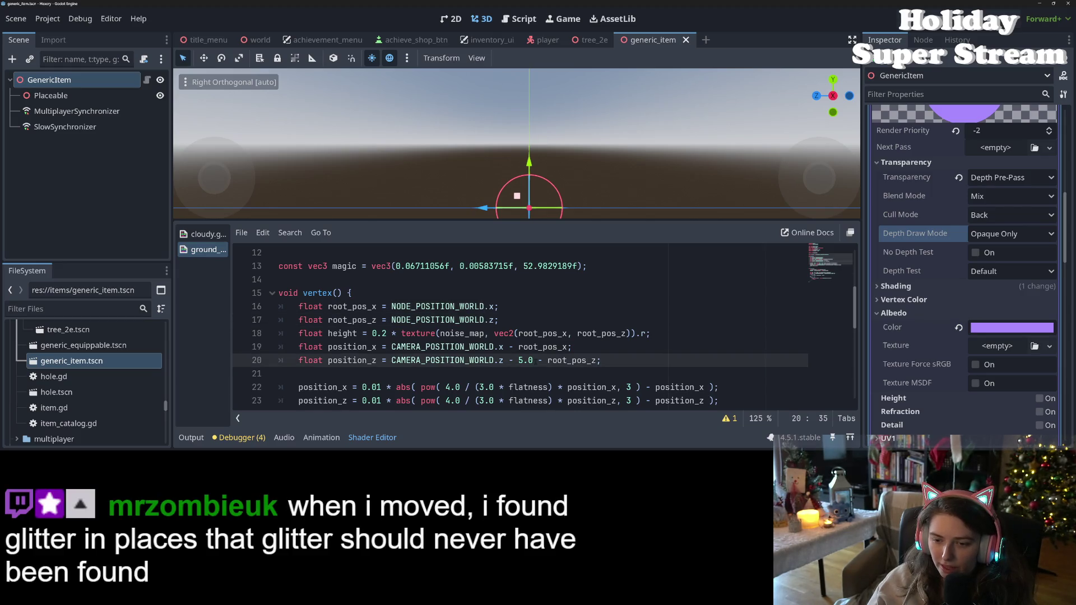
double_click(514, 361)
type("10.0")
scroll(487, 354, "down", 6)
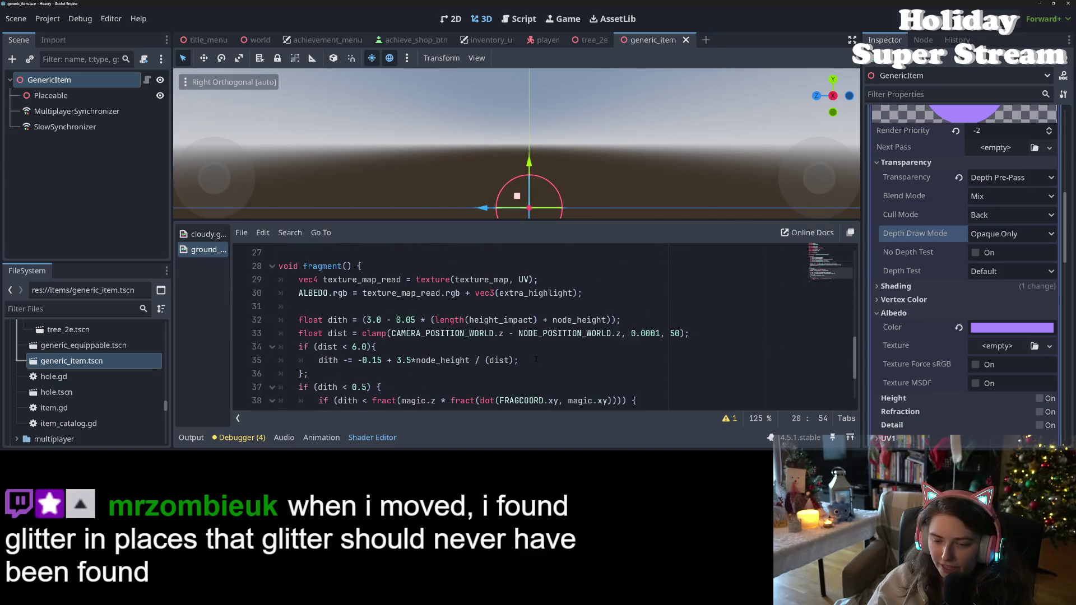
left_click(355, 306)
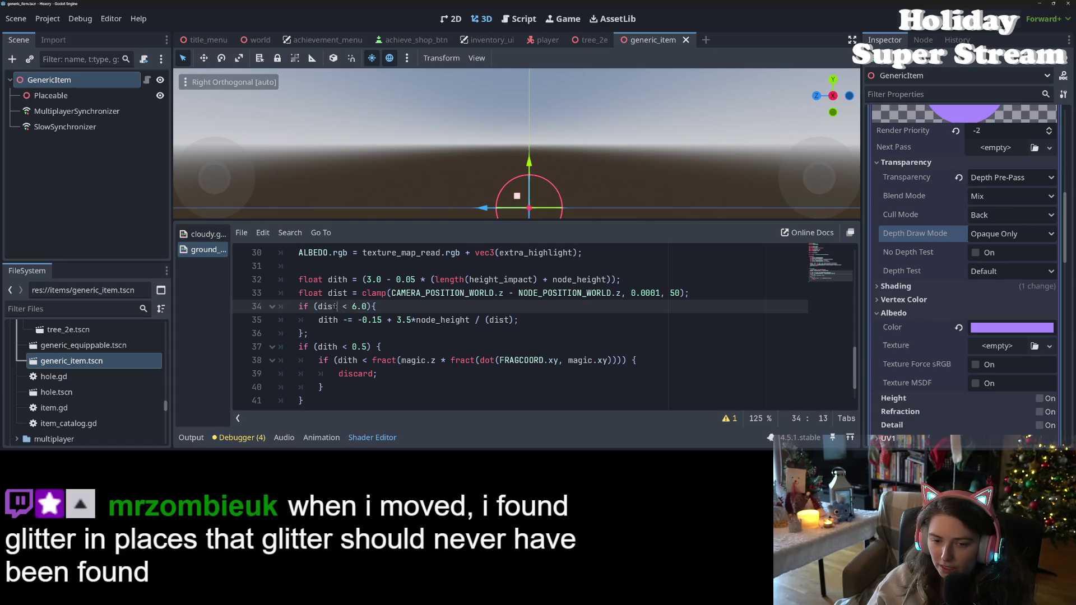
double_click(376, 319)
left_click(387, 320)
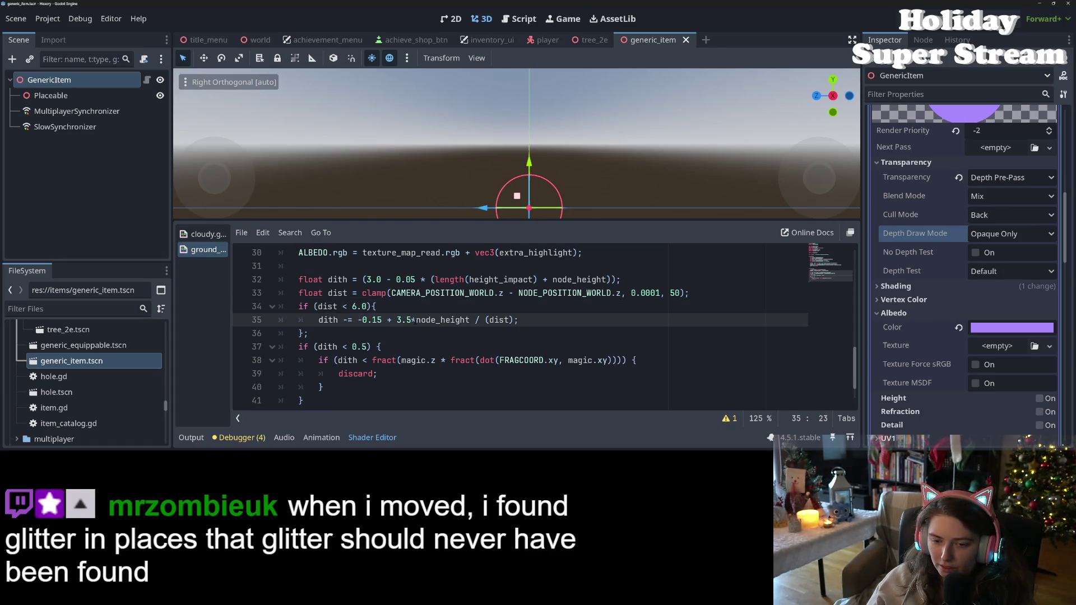
key("Left")
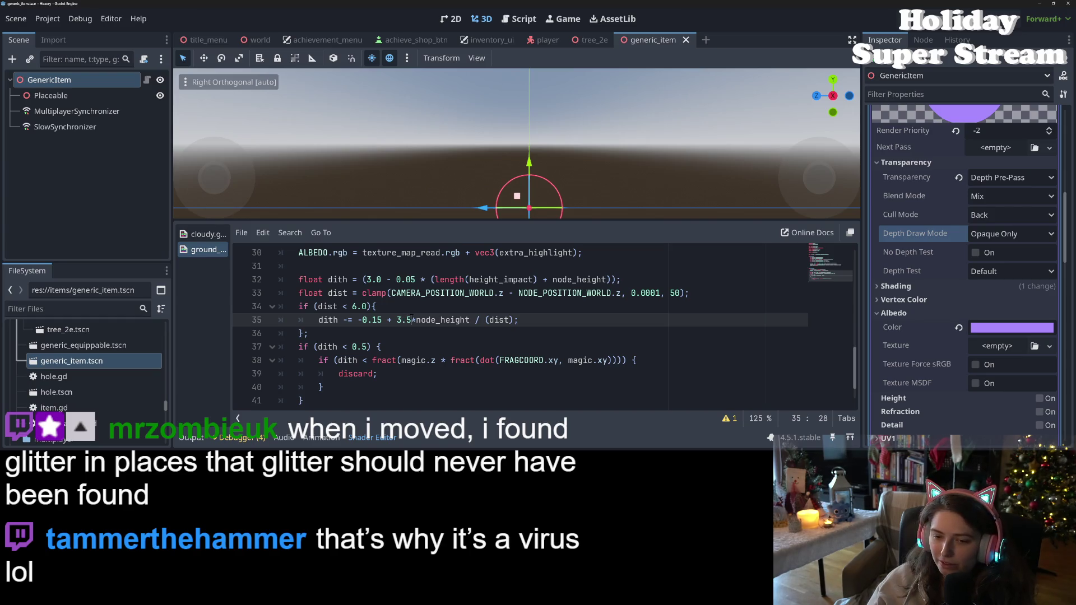
Remove the parenthesis before dist on line 35, add spacing around *, and save
left_click(491, 320)
key("BackSpace")
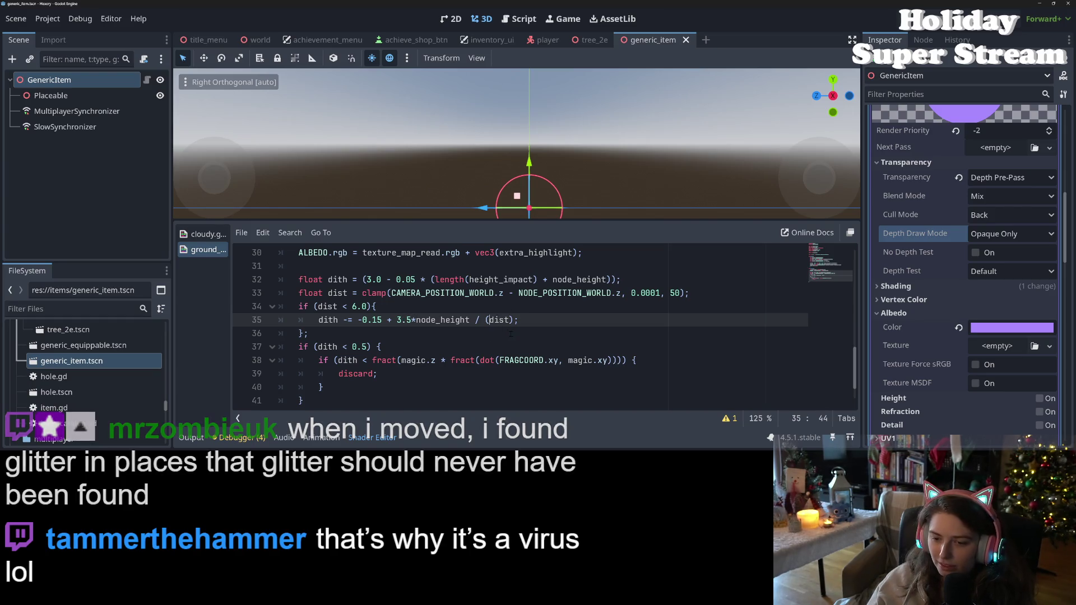
key("ctrl+s")
left_click(413, 320)
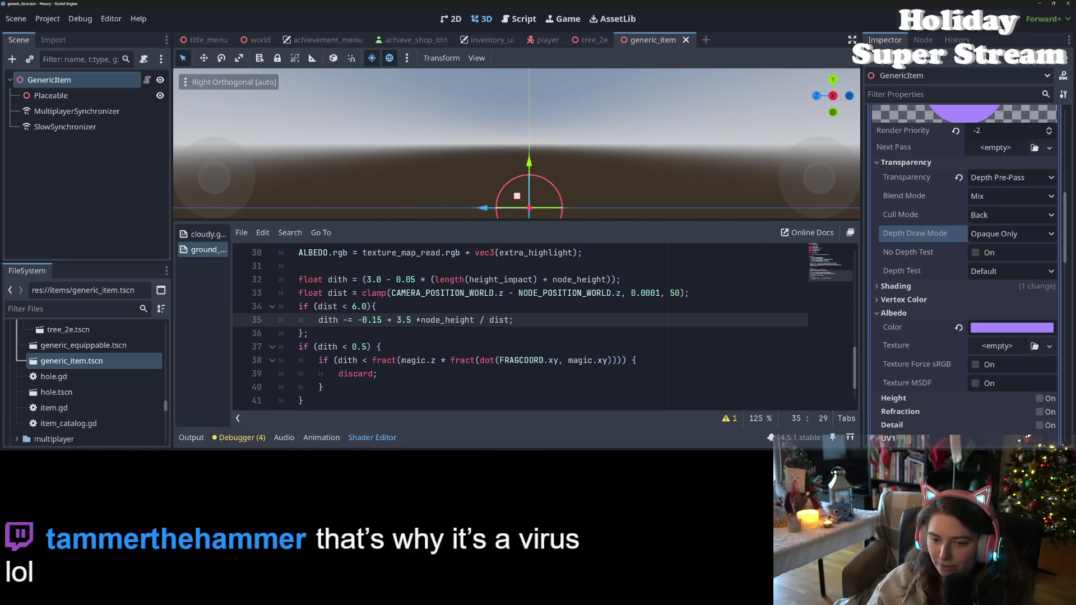
key("ctrl+s")
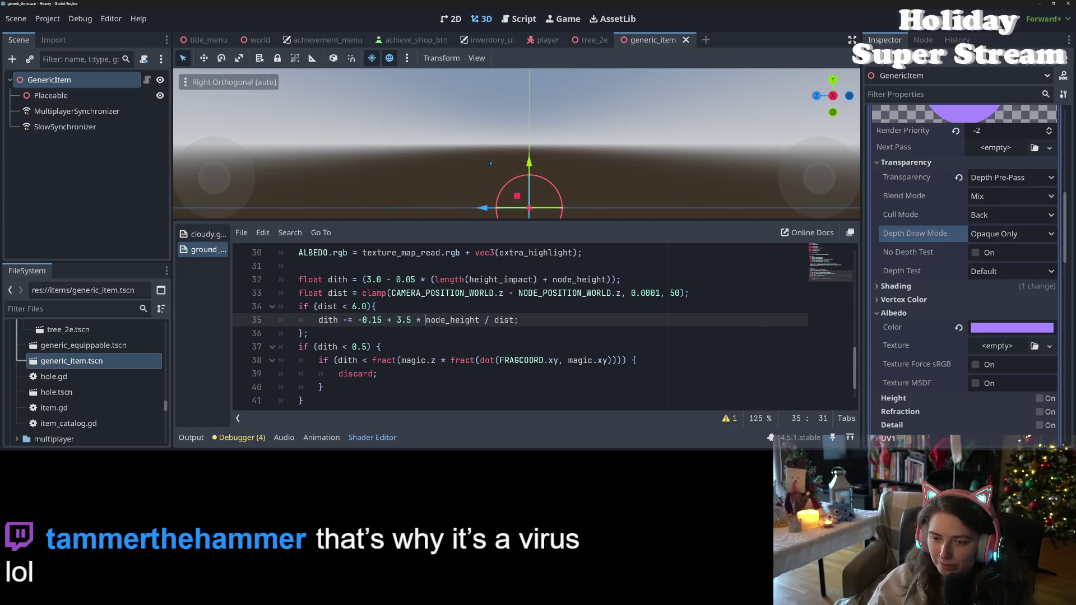
scroll(491, 163, "up", 3)
left_click_drag(490, 163, 521, 146)
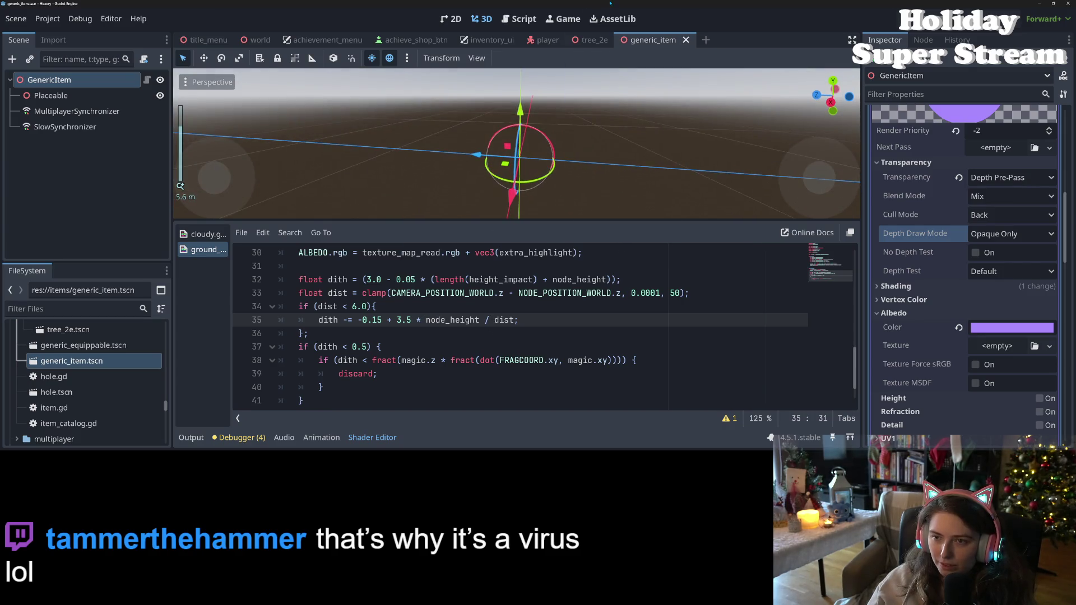
left_click(594, 40)
Remove the minus sign before 0.15 on line 35 of the tree shader and save
scroll(542, 144, "down", 3)
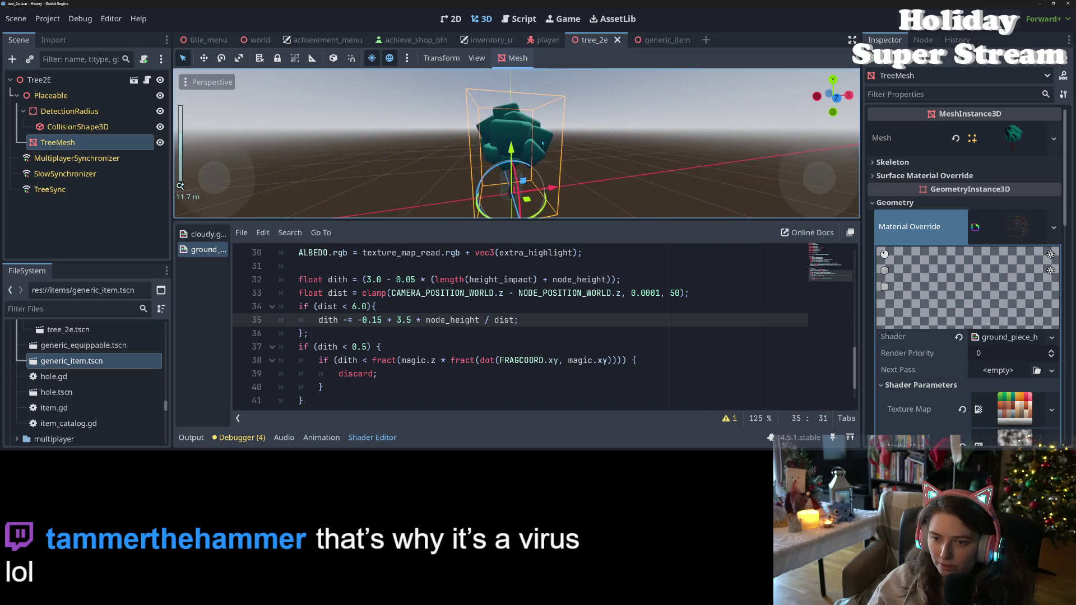
scroll(542, 143, "up", 3)
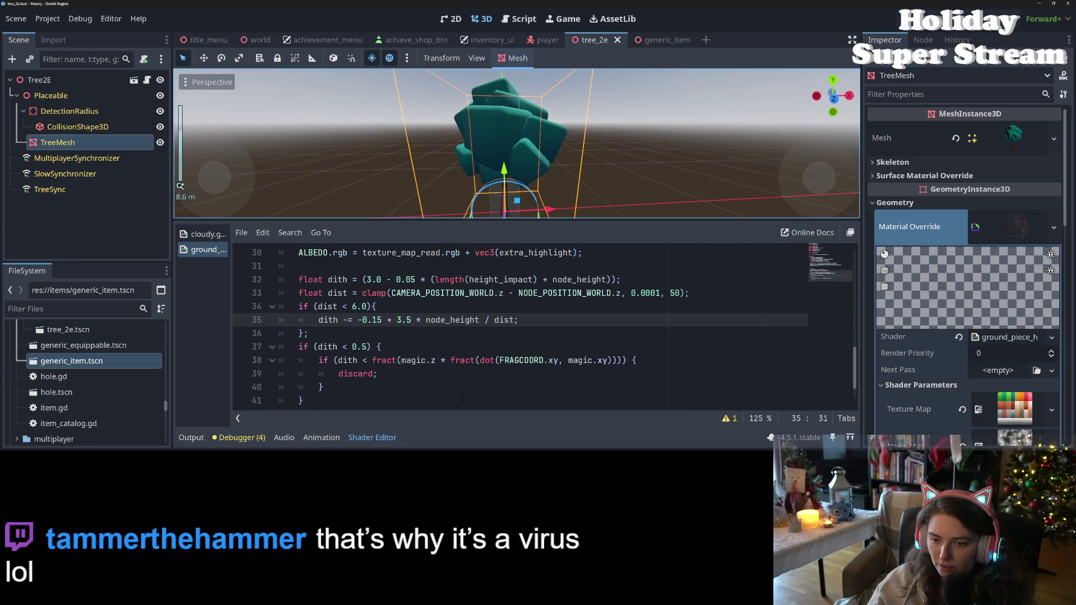
left_click(407, 320)
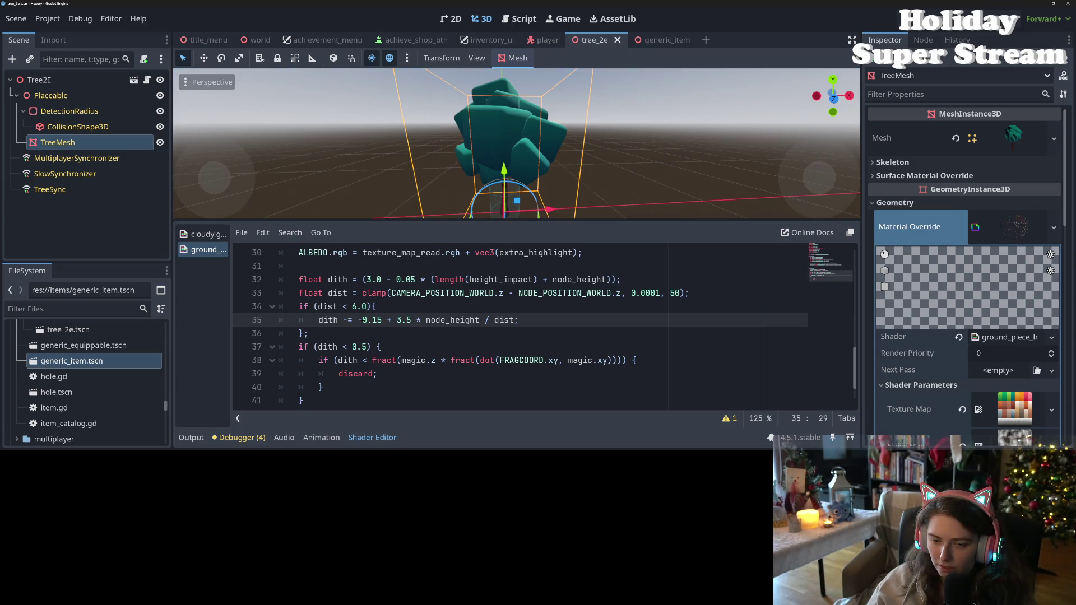
left_click(371, 320)
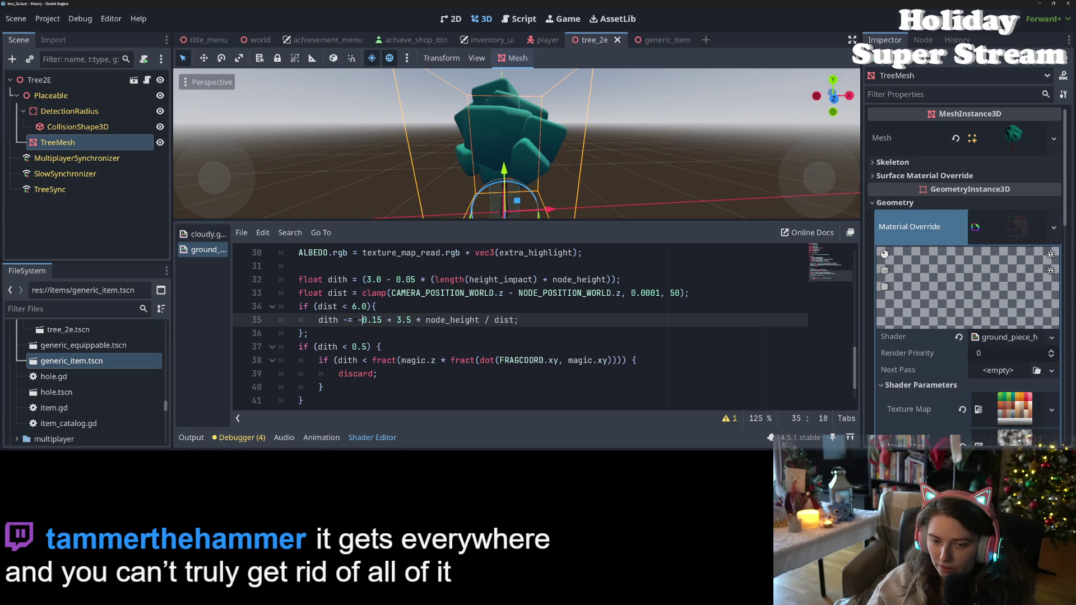
key("BackSpace")
key("ctrl+s")
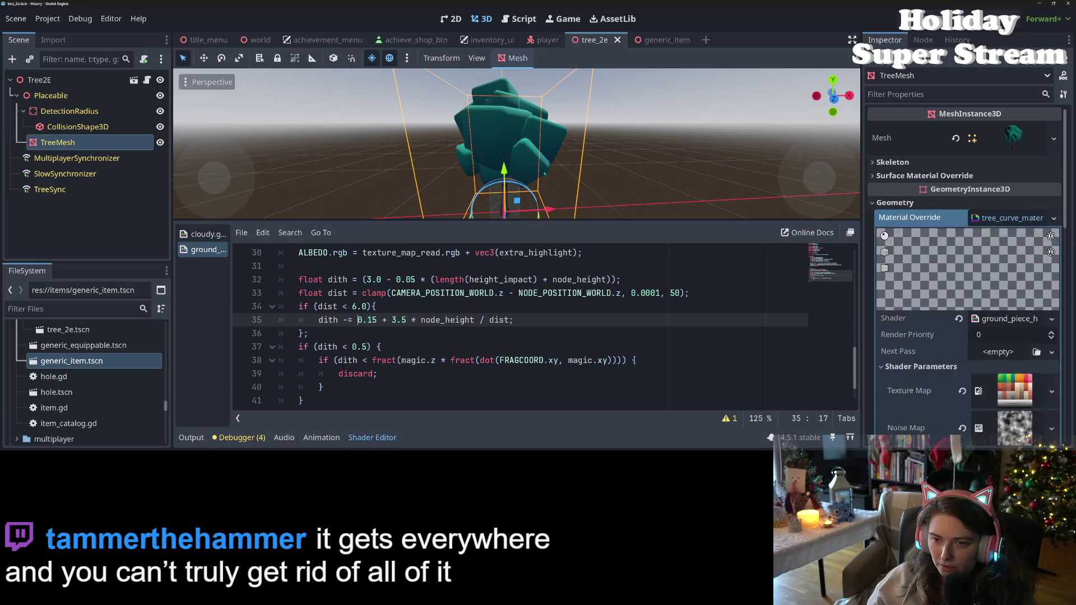
Delete the 3.5 * multiplier on line 35 and save to test it
scroll(542, 169, "up", 5)
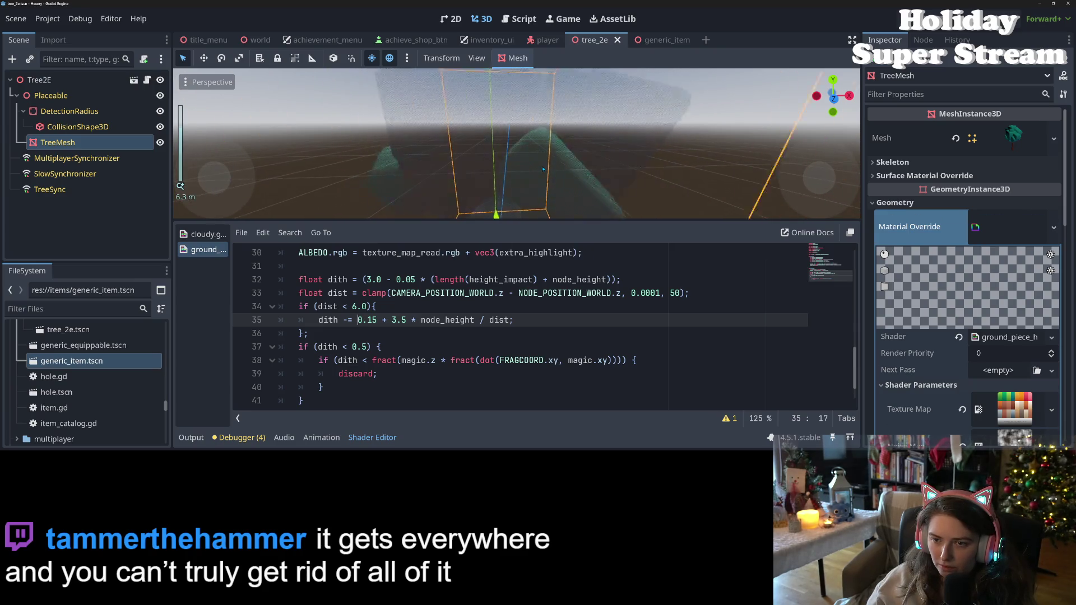
scroll(542, 169, "down", 3)
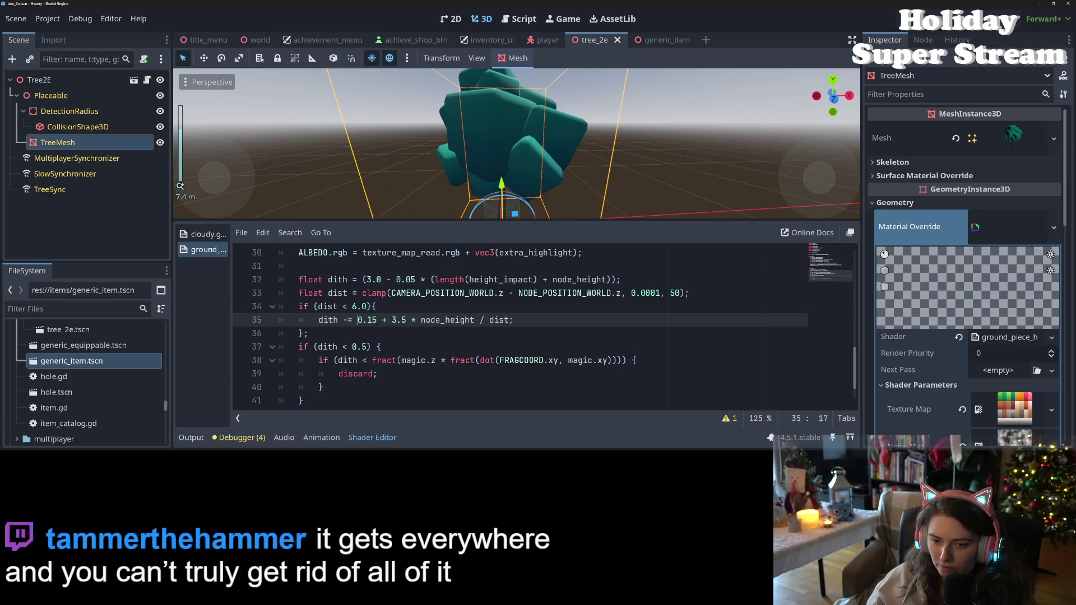
left_click_drag(391, 320, 410, 319)
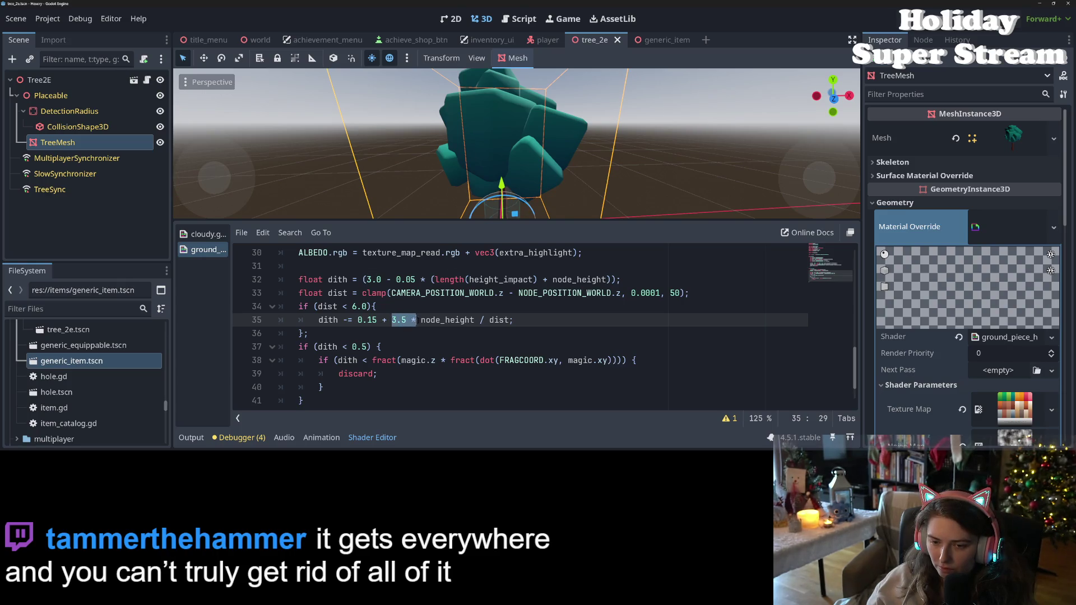
key("BackSpace")
key("ctrl+s")
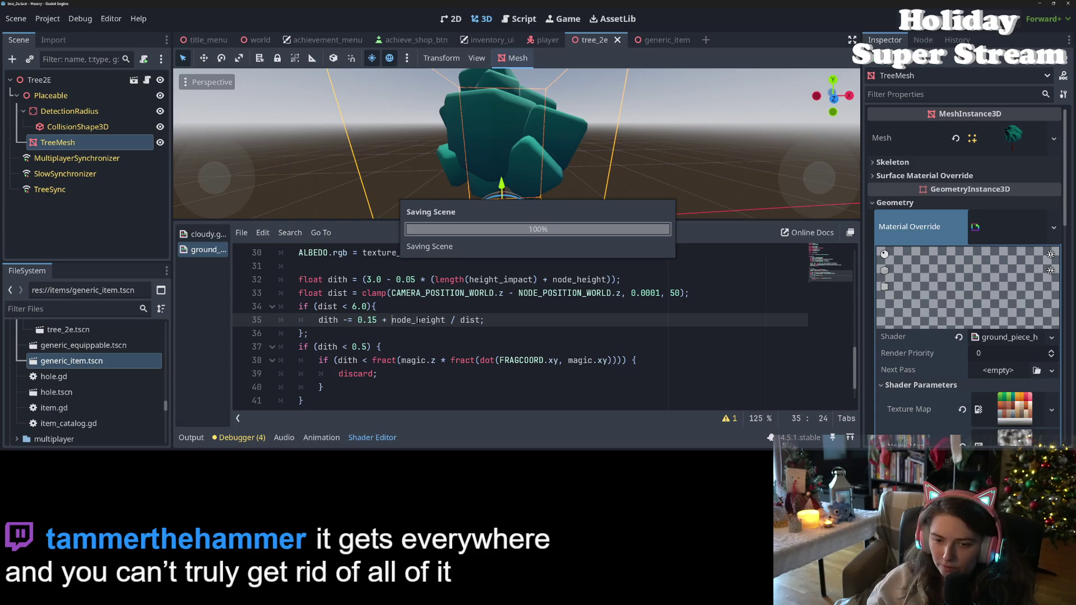
Restore the 3.5 multiplier, then replace it with 6.0 and save
scroll(453, 169, "up", 4)
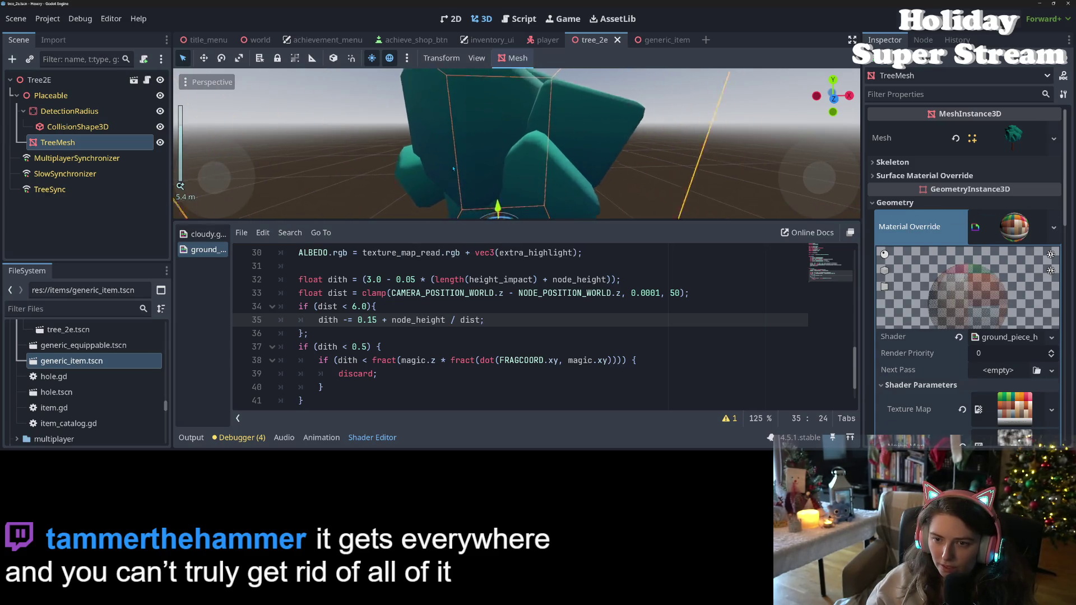
scroll(453, 168, "down", 4)
scroll(491, 182, "up", 1)
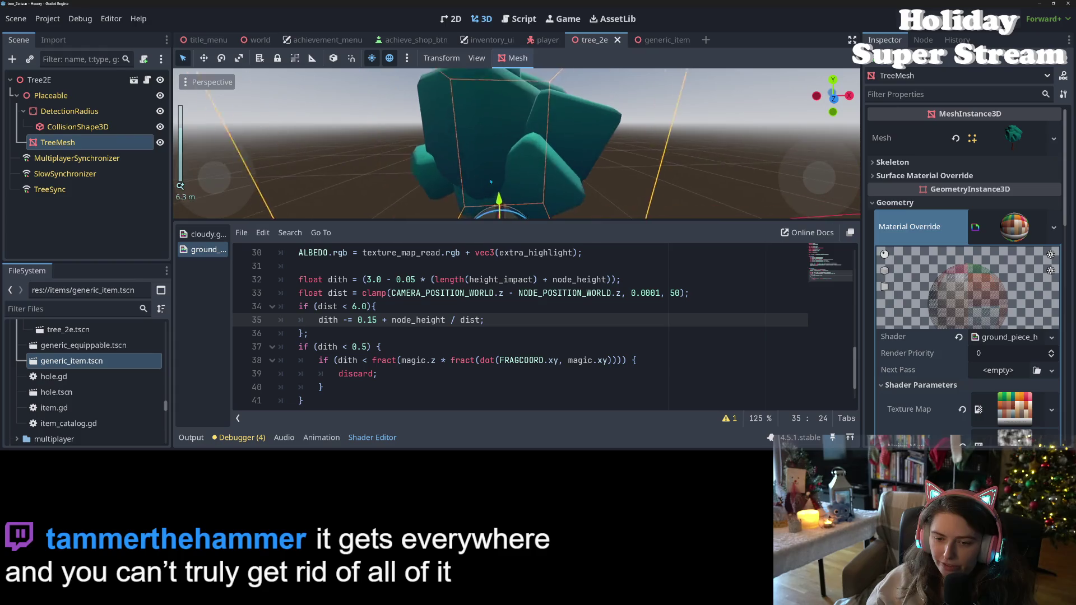
key("ctrl+z")
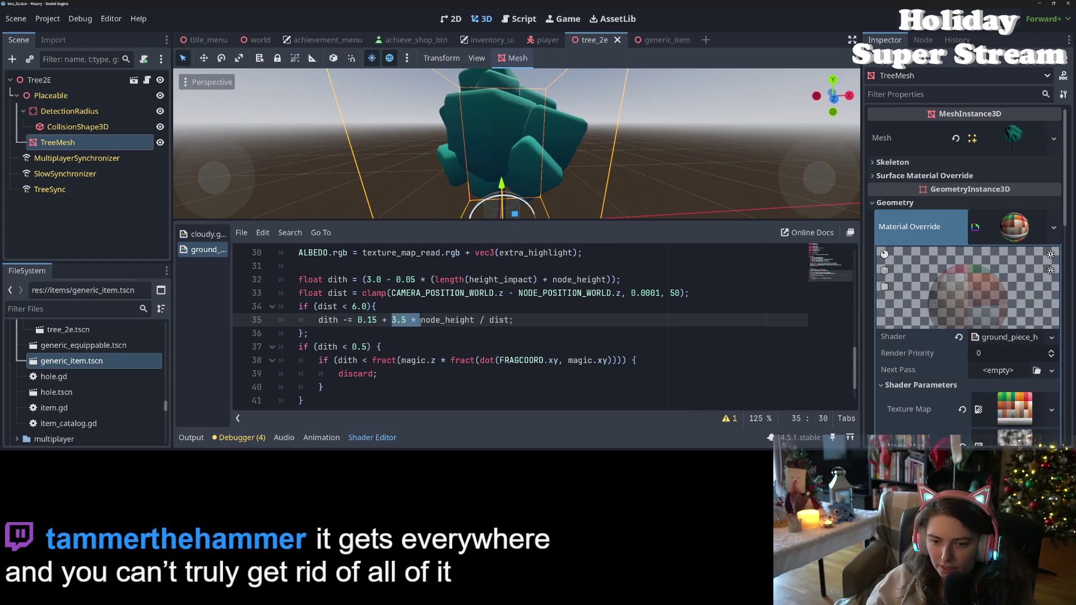
double_click(443, 320)
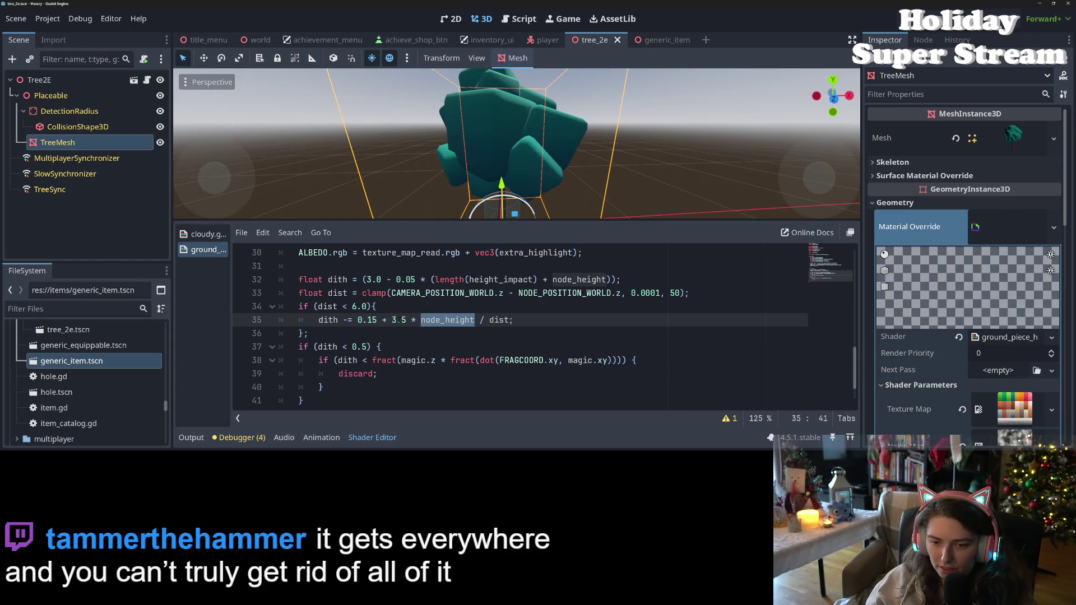
left_click_drag(392, 320, 404, 319)
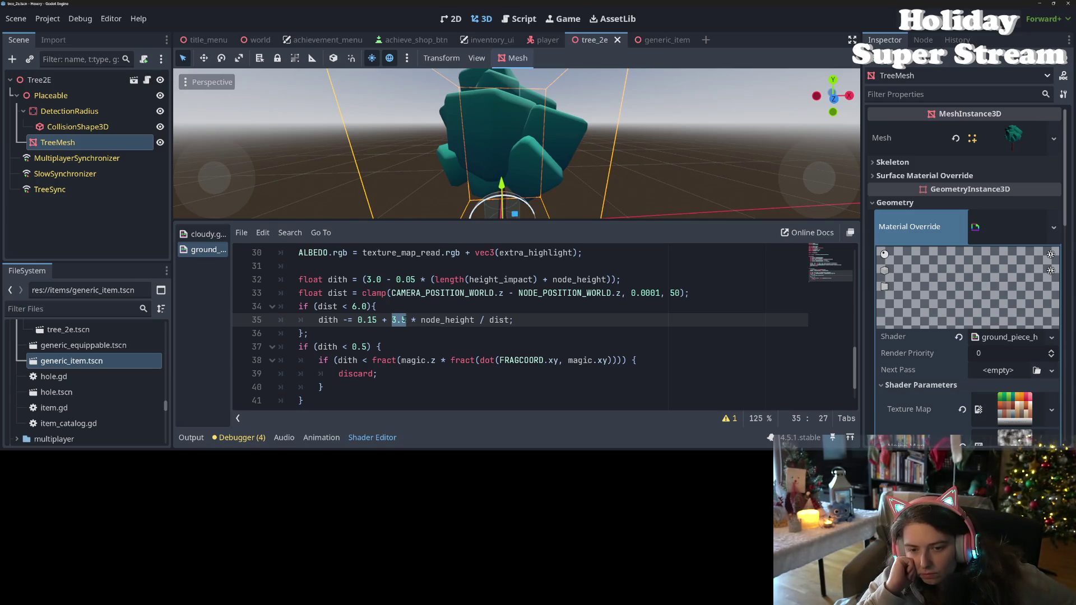
type("6.0")
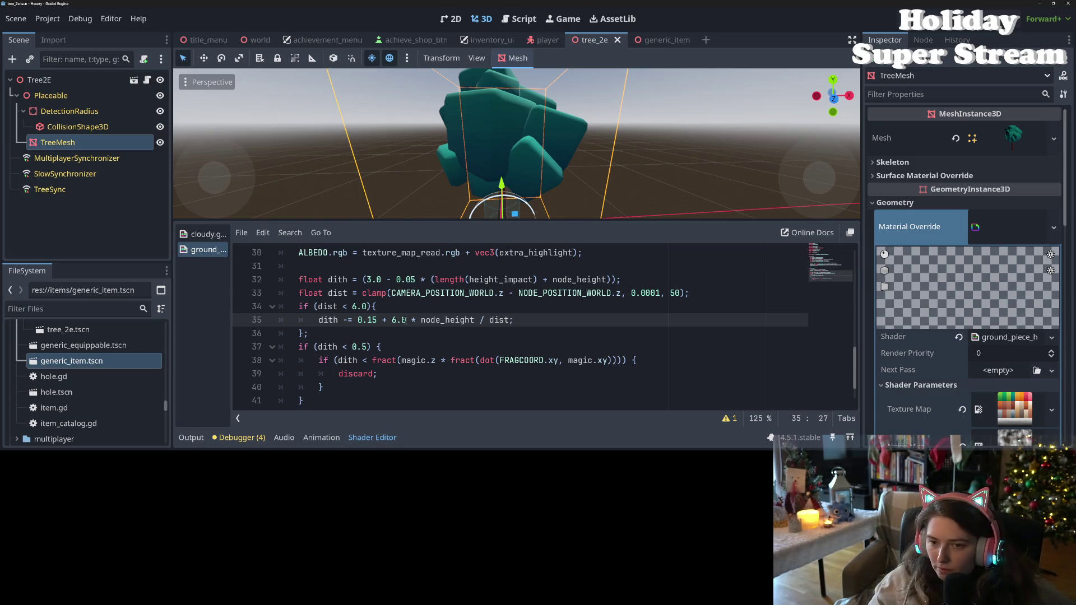
key("ctrl+s")
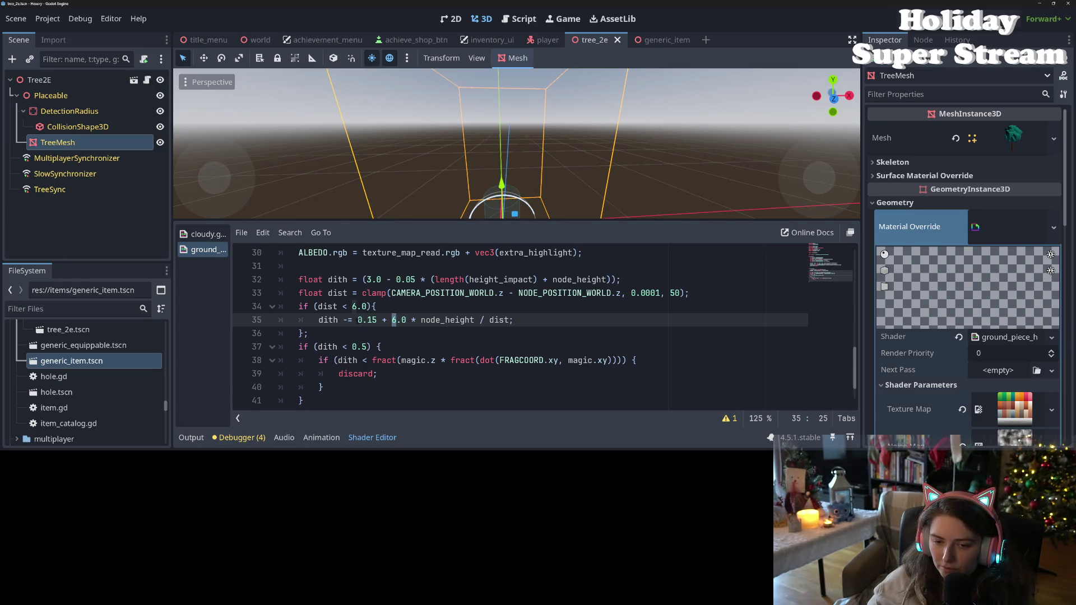
Delete the 0.15 + term from line 35, leaving dith -= 6.0 * node_height / dist, and save
left_click_drag(358, 320, 383, 320)
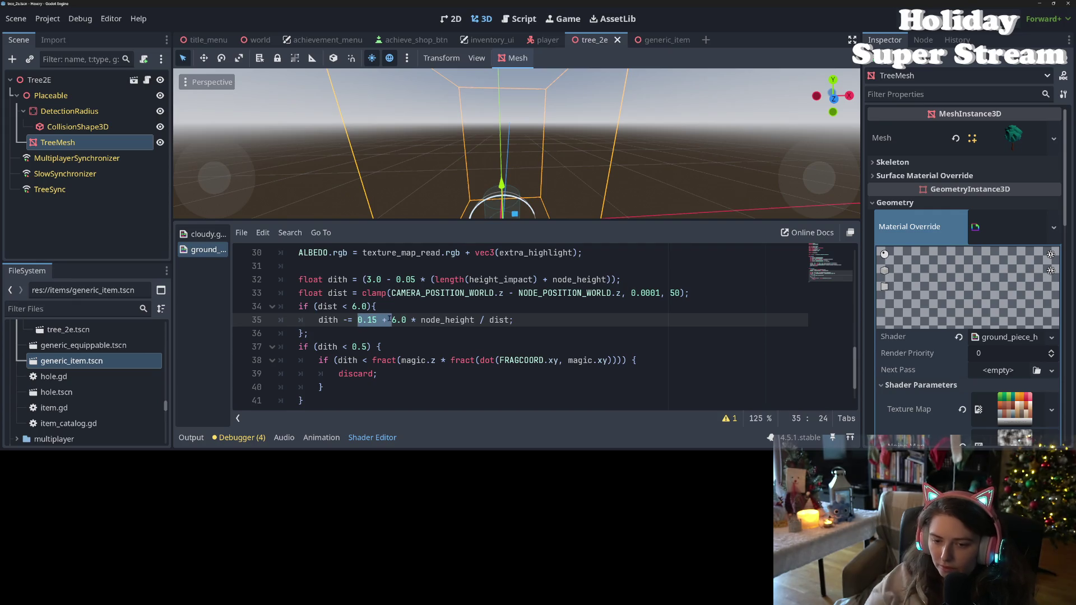
key("BackSpace")
key("ctrl+s")
key("Right")
scroll(525, 181, "down", 3)
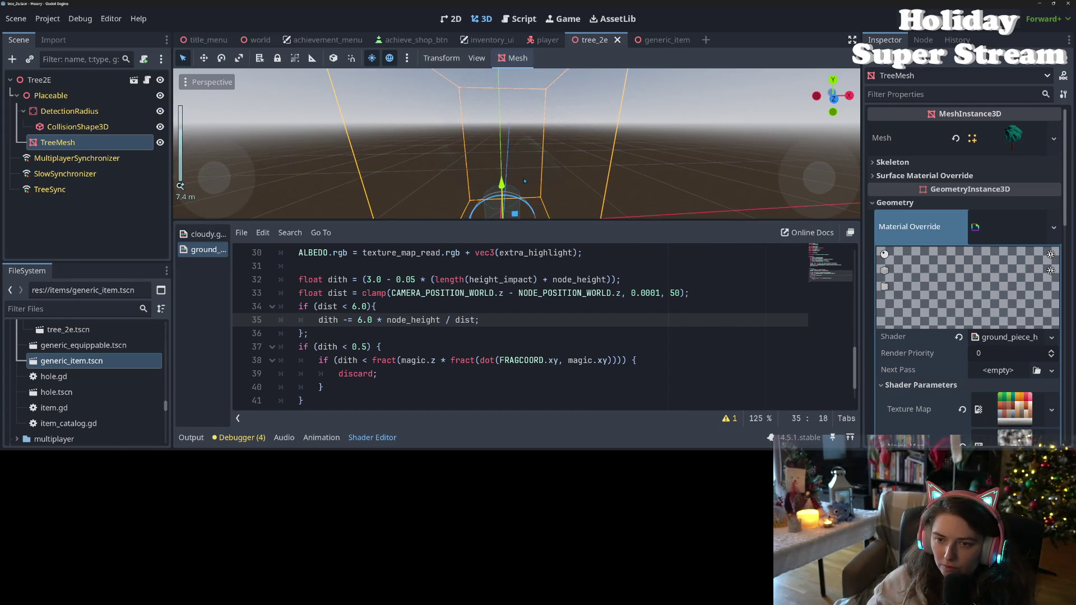
scroll(525, 181, "down", 2)
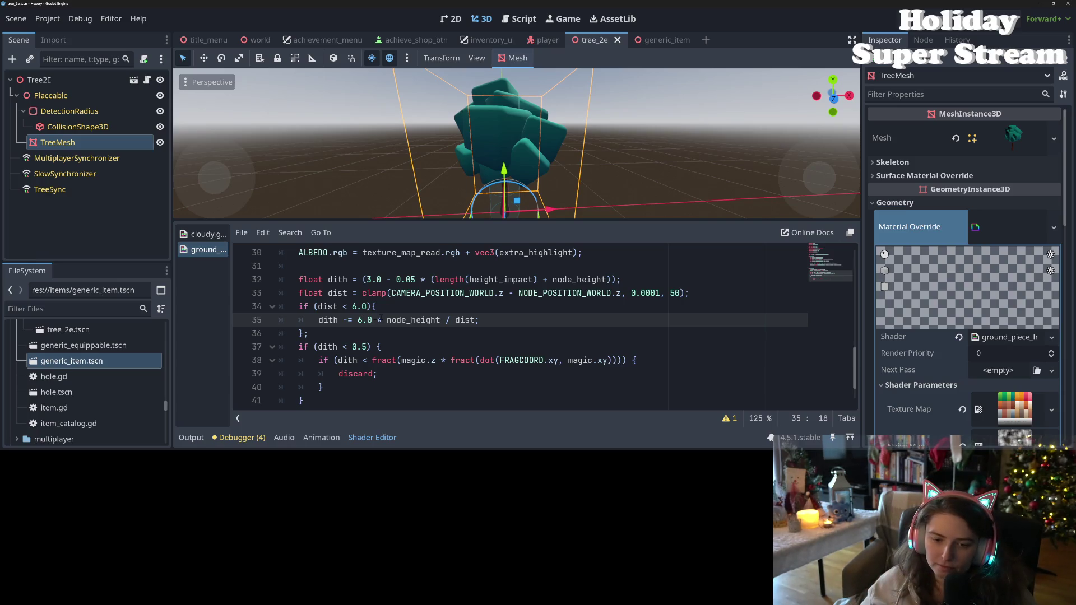
Comment out the dith < 0.5 check on line 37 with Ctrl+K
left_click(355, 347)
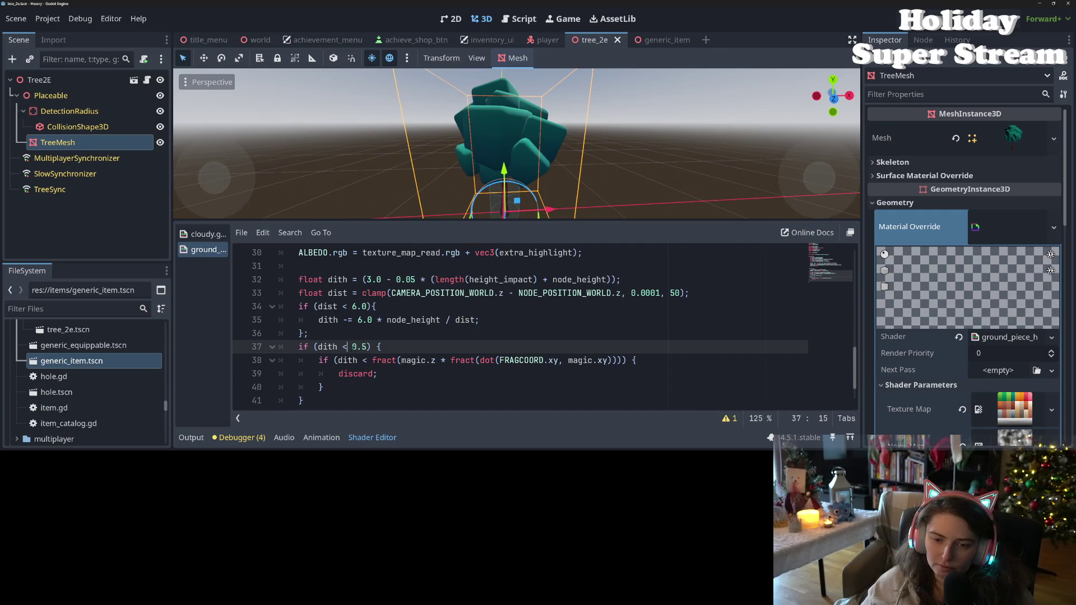
left_click(315, 361)
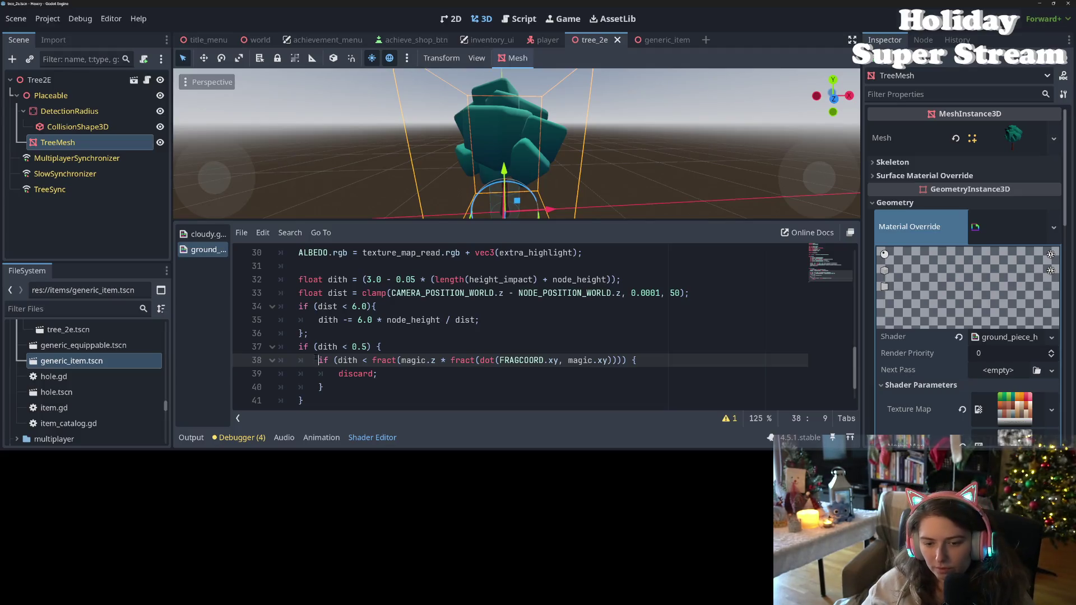
left_click(387, 347)
key("ctrl+k")
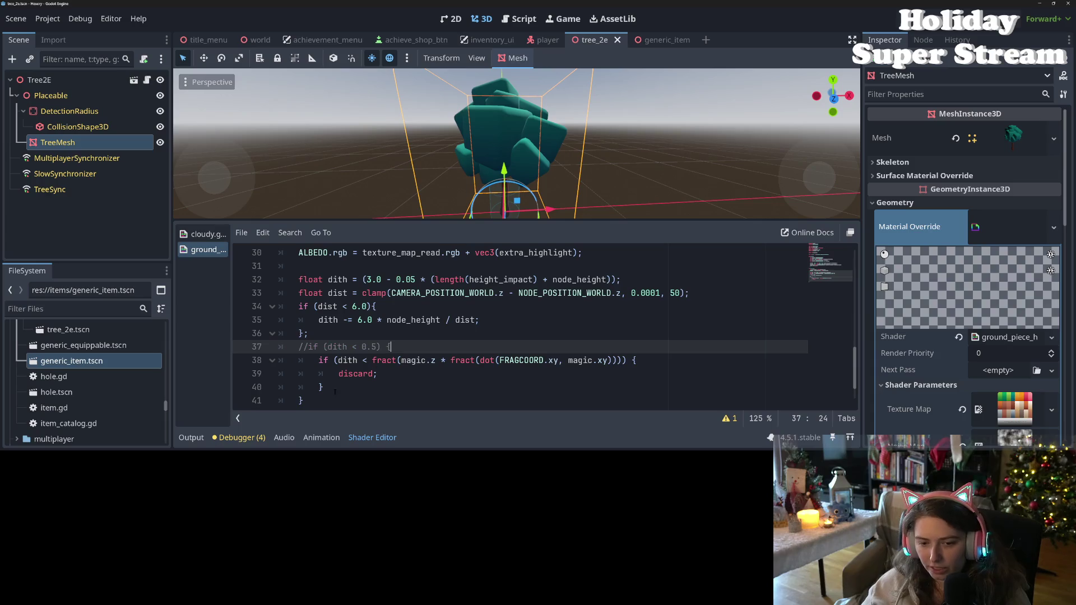
Save the shader with the dith < 0.5 check commented out
left_click(330, 397)
key("ctrl+s")
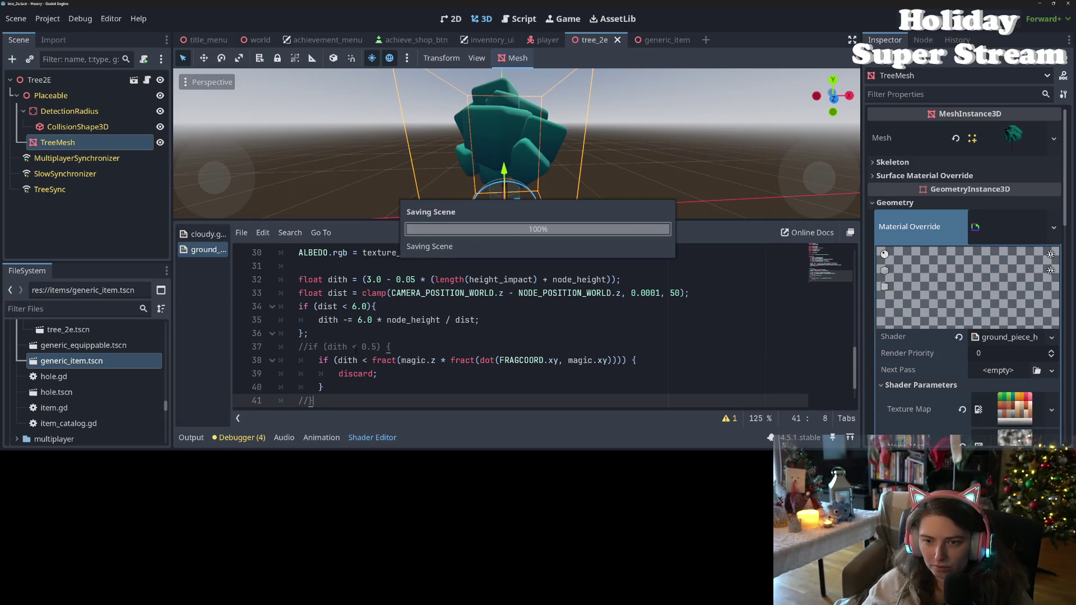
scroll(548, 172, "up", 3)
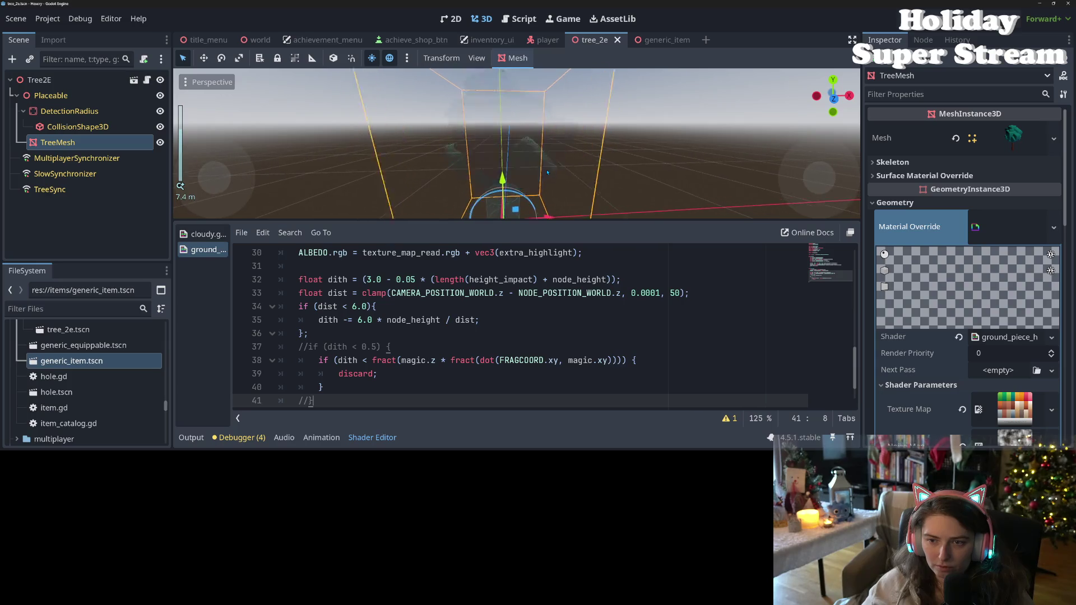
scroll(548, 172, "down", 2)
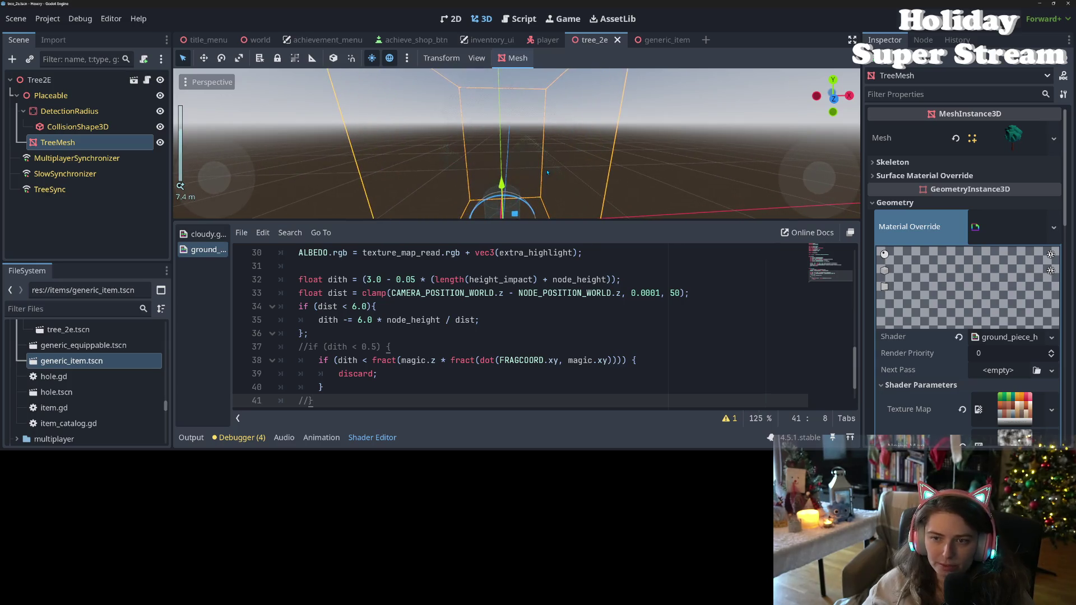
scroll(548, 172, "up", 2)
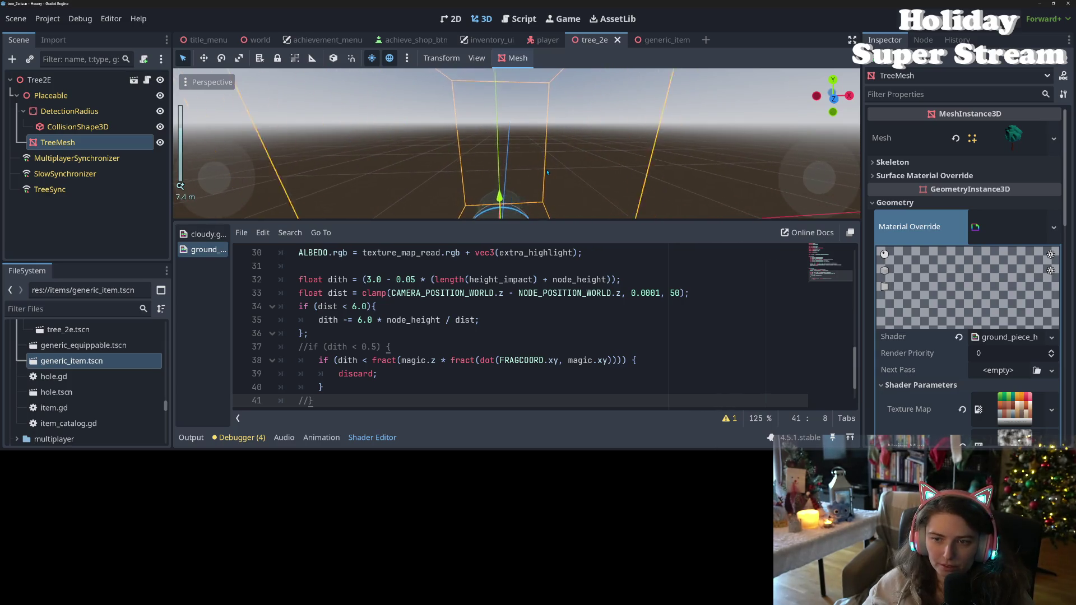
scroll(547, 172, "down", 2)
scroll(553, 208, "down", 2)
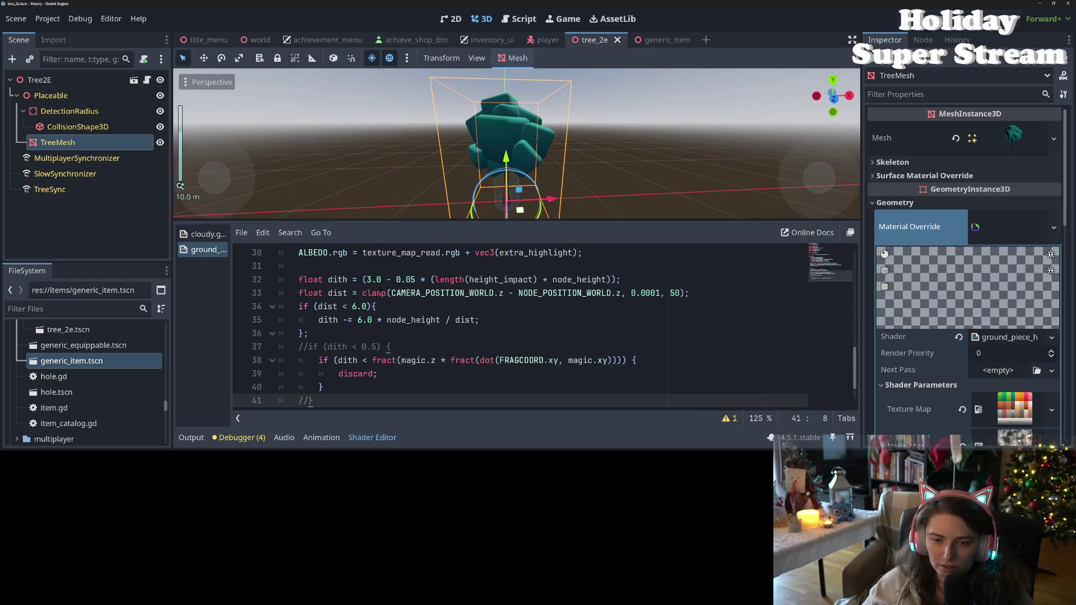
Change the line 35 dither factor from 6.0 to 12.0 and save
left_click(359, 320)
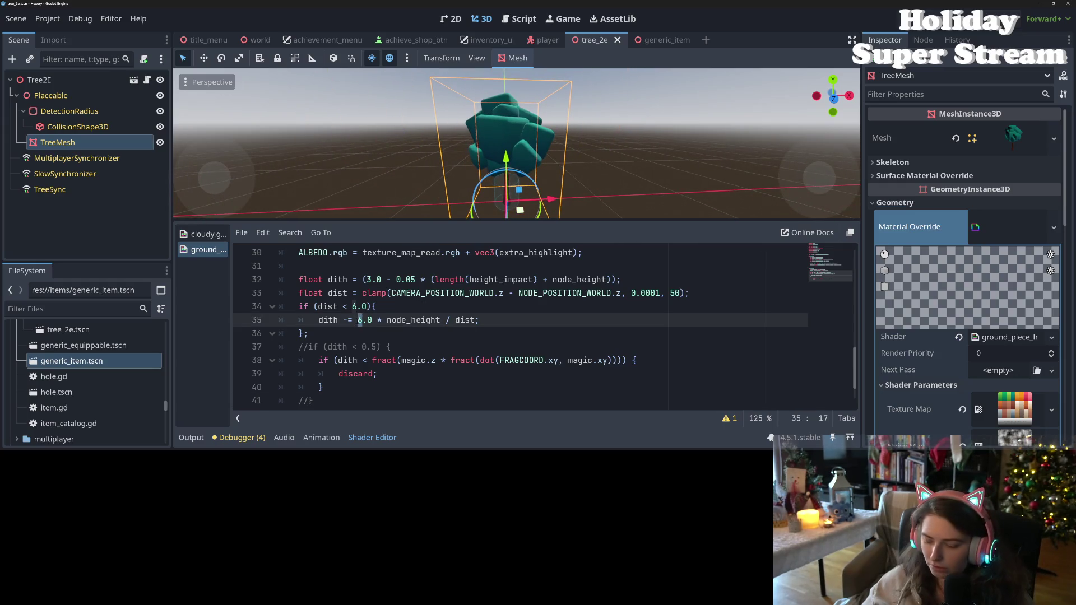
type("3")
key("ctrl+s")
scroll(507, 208, "up", 5)
scroll(507, 208, "up", 2)
scroll(508, 207, "down", 5)
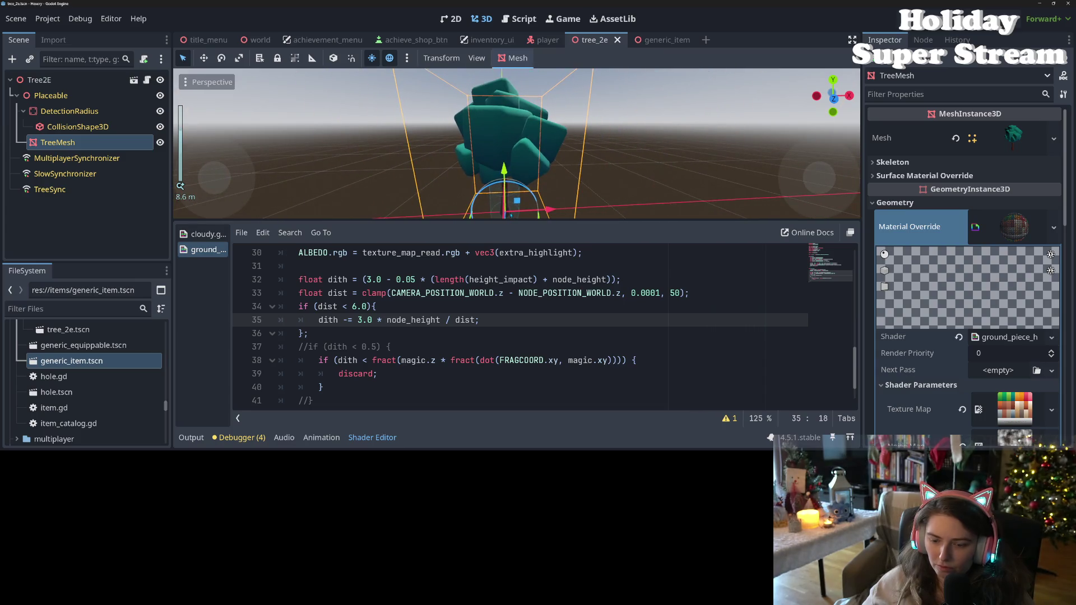
key("BackSpace")
type("12")
key("ctrl+s")
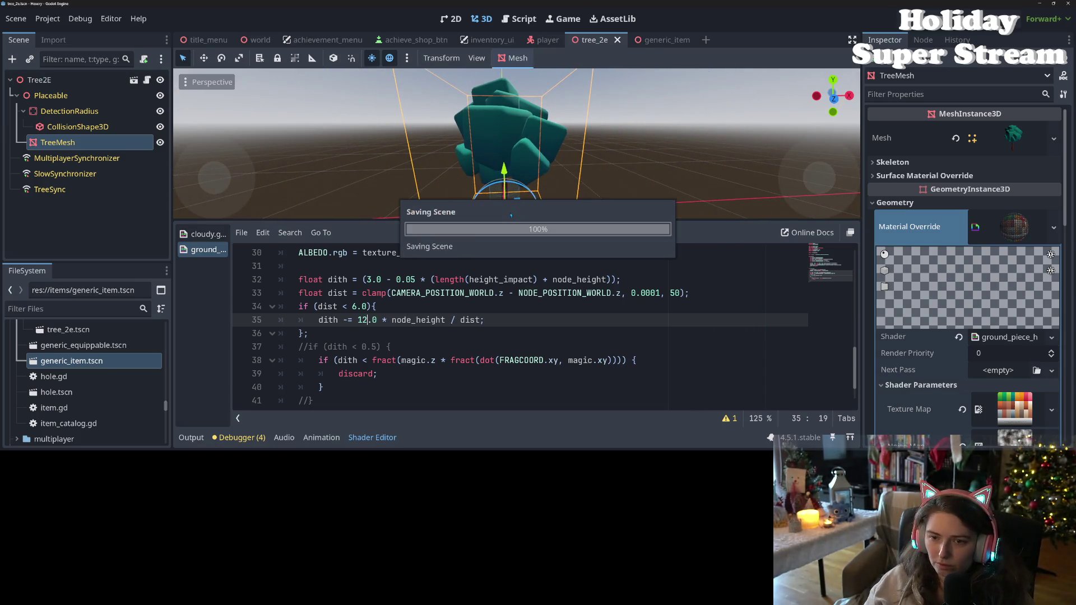
Change the dither factor to 4.0 and save
scroll(486, 195, "up", 3)
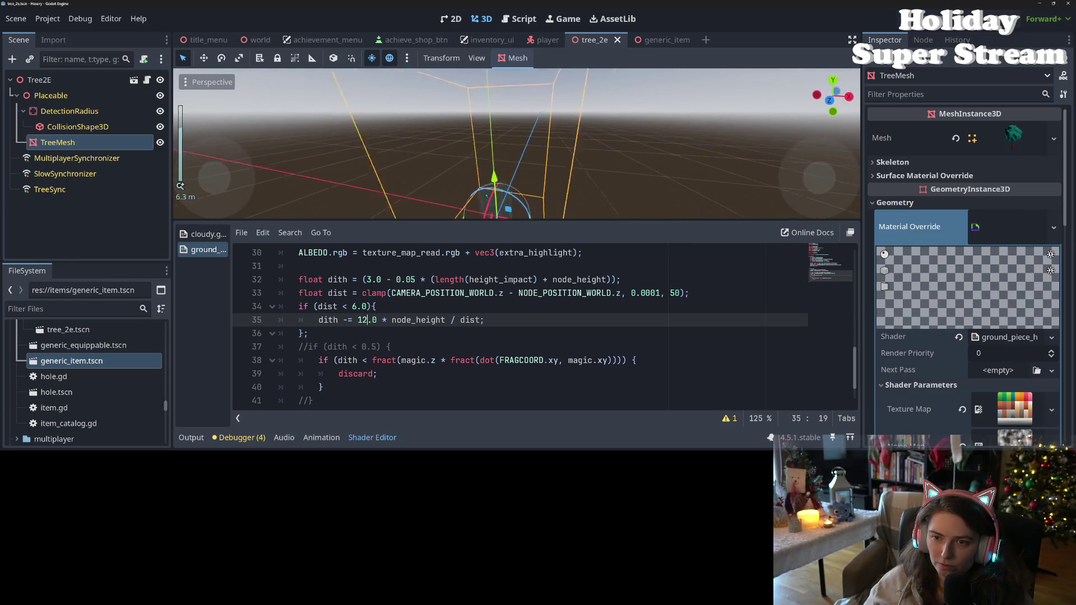
scroll(486, 195, "down", 4)
scroll(487, 195, "up", 3)
scroll(483, 210, "down", 1)
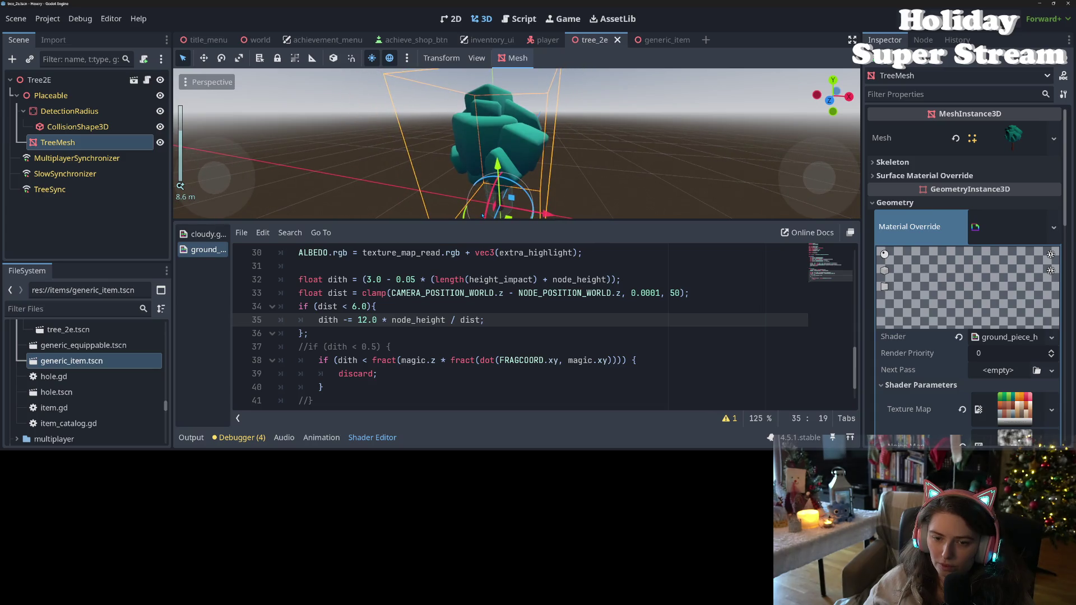
left_click(363, 320)
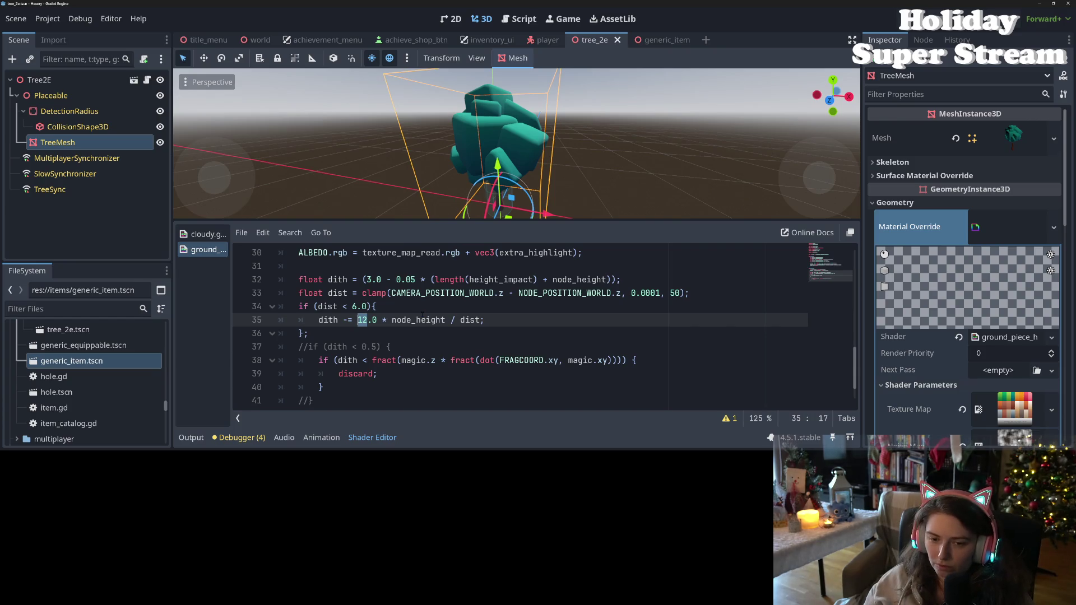
type("4")
key("ctrl+s")
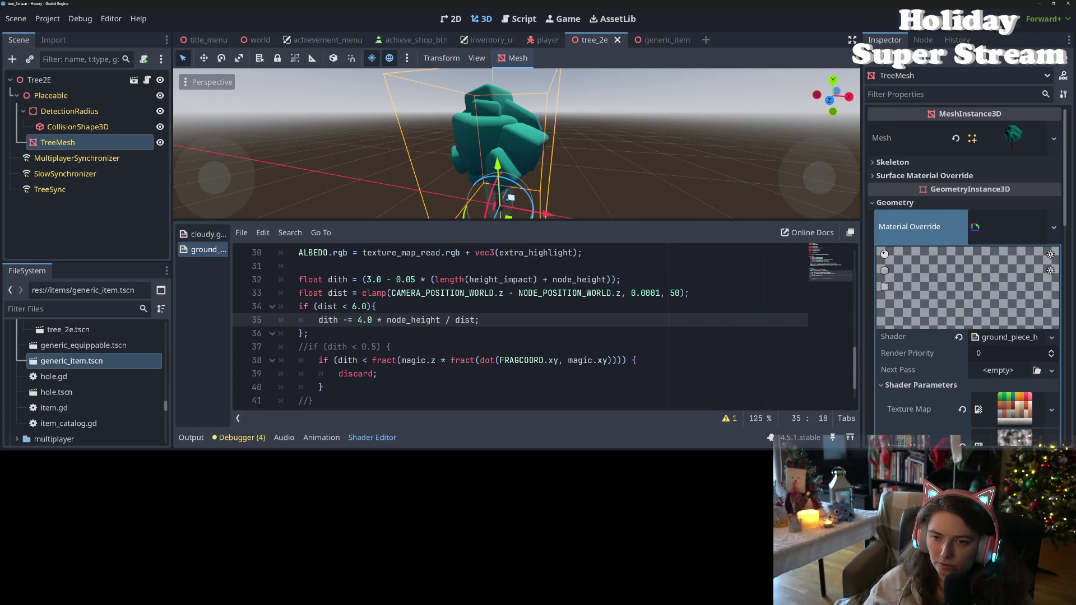
Uncomment the closing brace, delete the commented if line, and unindent the discard block
scroll(505, 143, "up", 4)
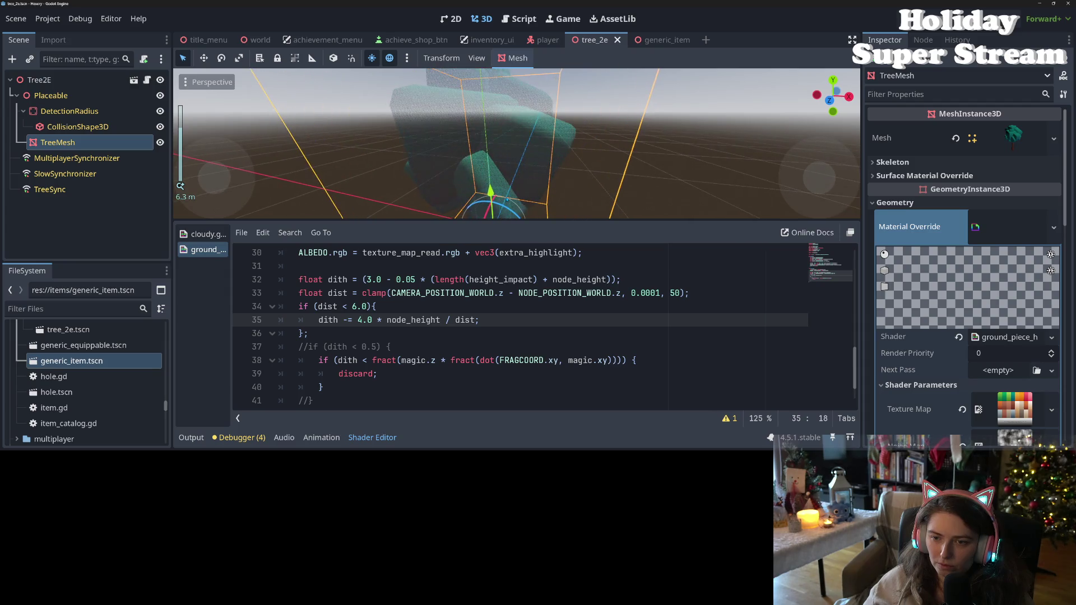
mouse_move(432, 149)
left_mouse_down()
mouse_move(429, 182)
mouse_move(429, 153)
mouse_move(466, 150)
mouse_move(466, 136)
left_mouse_up()
scroll(429, 152, "up", 2)
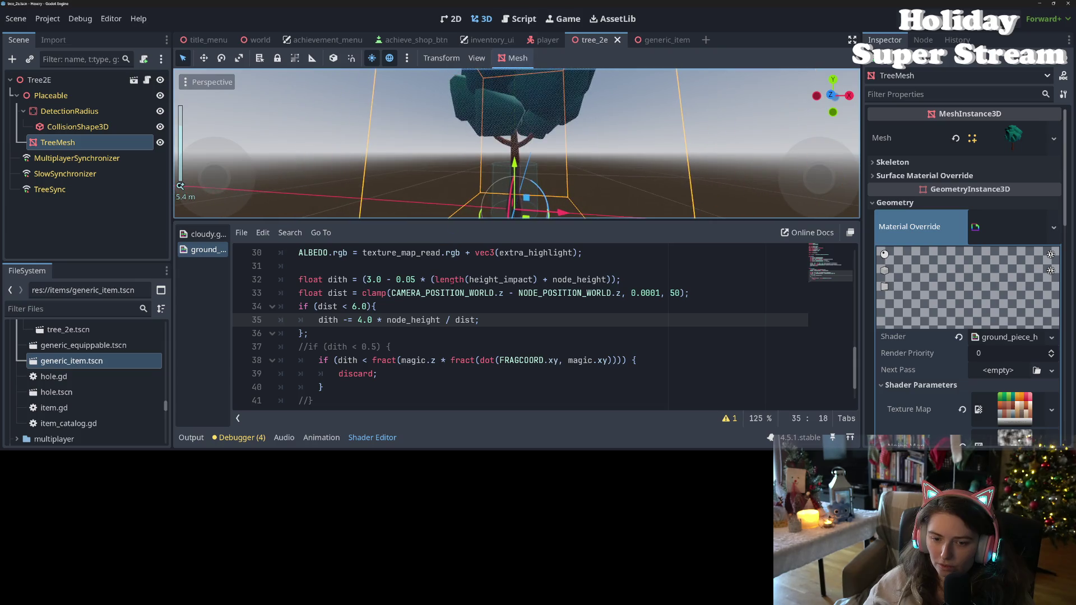
left_click(306, 400)
key("ctrl+k")
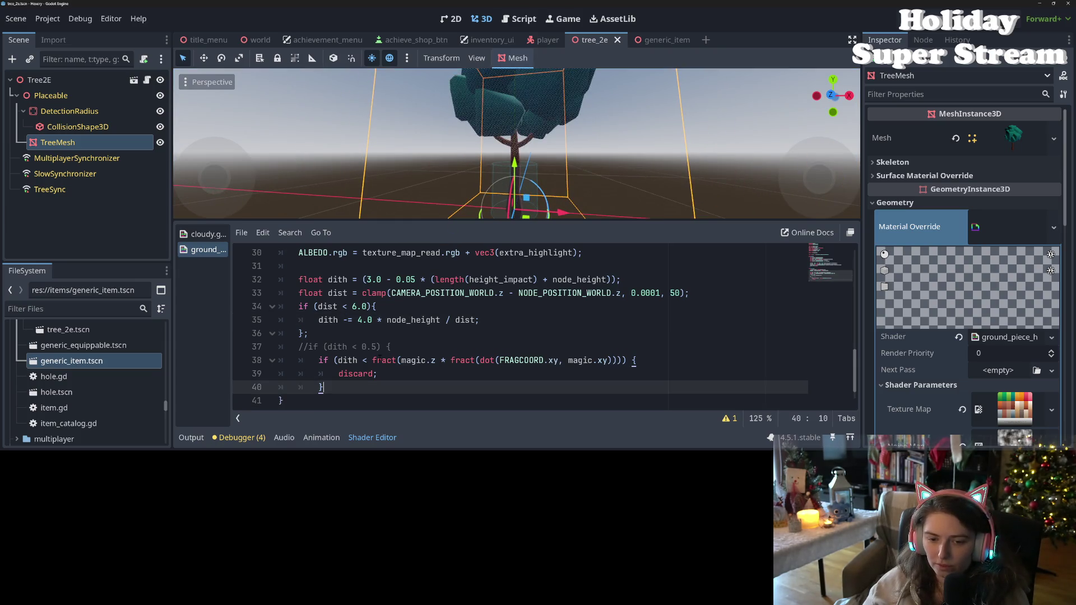
left_click(391, 346)
key("shift+Home")
key("shift+Home")
key("BackSpace")
key("BackSpace")
key("Down")
left_click_drag(318, 347, 327, 376)
key("shift+Tab")
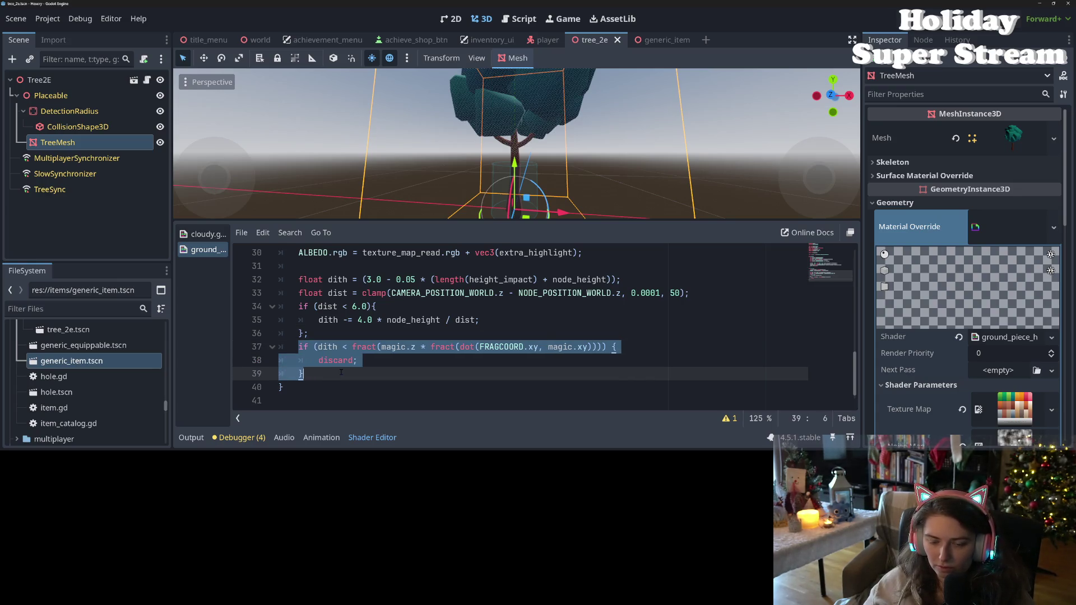
left_click(340, 373)
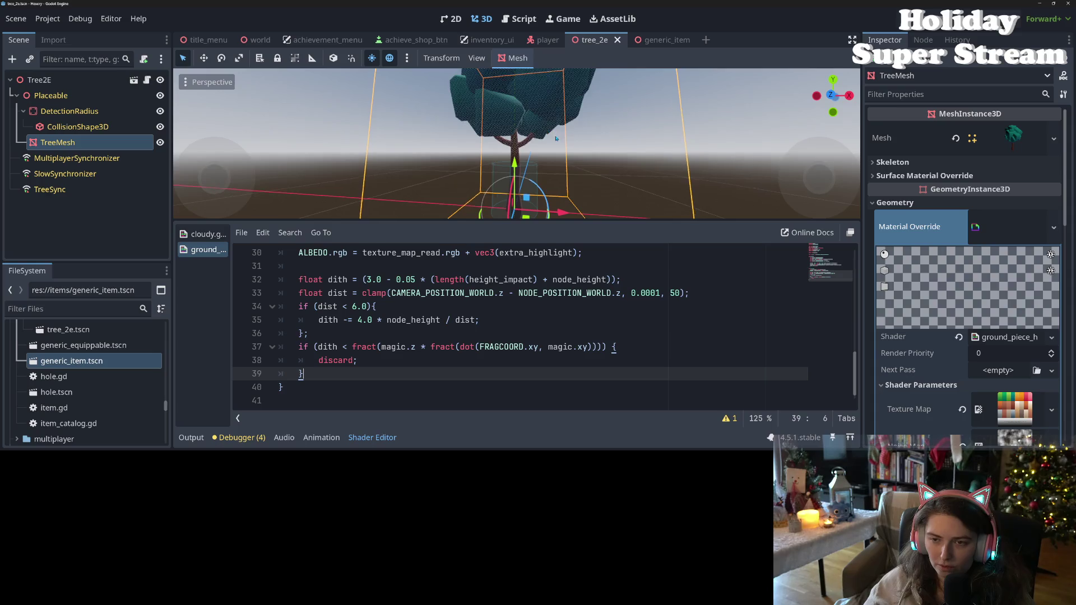
Run the project with F5 to test the 4.0 dither shader
scroll(569, 169, "up", 5)
mouse_move(569, 169)
left_mouse_down()
mouse_move(546, 159)
mouse_move(553, 181)
left_mouse_up()
scroll(546, 158, "down", 2)
key("F5")
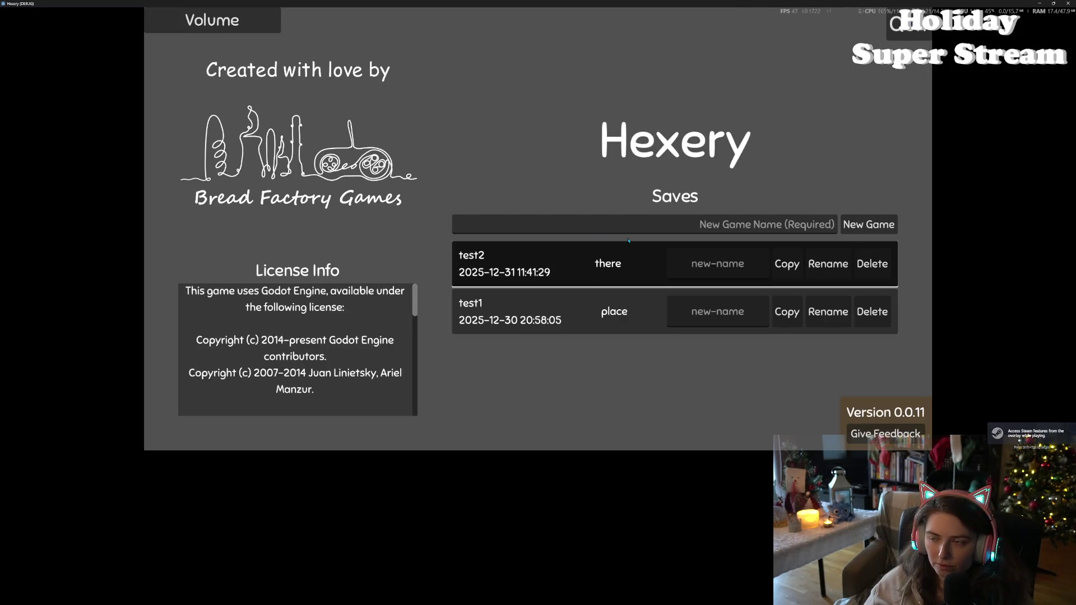
Load the 'there' save, play in its world, then close the game window
left_click(638, 274)
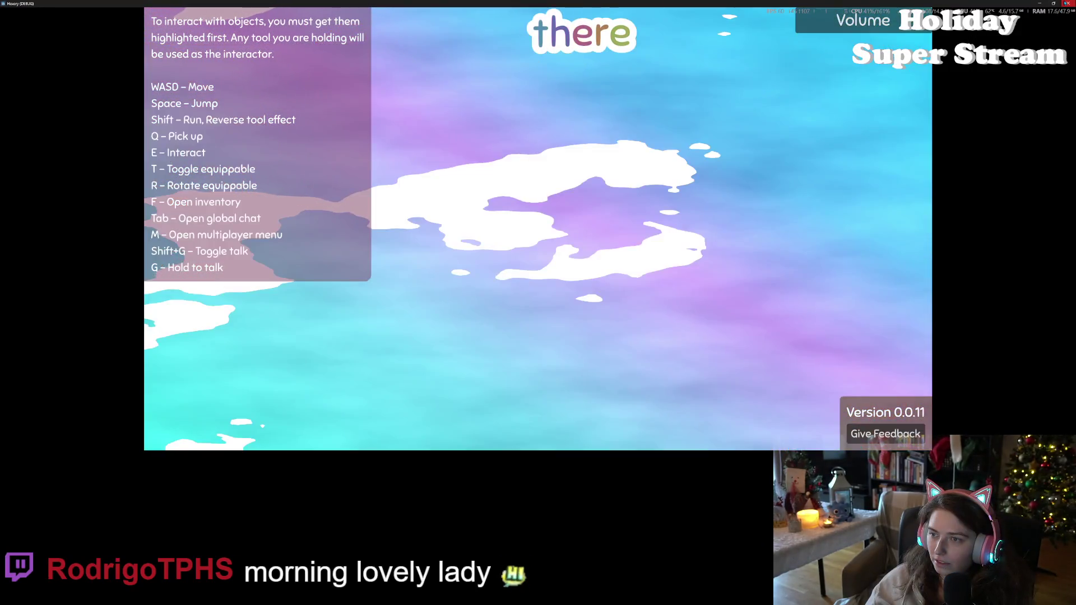
left_click(1067, 3)
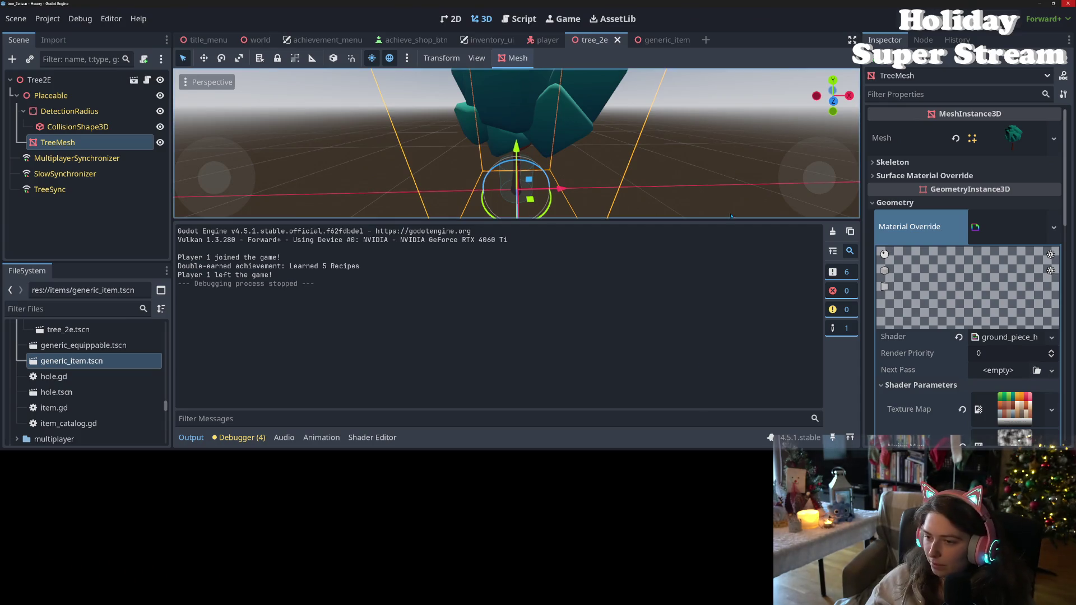
Hide the bottom panel and fold away the material override preview
left_click(238, 437)
left_click(239, 437)
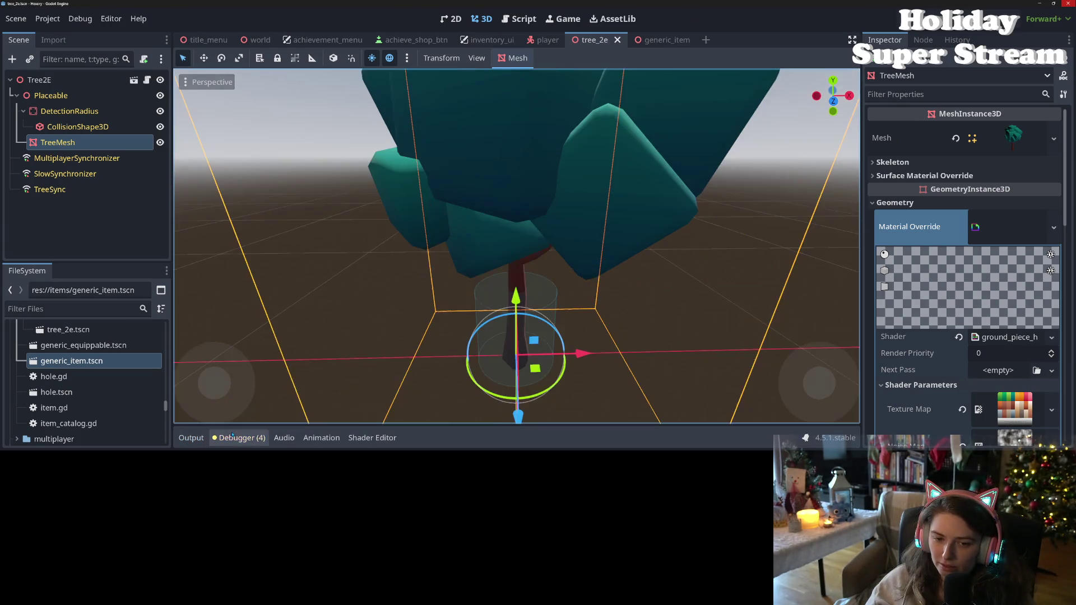
left_click_drag(861, 223, 766, 222)
scroll(880, 263, "down", 1)
scroll(880, 262, "up", 1)
left_click(927, 227)
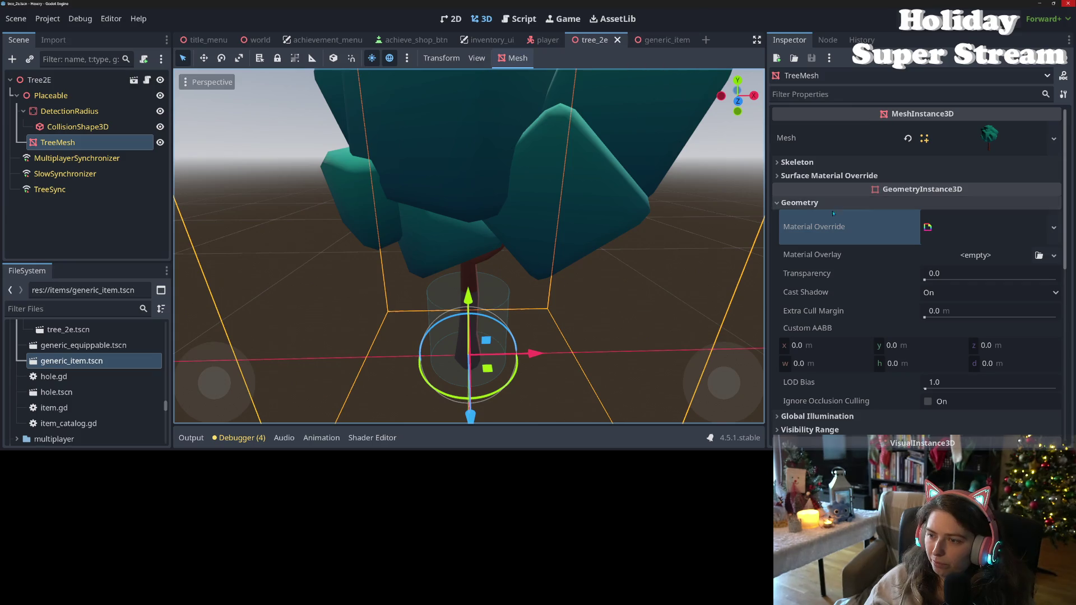
In generic_item, copy the Next Pass and Placeable Highlight Material values, then return to tree_2e
left_click(657, 45)
scroll(815, 206, "up", 2)
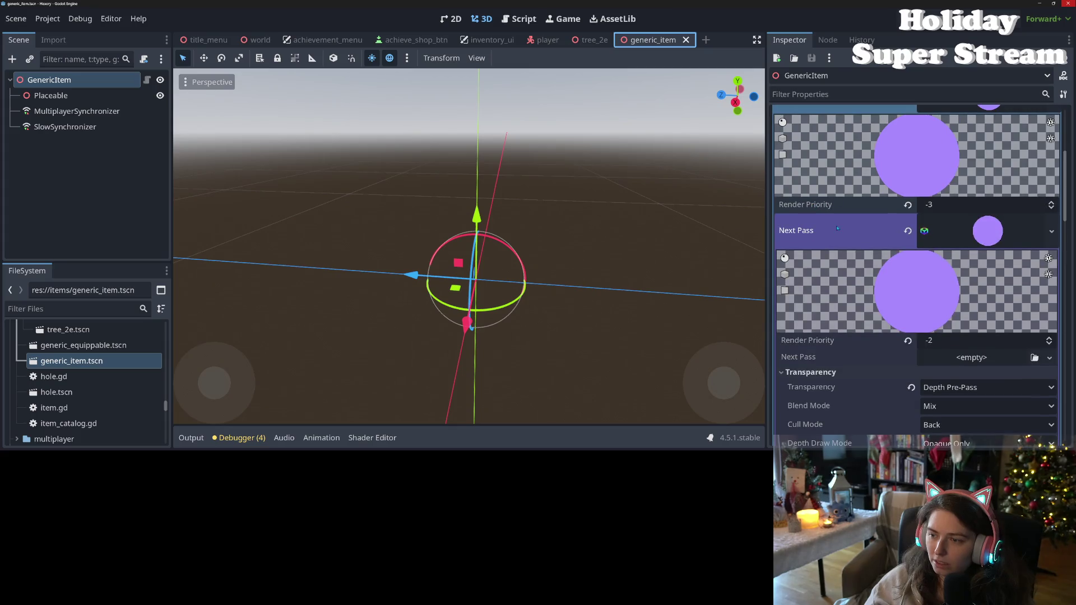
right_click(837, 228)
left_click(861, 235)
scroll(839, 213, "up", 3)
right_click(834, 222)
left_click(852, 231)
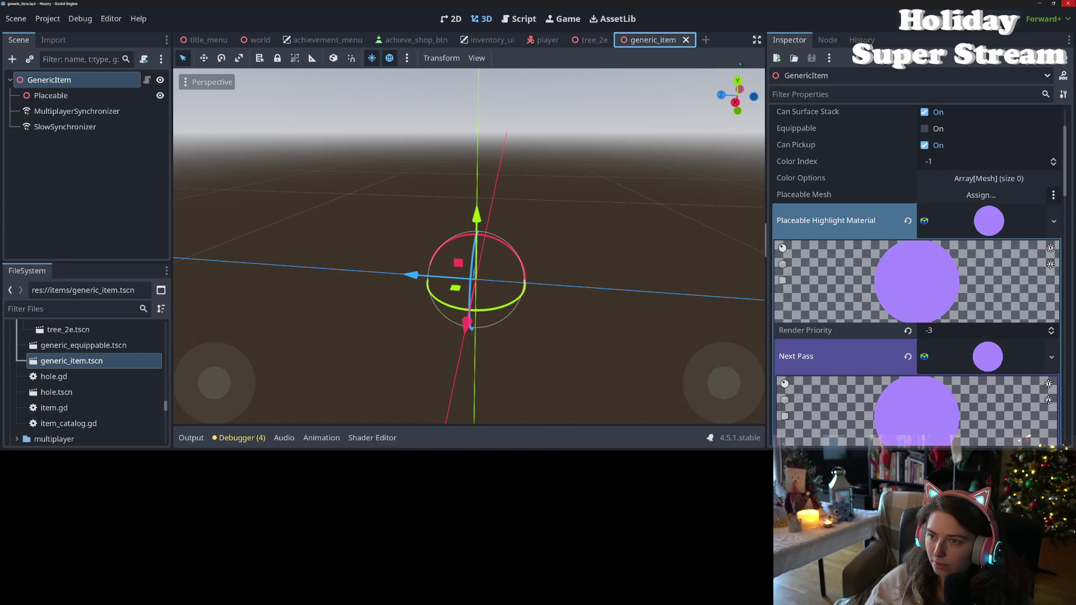
left_click(588, 40)
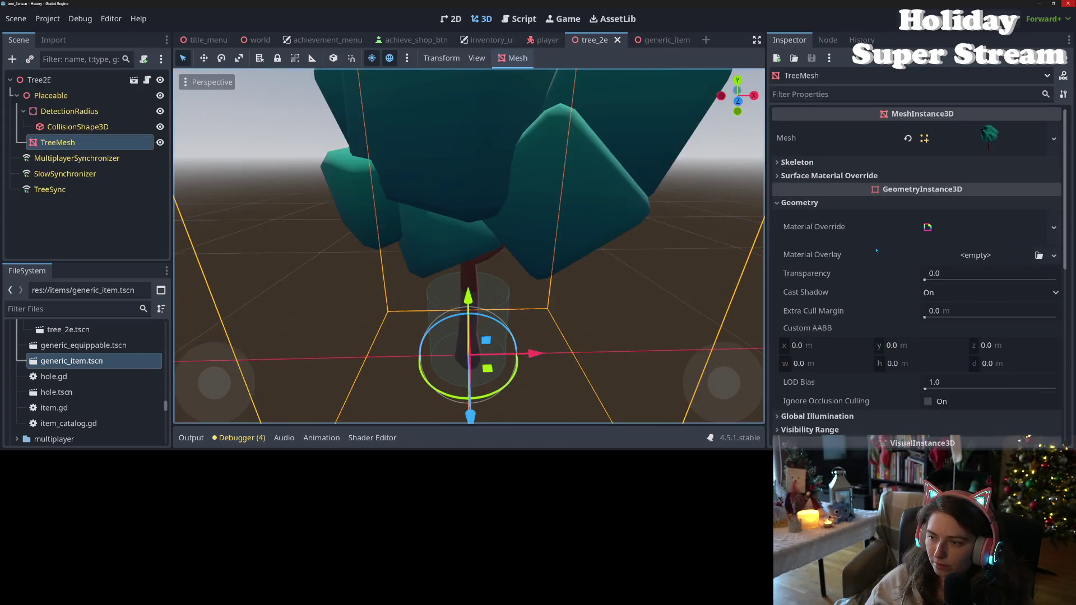
Paste the purple highlight material as the tree's Material Overlay, then swap it to an outline material
scroll(897, 225, "down", 2)
right_click(844, 213)
left_click(875, 236)
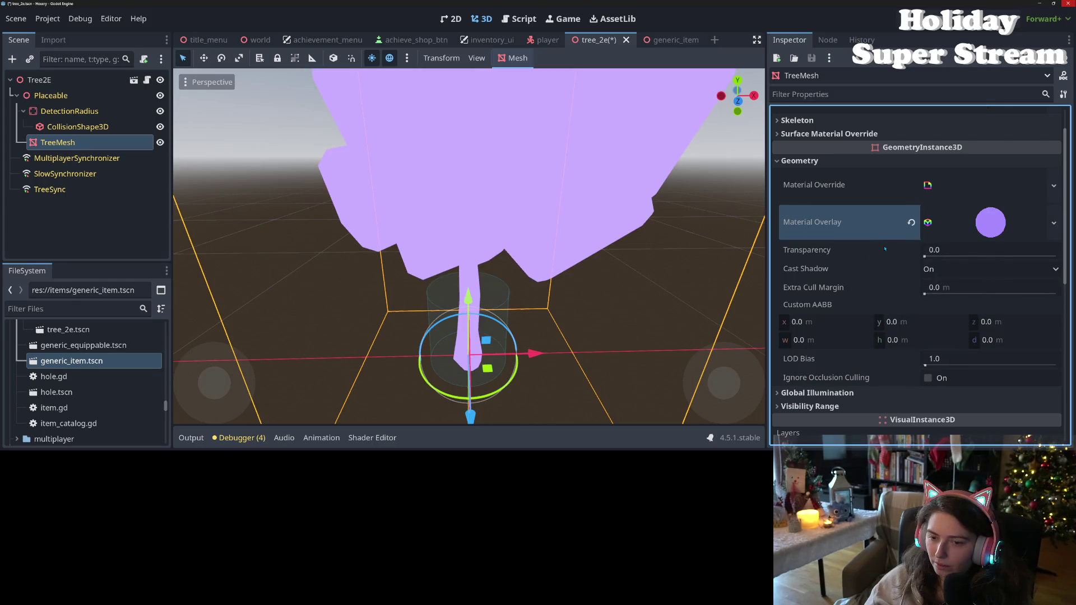
scroll(609, 267, "down", 5)
scroll(609, 267, "up", 5)
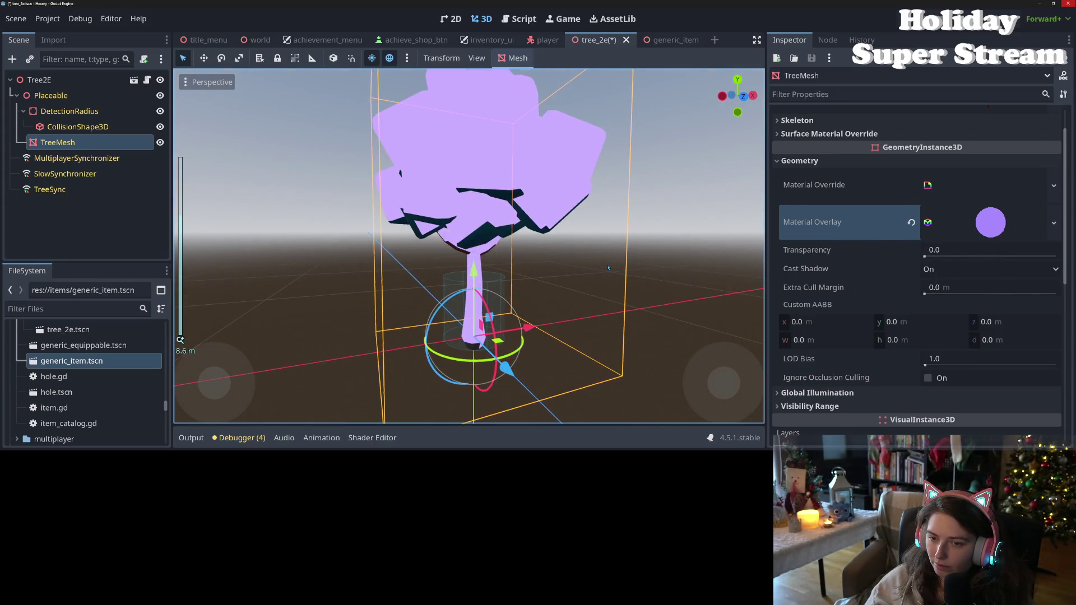
left_click(980, 222)
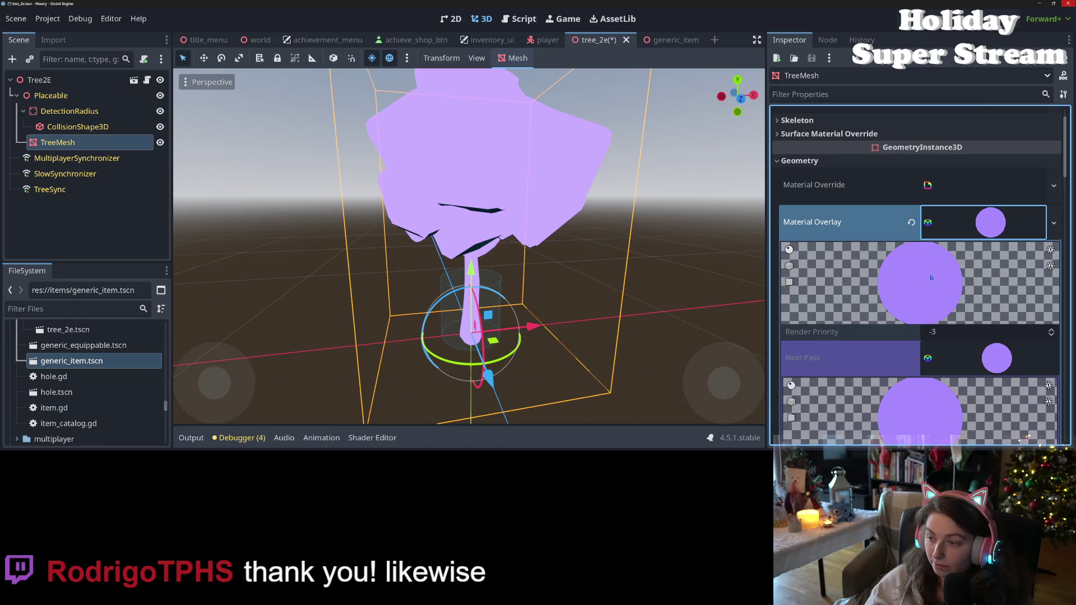
scroll(886, 310, "down", 2)
scroll(952, 300, "down", 4)
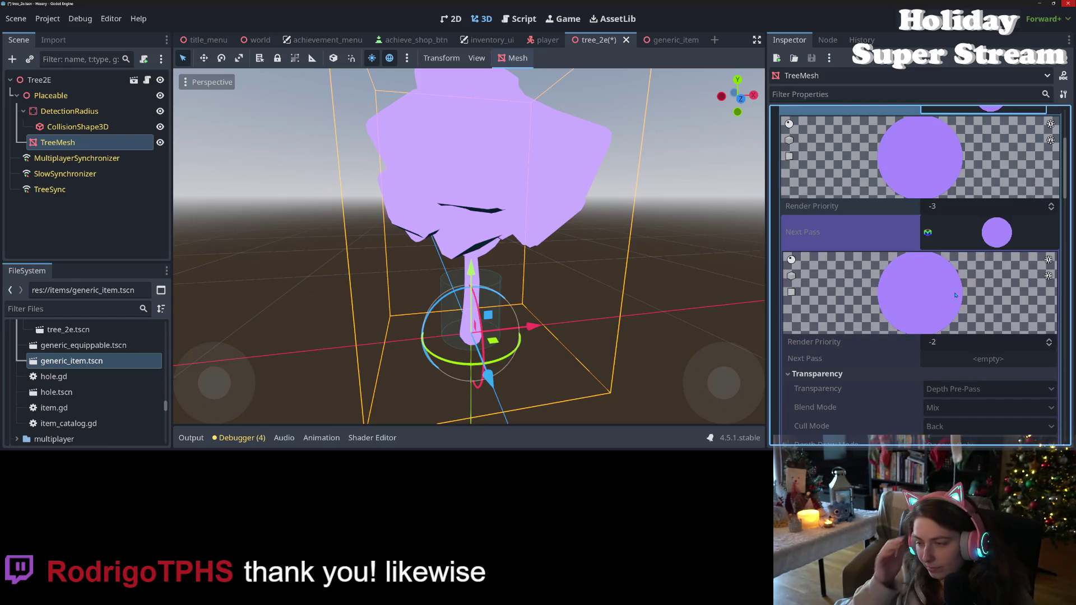
scroll(956, 296, "up", 6)
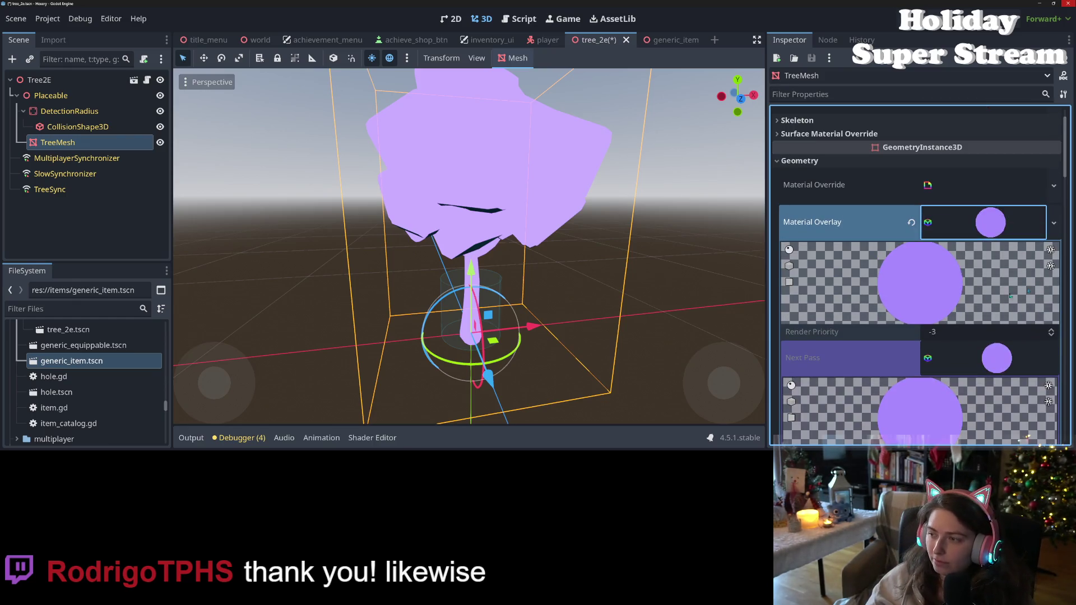
left_click(1054, 222)
left_click(986, 354)
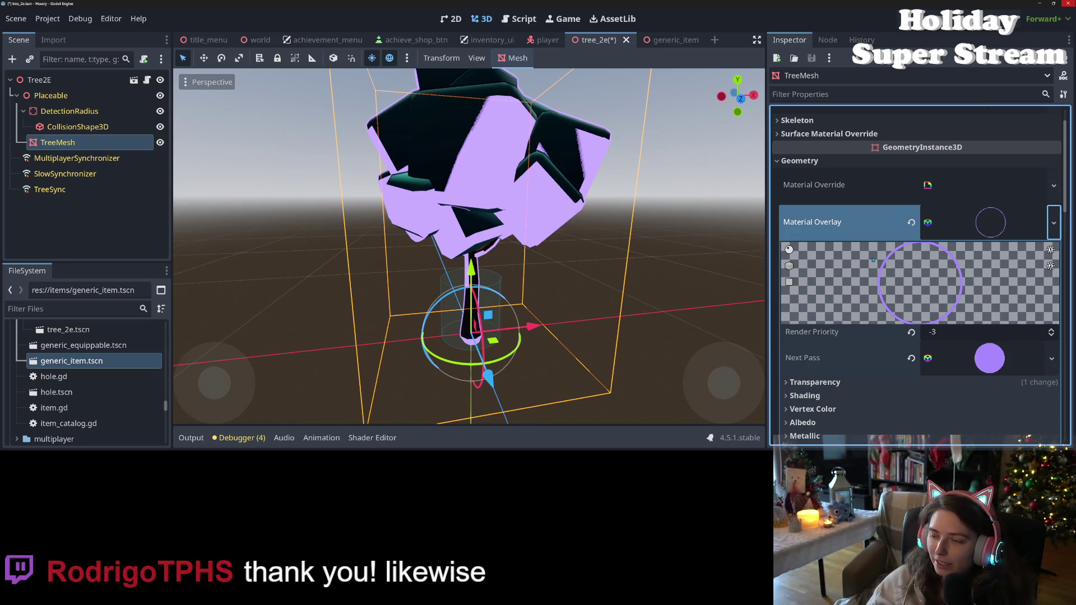
Copy the Next Pass material, paste it as the overlay, and make it unique to the tree
scroll(868, 288, "down", 2)
scroll(886, 251, "down", 1)
left_click(973, 239)
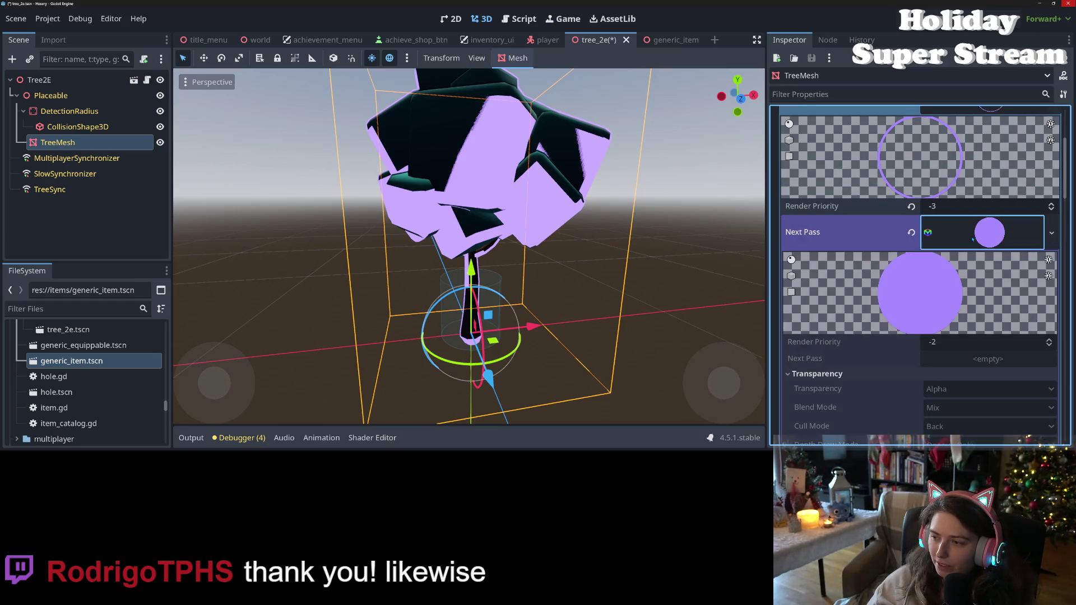
right_click(863, 236)
left_click(880, 244)
scroll(883, 270, "up", 3)
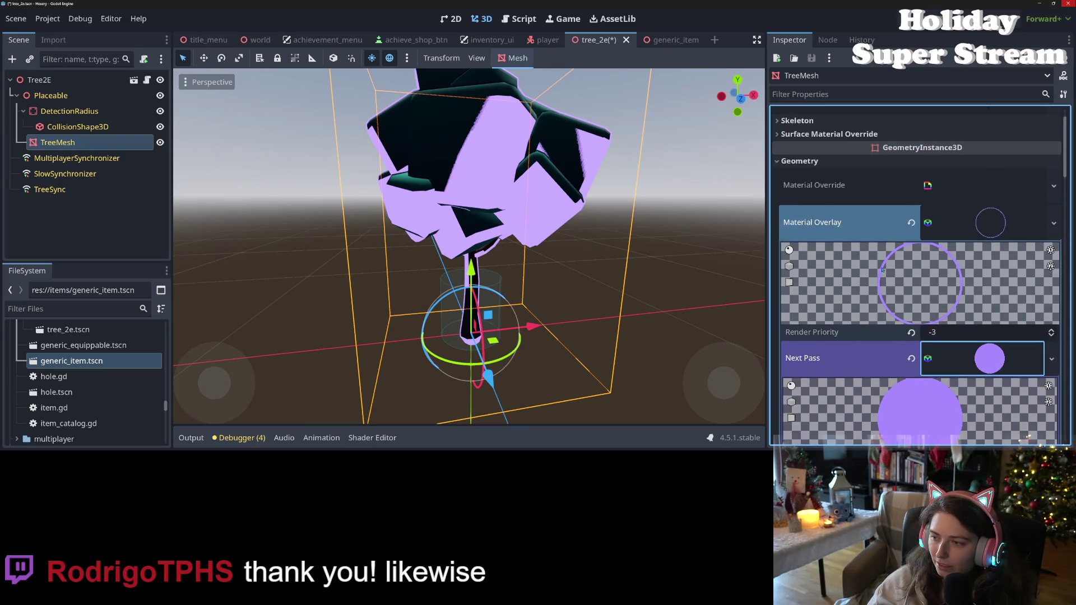
right_click(900, 228)
left_click(901, 250)
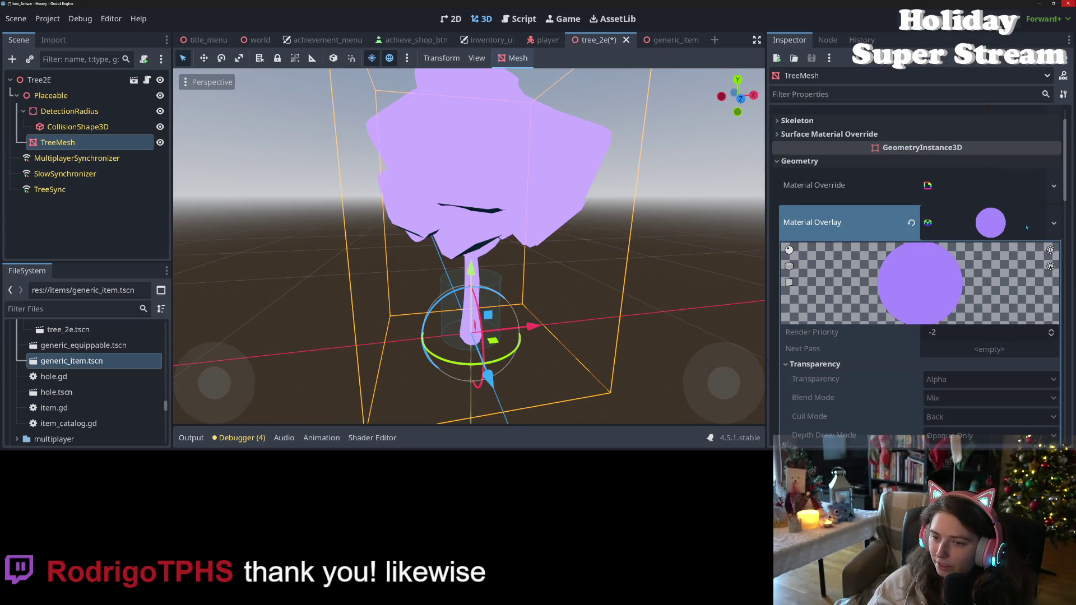
left_click(1054, 223)
left_click(983, 369)
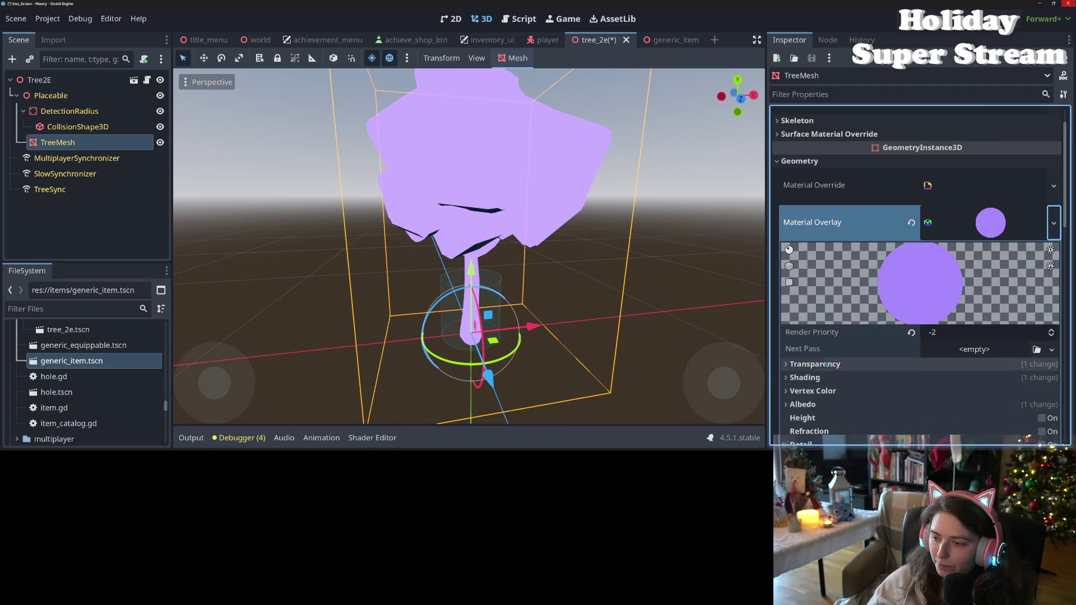
Reset the overlay material's Transparency to Disabled and save the scene
scroll(832, 366, "down", 5)
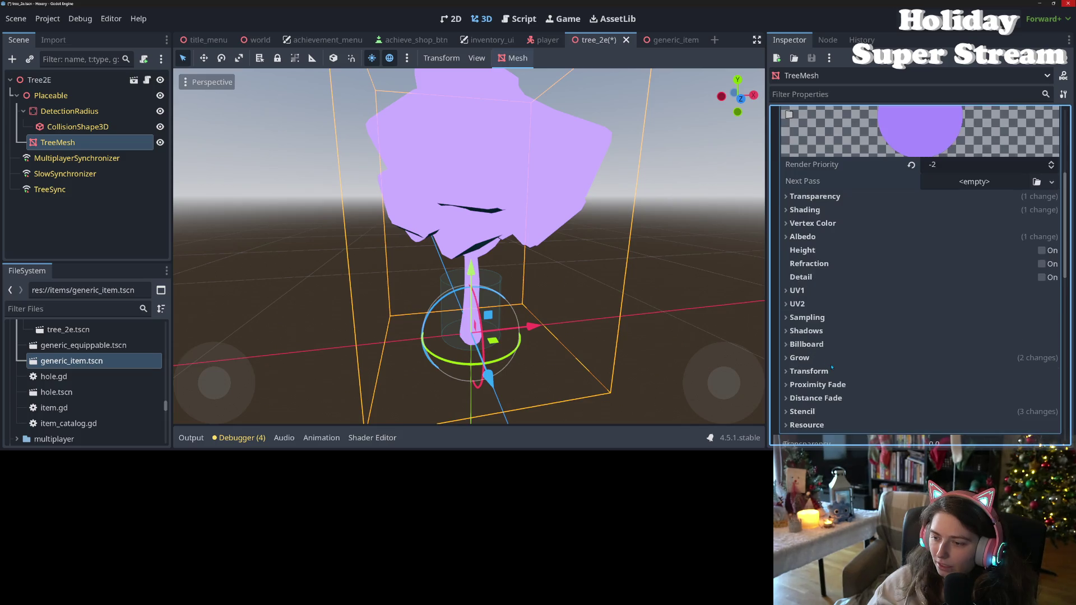
left_click(838, 197)
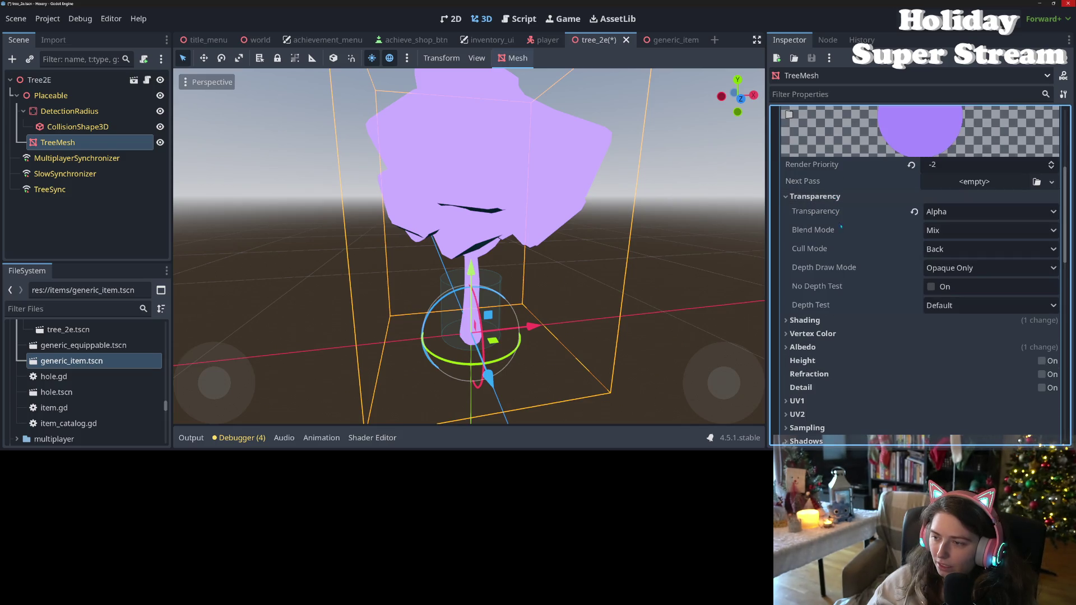
left_click(914, 212)
key("ctrl+s")
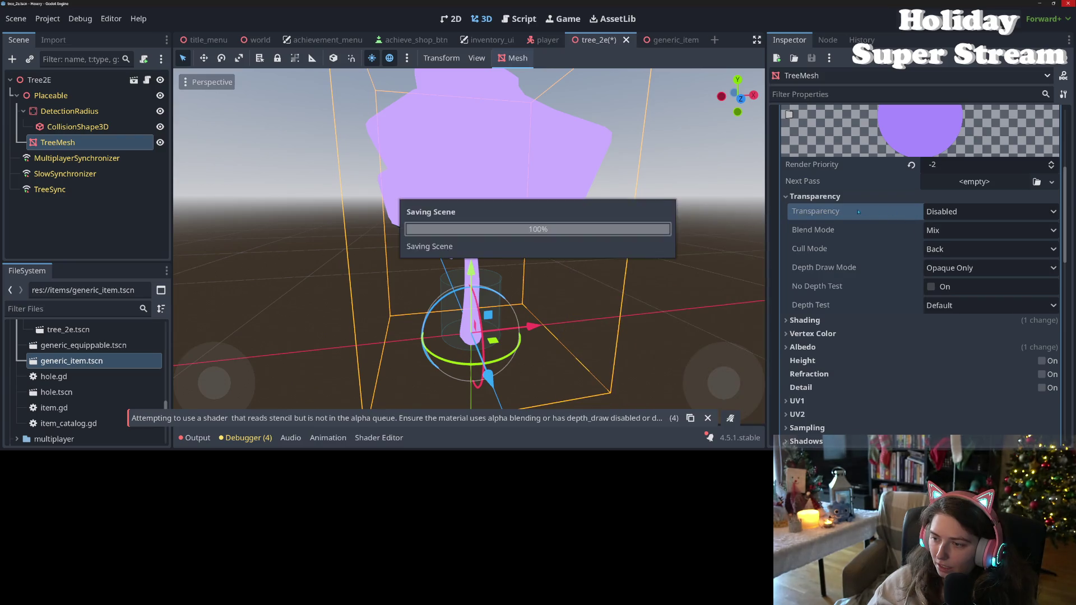
mouse_move(846, 212)
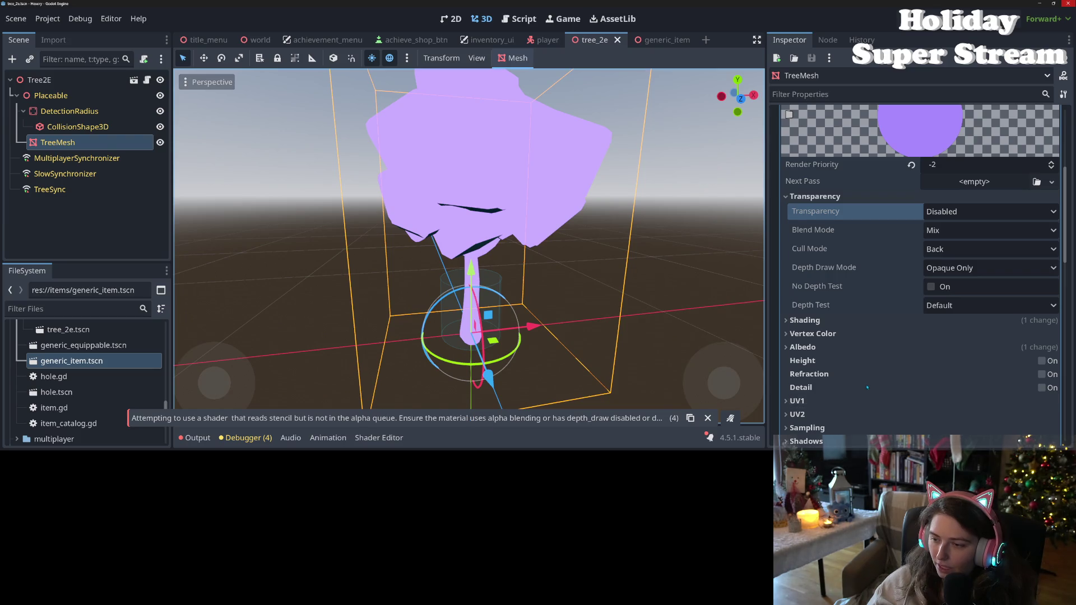
scroll(790, 230, "down", 7)
left_click(791, 229)
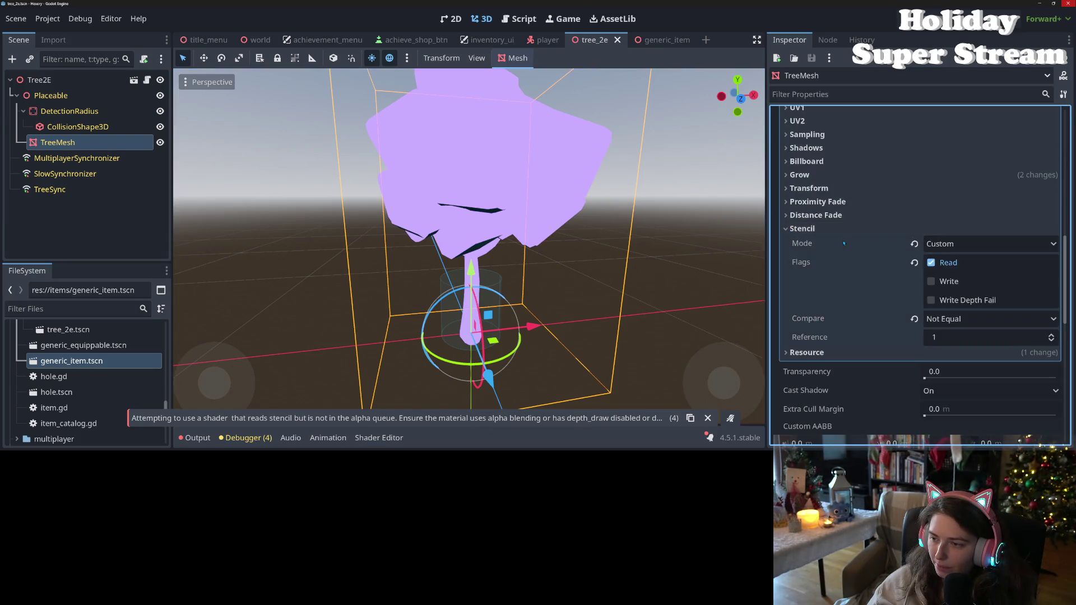
Reset the overlay material's Stencil Mode to Disabled and save
left_click(915, 244)
key("ctrl+s")
left_click(803, 228)
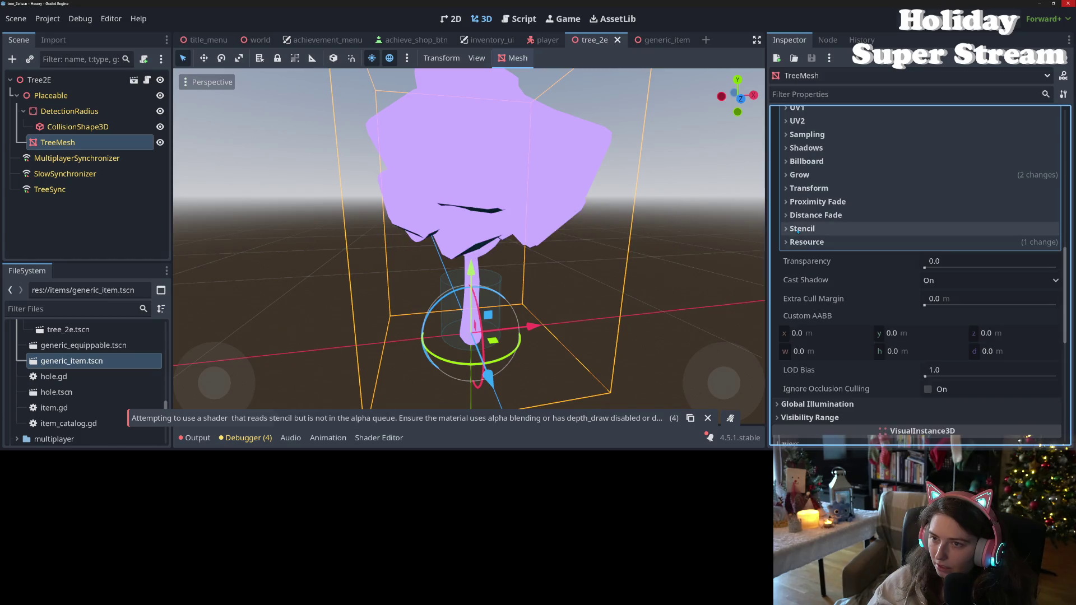
scroll(810, 267, "up", 3)
scroll(809, 267, "up", 3)
Set the overlay material's shading mode back to Unshaded
left_click(862, 343)
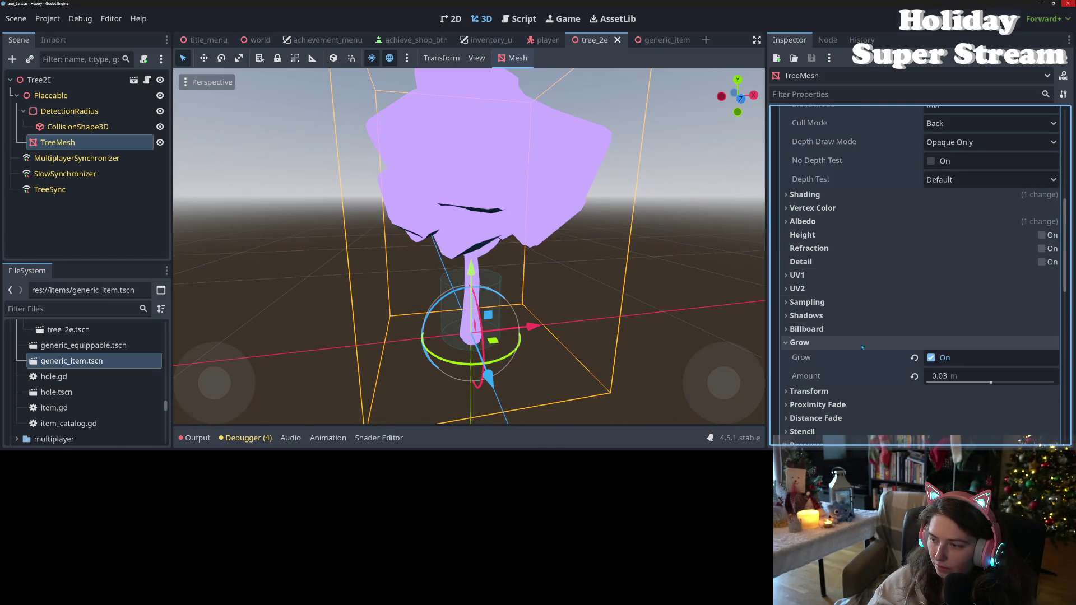
left_click(862, 345)
scroll(812, 335, "up", 4)
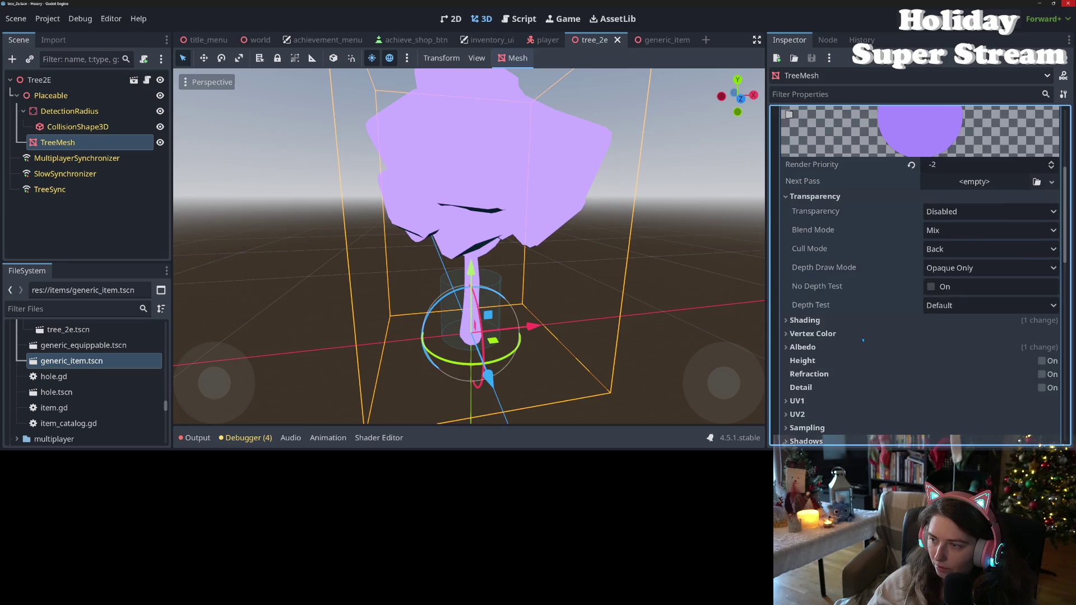
left_click(813, 347)
left_click(813, 347)
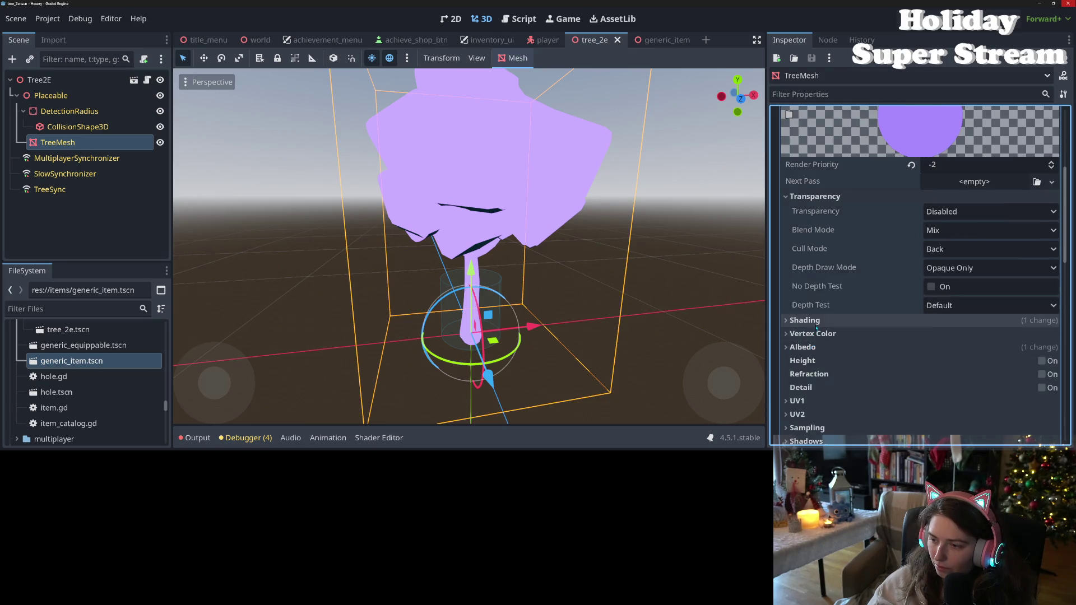
left_click(813, 321)
left_click(914, 335)
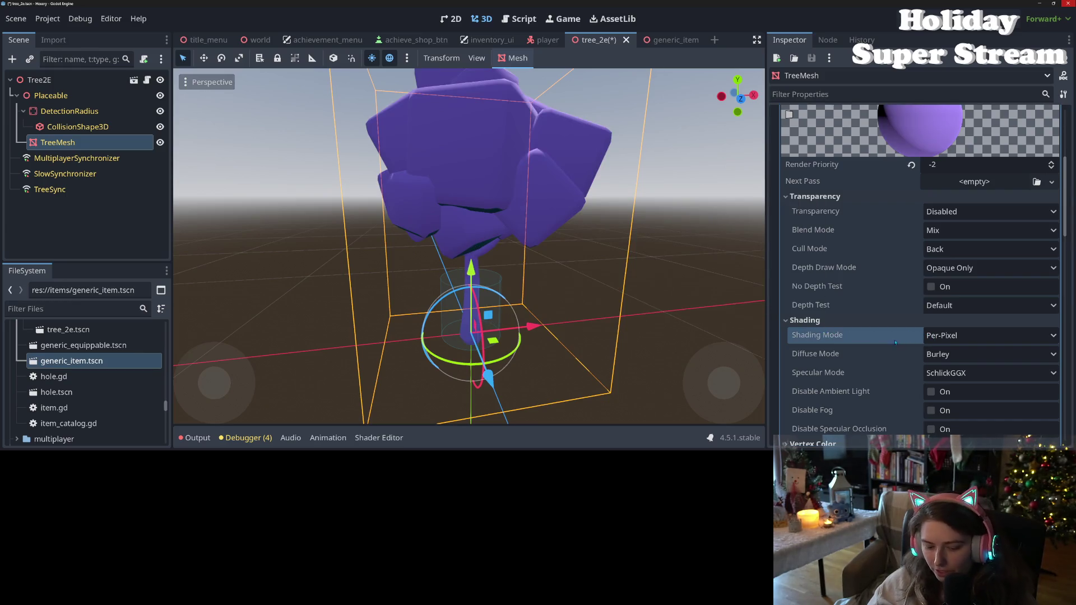
left_click(953, 336)
left_click(953, 352)
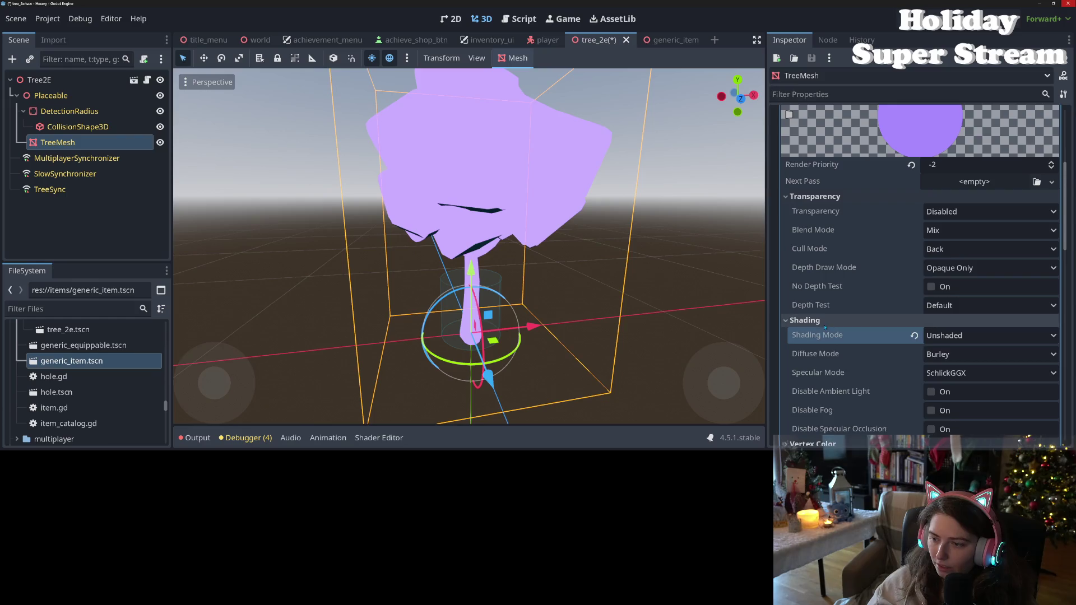
left_click(805, 320)
Tick Local to Scene under the overlay material's Resource settings and save
scroll(851, 380, "down", 3)
scroll(851, 380, "down", 1)
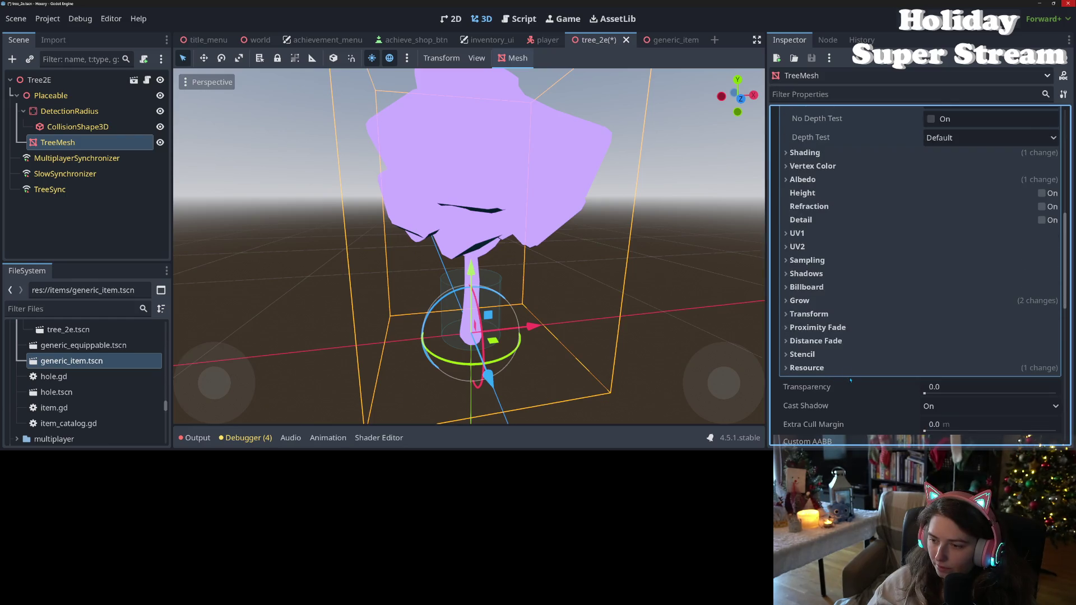
left_click(813, 302)
left_click(815, 306)
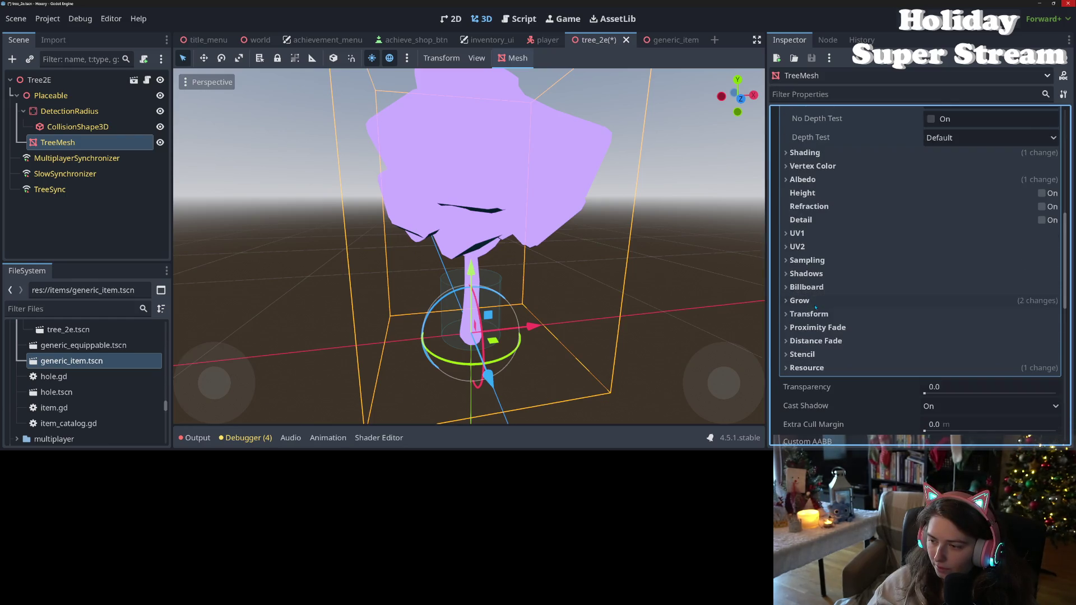
left_click(863, 368)
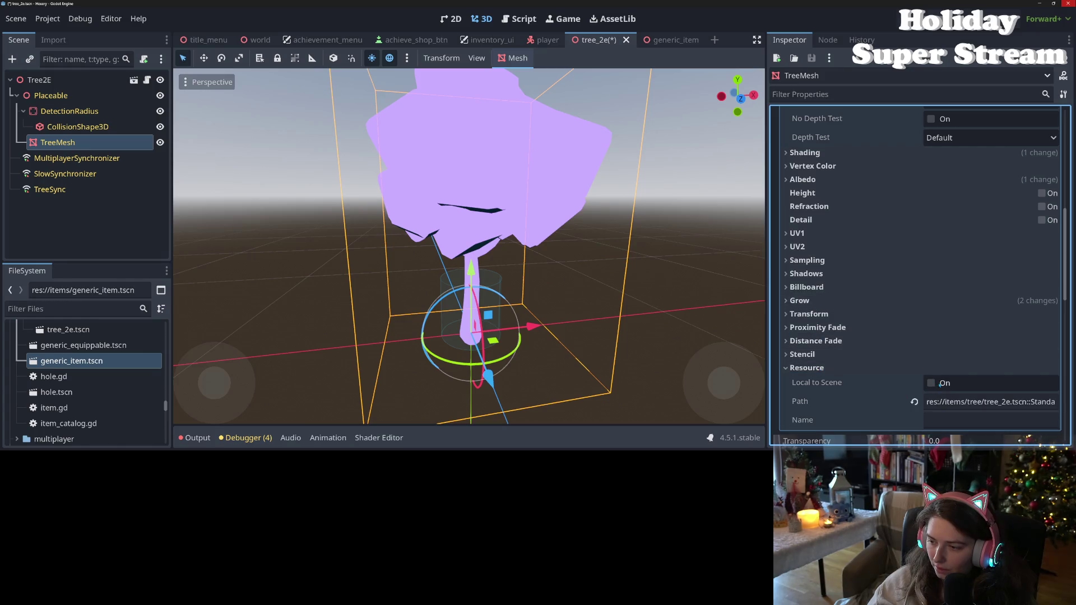
left_click(940, 385)
key("ctrl+s")
left_click(835, 368)
scroll(839, 359, "up", 1)
scroll(839, 359, "up", 5)
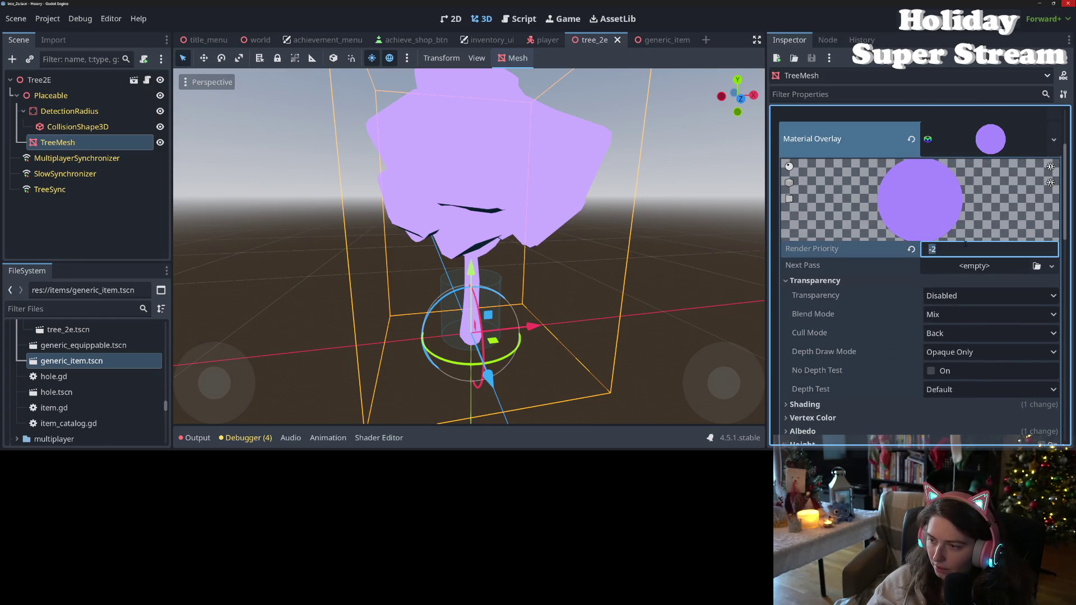
type("-10")
Confirm render priority -10, save, and try Premultiplied Alpha and Add blending on the overlay
key("Return")
key("ctrl+s")
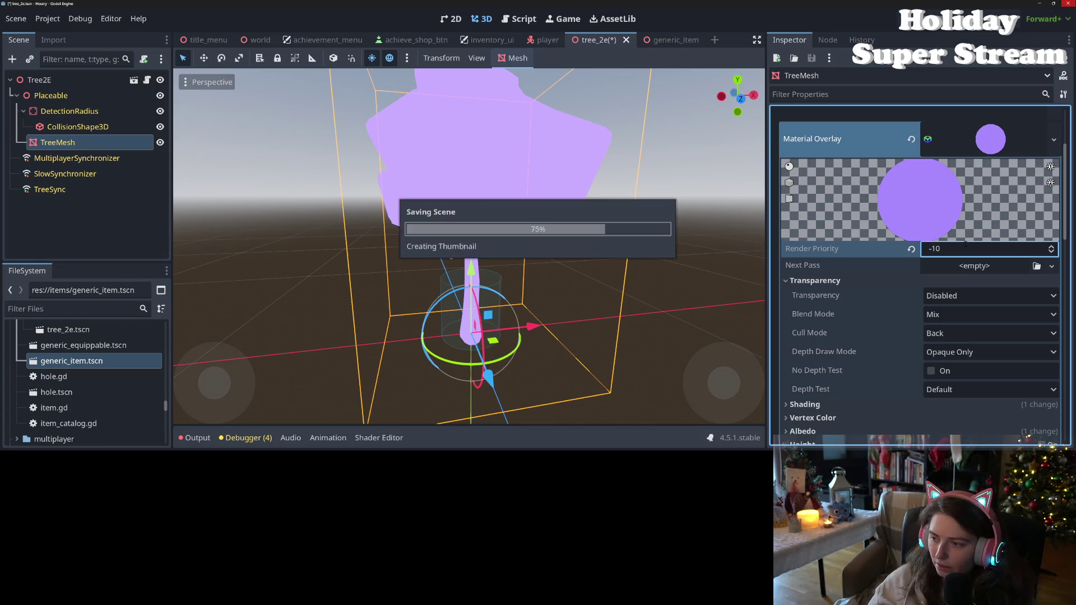
left_click(961, 317)
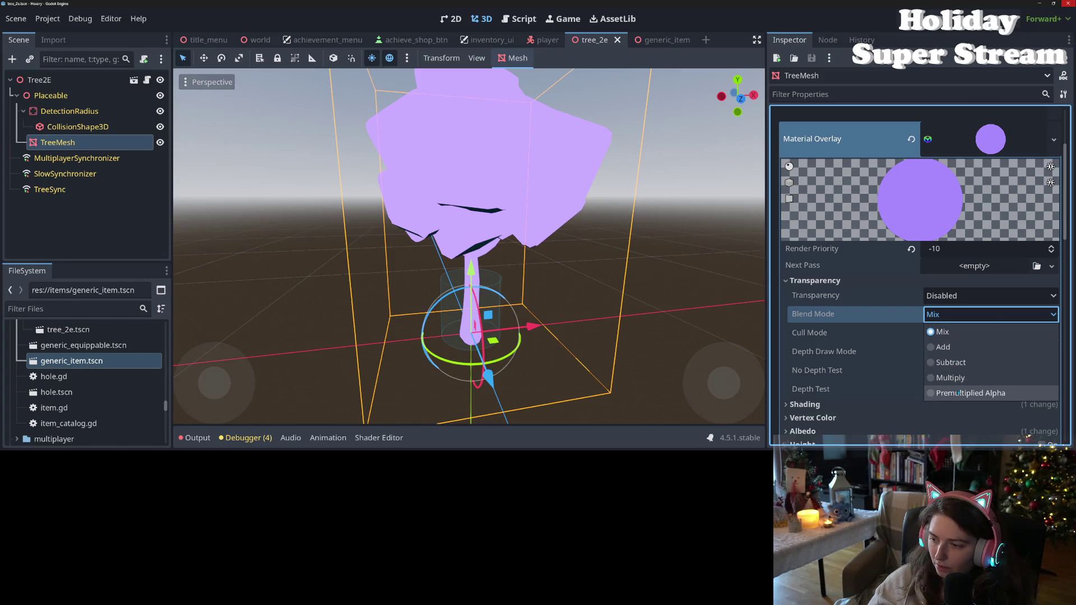
left_click(958, 393)
left_click(951, 315)
left_click(956, 347)
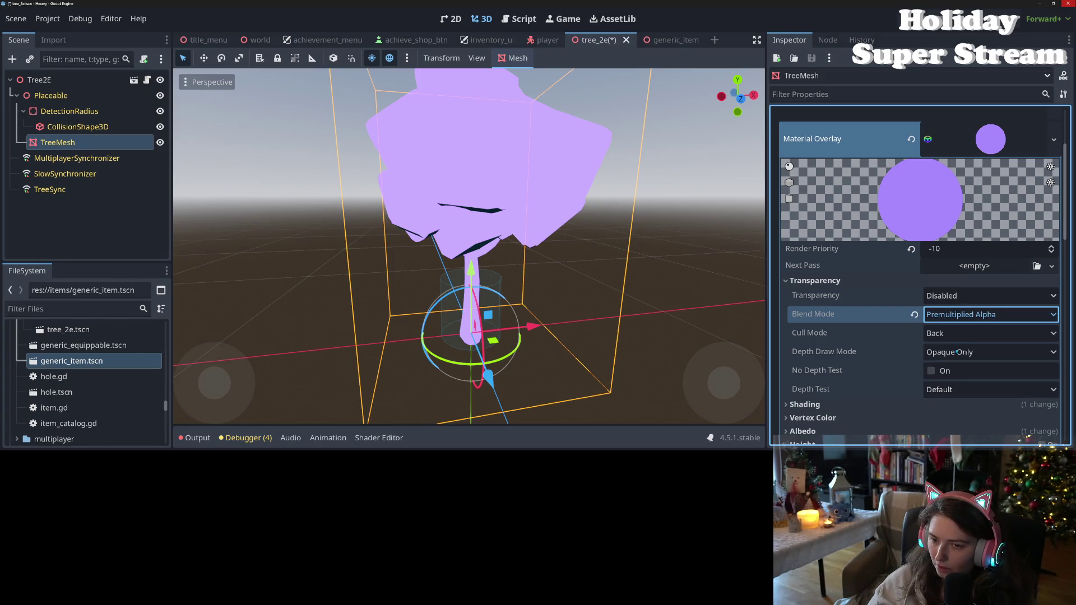
Try Subtract blending, return Blend Mode to Mix, and set Cull Mode to Front
left_click(958, 315)
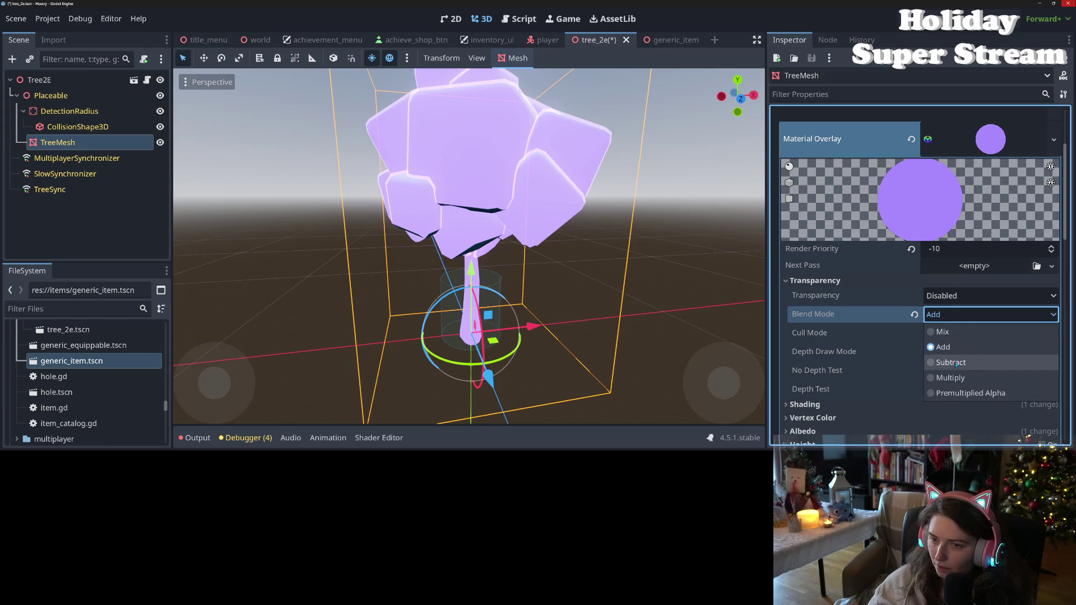
left_click(955, 364)
left_click(954, 317)
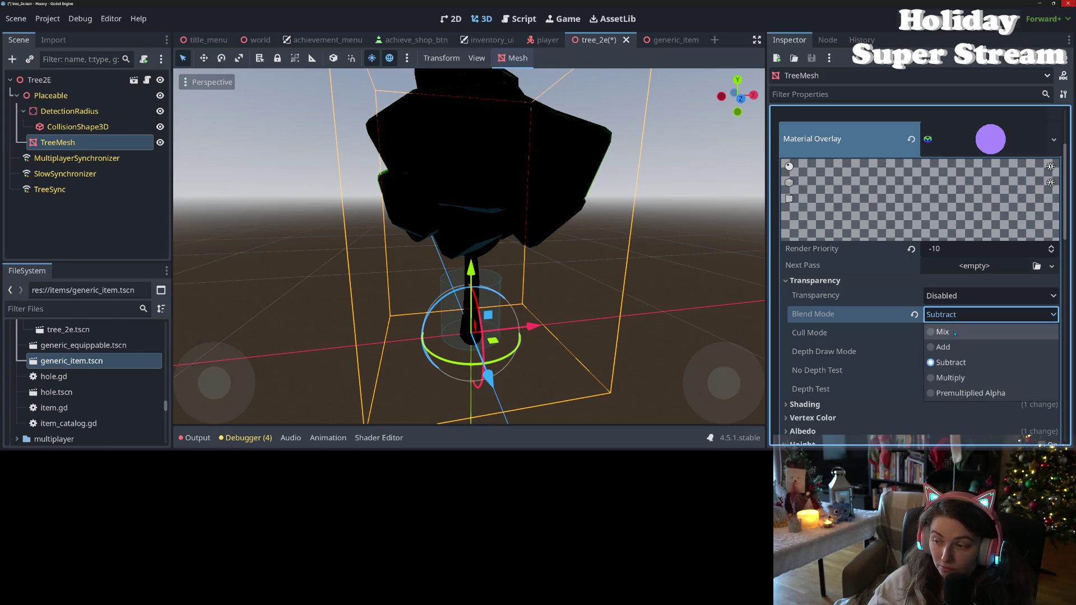
left_click(957, 334)
left_click(957, 333)
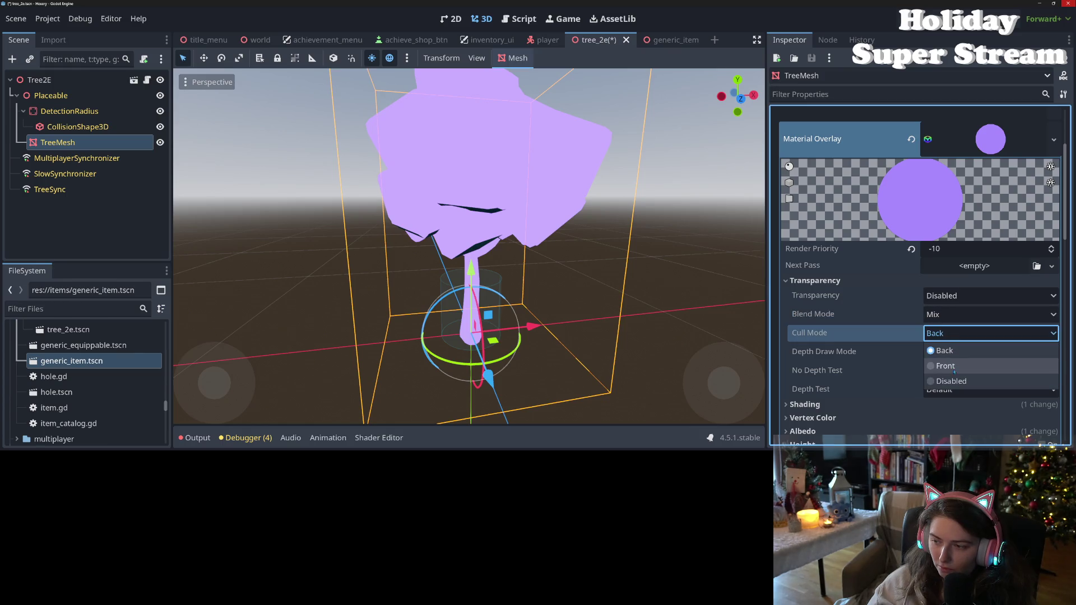
left_click(951, 368)
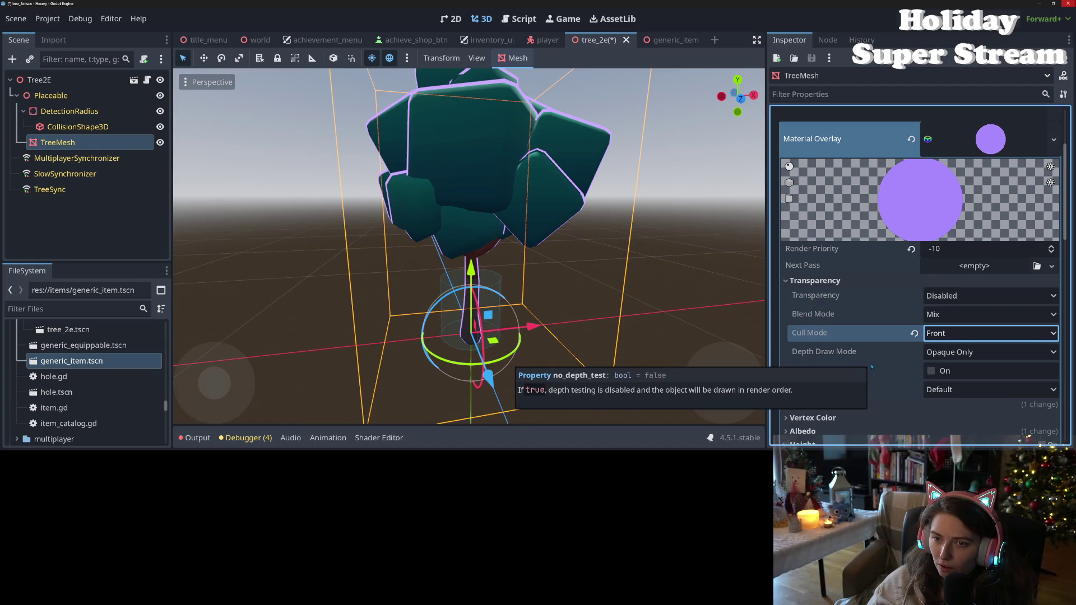
Set the tree overlay's Depth Draw Mode to Never
scroll(587, 343, "down", 5)
mouse_move(586, 343)
left_mouse_down()
mouse_move(512, 338)
mouse_move(626, 340)
mouse_move(626, 352)
mouse_move(656, 364)
left_mouse_up()
scroll(627, 340, "up", 5)
scroll(625, 346, "down", 3)
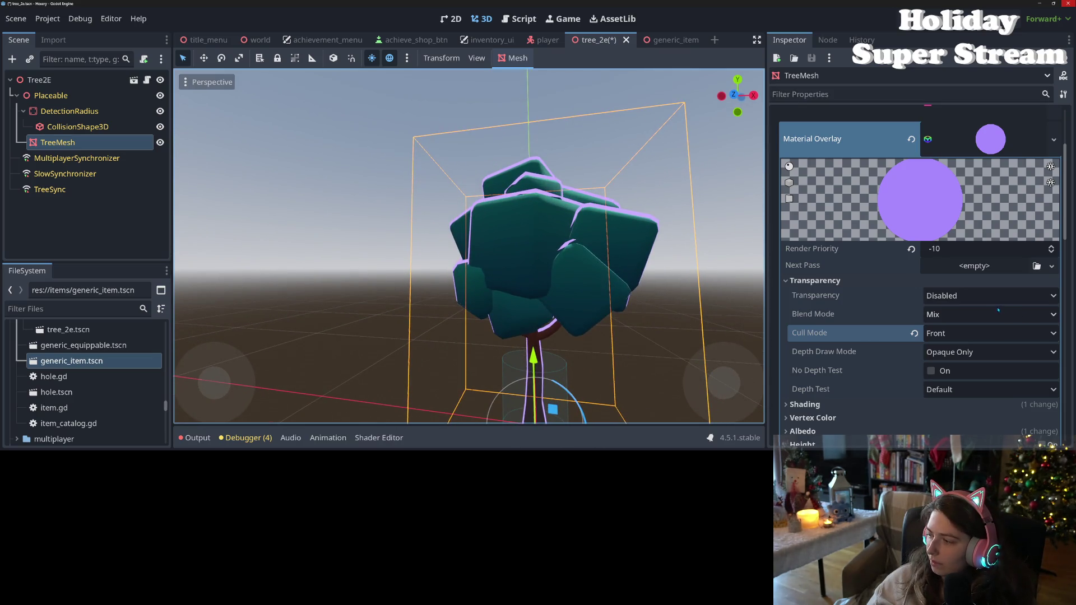
left_click(960, 352)
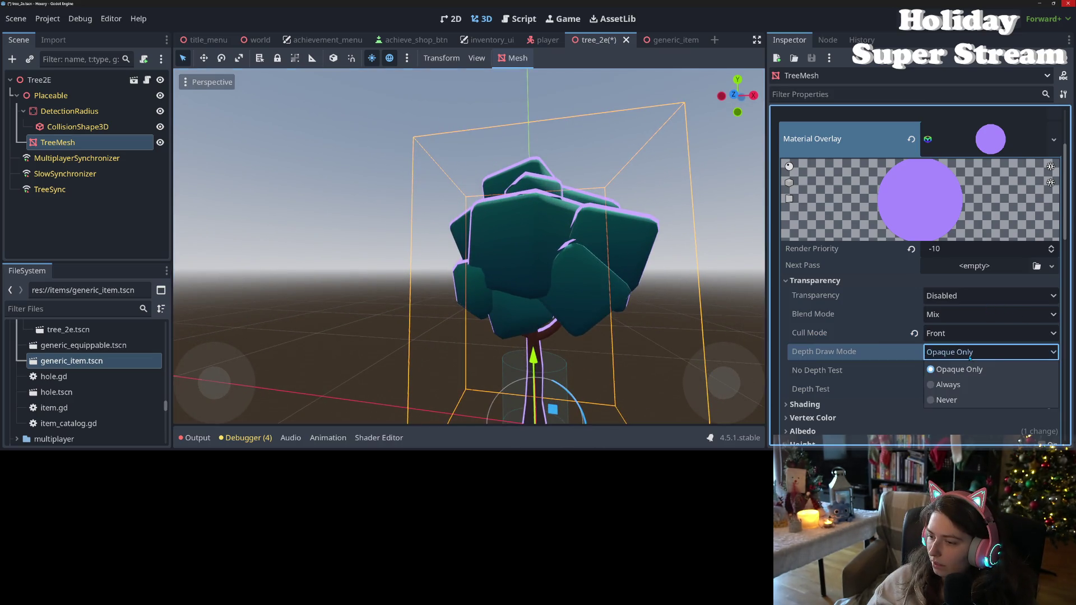
left_click(961, 401)
Compare Back culling, return Cull Mode to Front, and begin editing Render Priority
left_click_drag(626, 342, 636, 331)
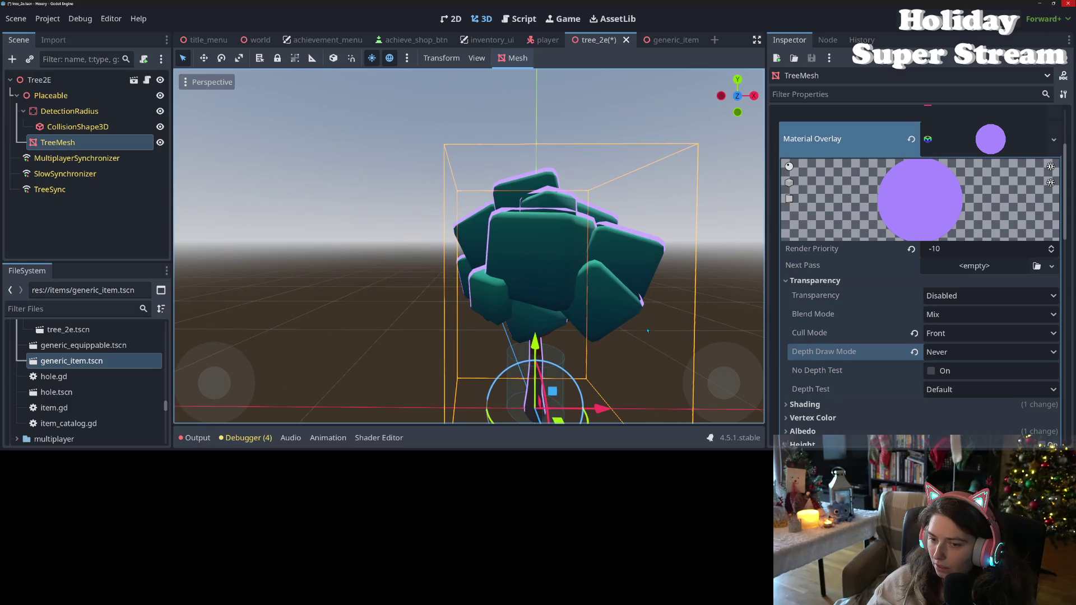
left_click(914, 334)
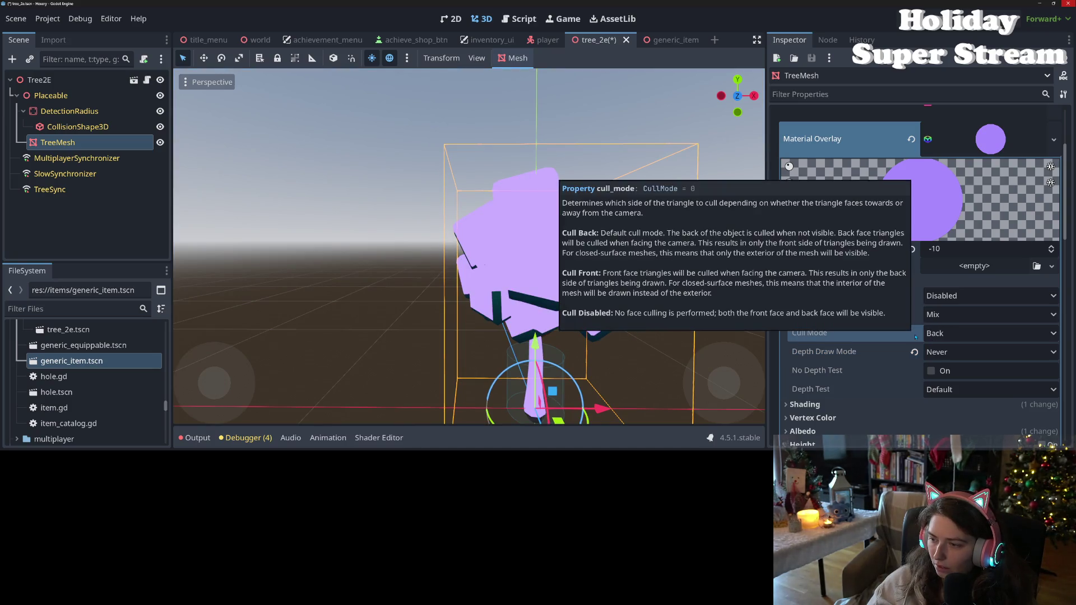
left_click(947, 333)
left_click(943, 366)
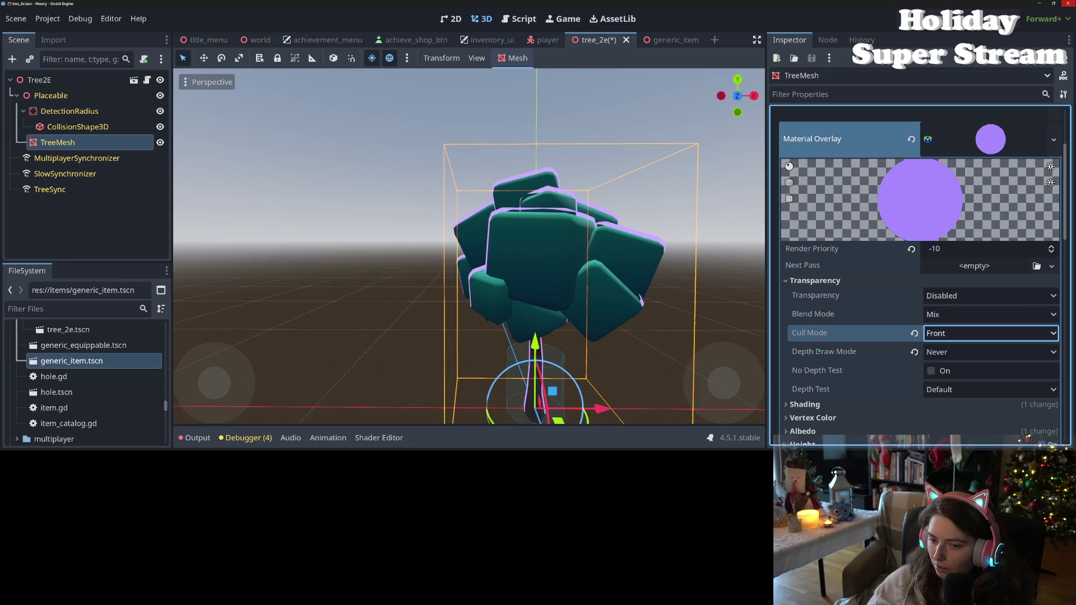
left_click_drag(572, 336, 544, 338)
left_click(959, 251)
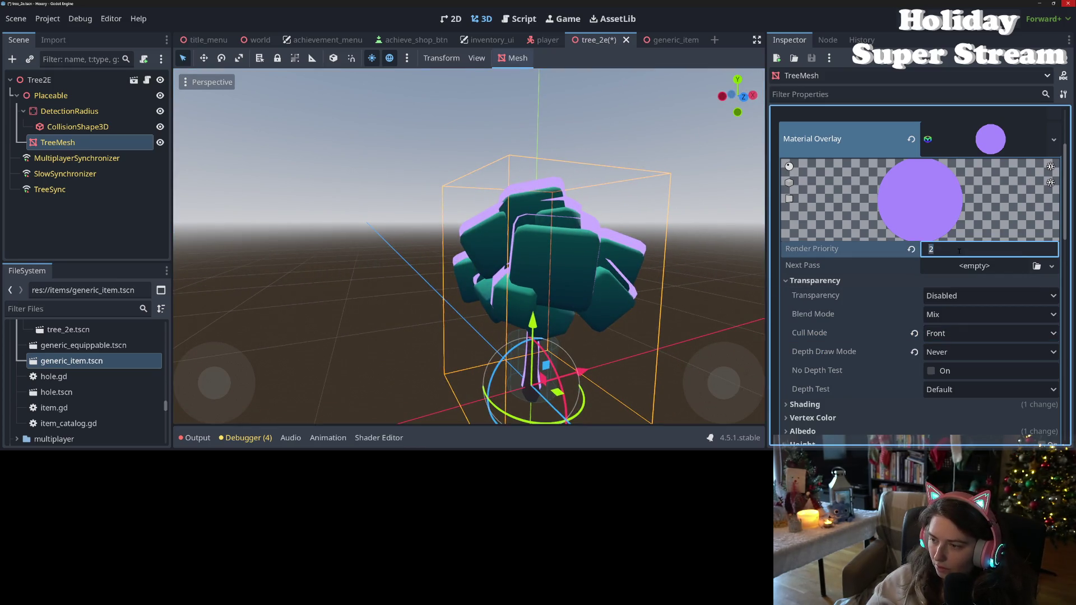
Set render priority to -1, save, then try No Depth Test and Inverted depth test
key("Return")
key("ctrl+s")
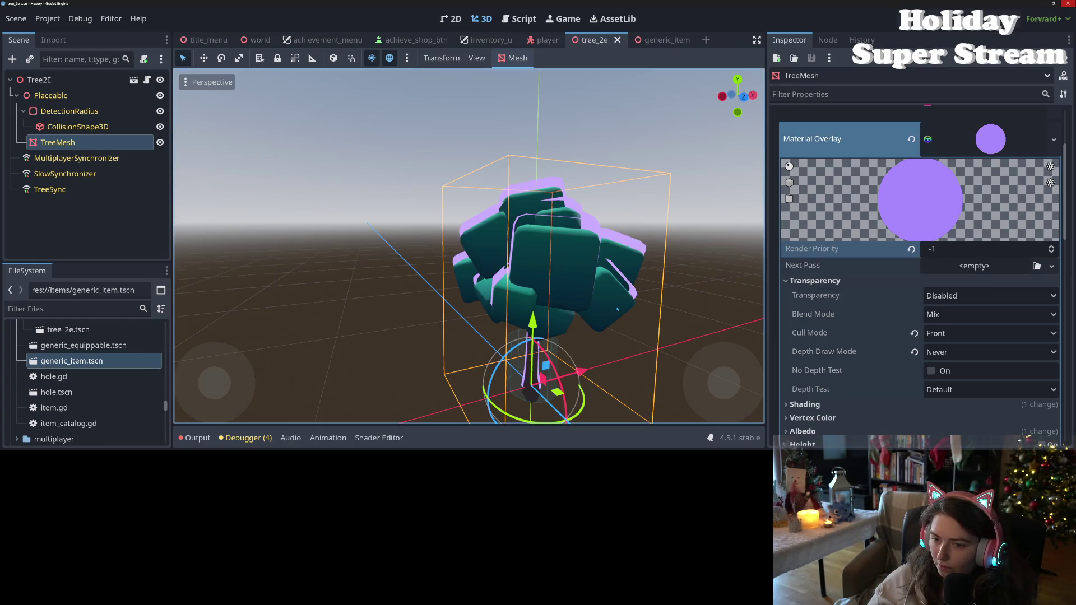
mouse_move(610, 318)
left_mouse_down()
mouse_move(570, 331)
mouse_move(604, 326)
left_mouse_up()
scroll(845, 358, "down", 1)
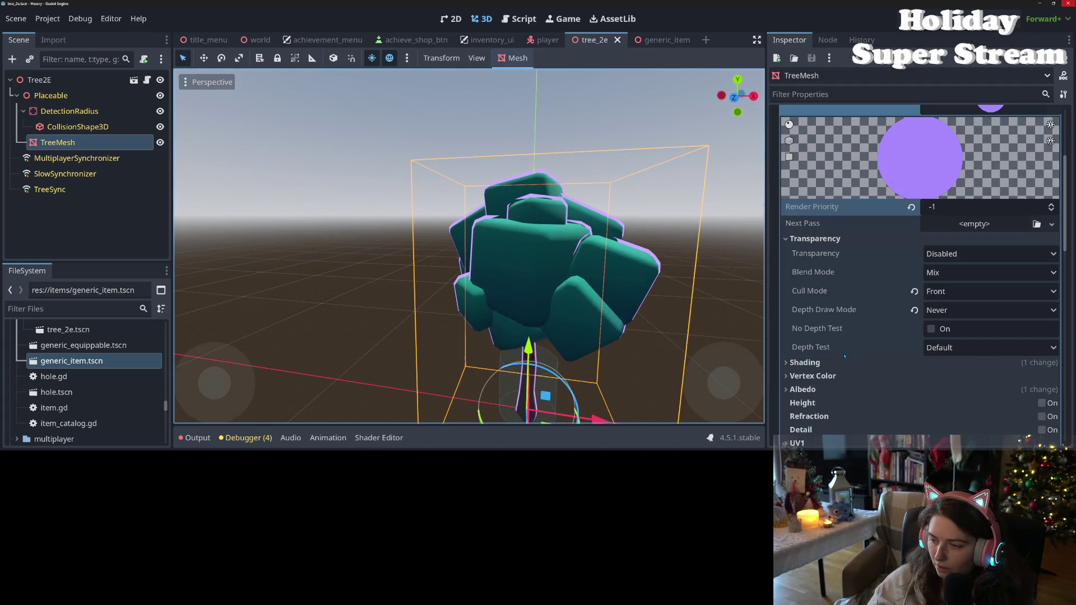
left_click(932, 329)
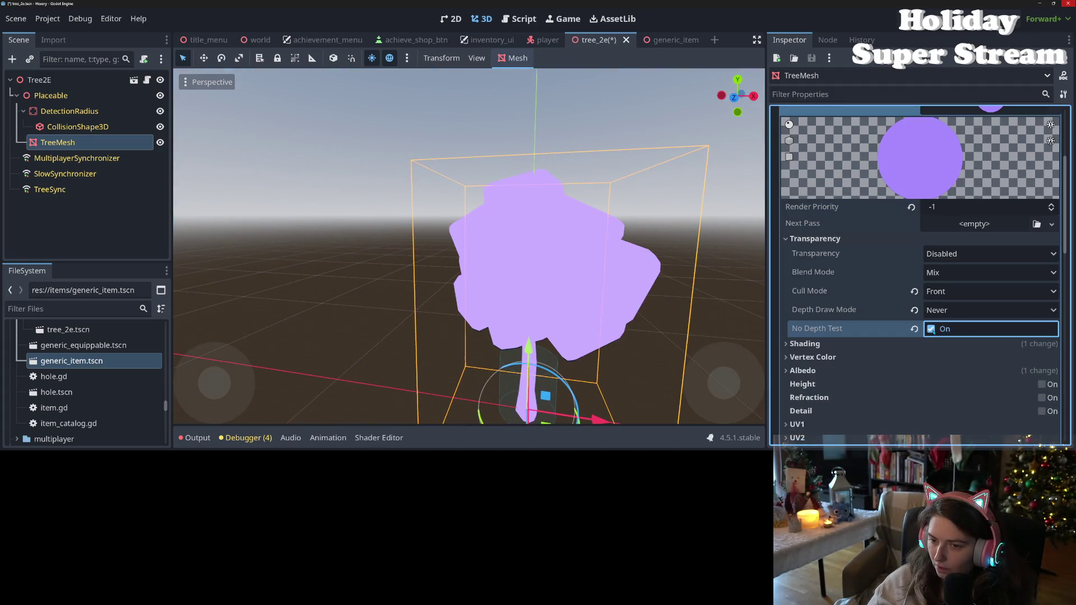
left_click(932, 330)
left_click(959, 349)
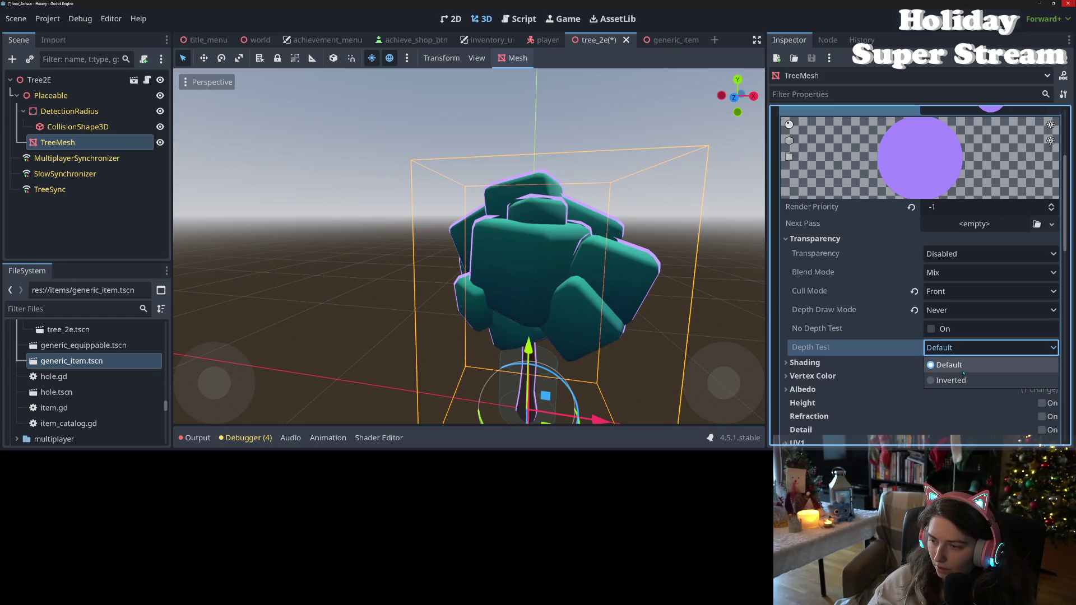
left_click(961, 381)
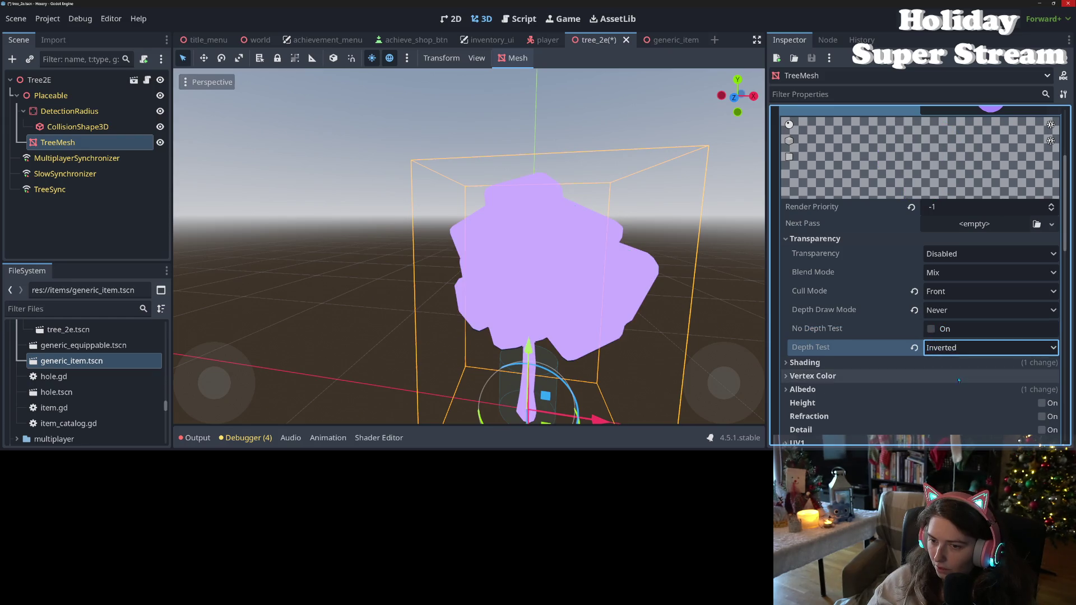
Restore Cull Mode to Front and depth test to Default, then save
left_click(914, 292)
left_click(935, 292)
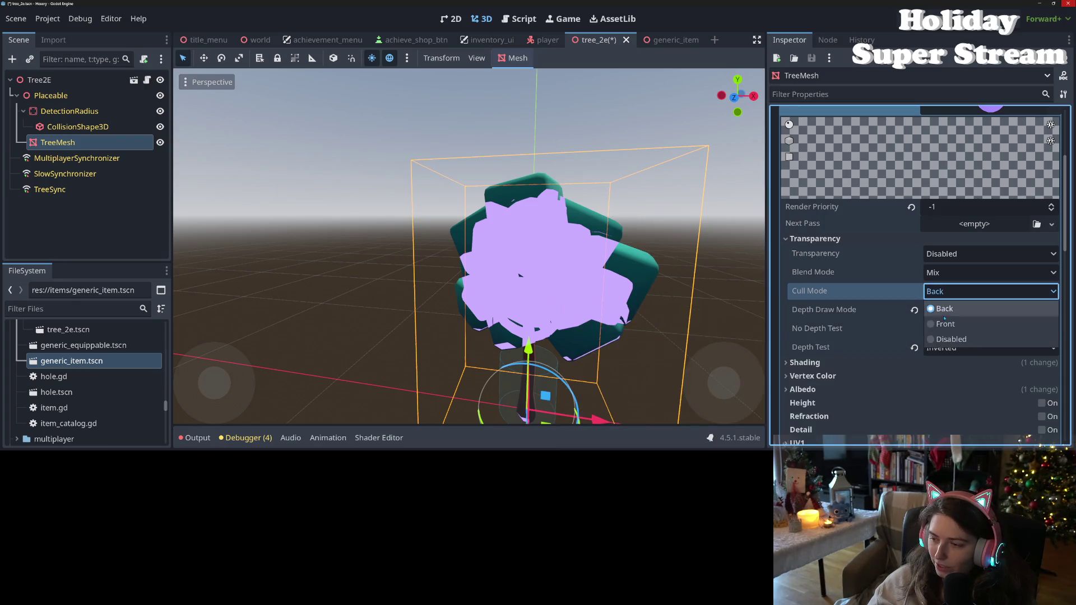
left_click(948, 324)
left_click(915, 349)
key("ctrl+s")
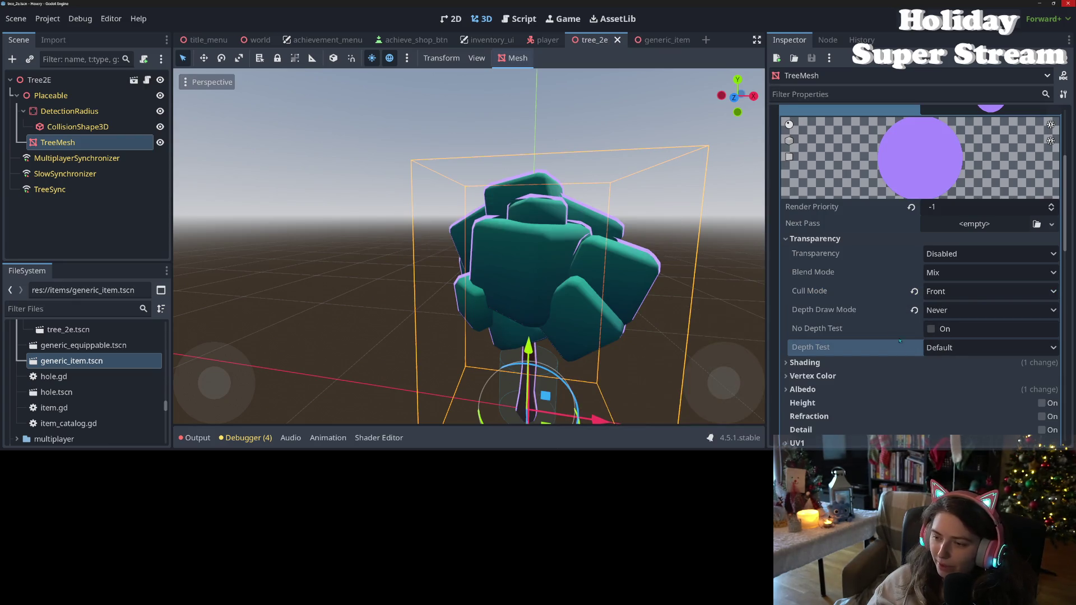
Try depth draw modes Always and Opaque Only, settle on Never, and save
left_click(948, 311)
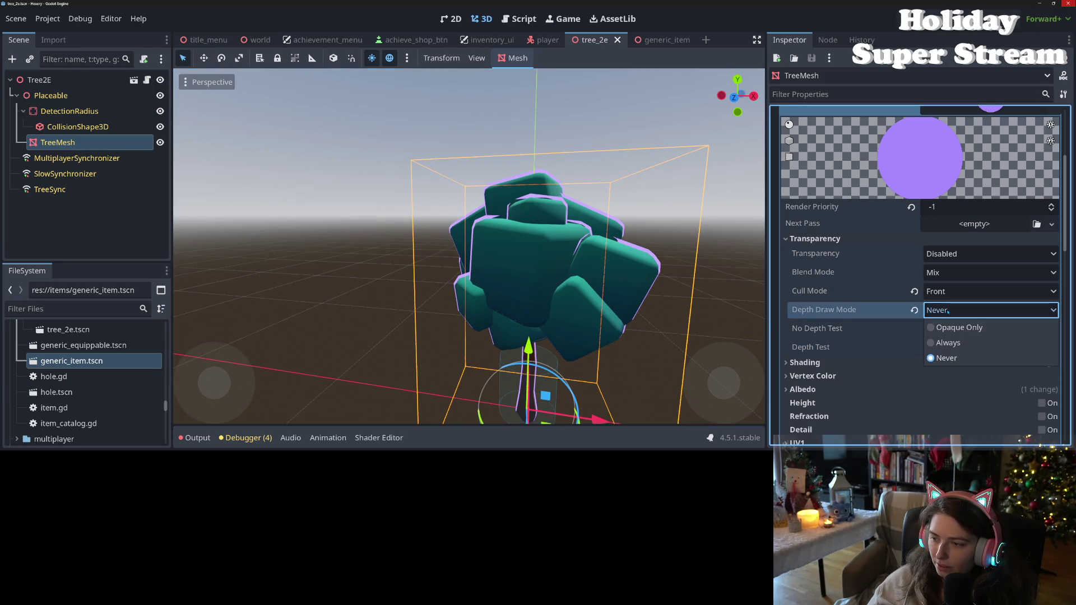
left_click(955, 340)
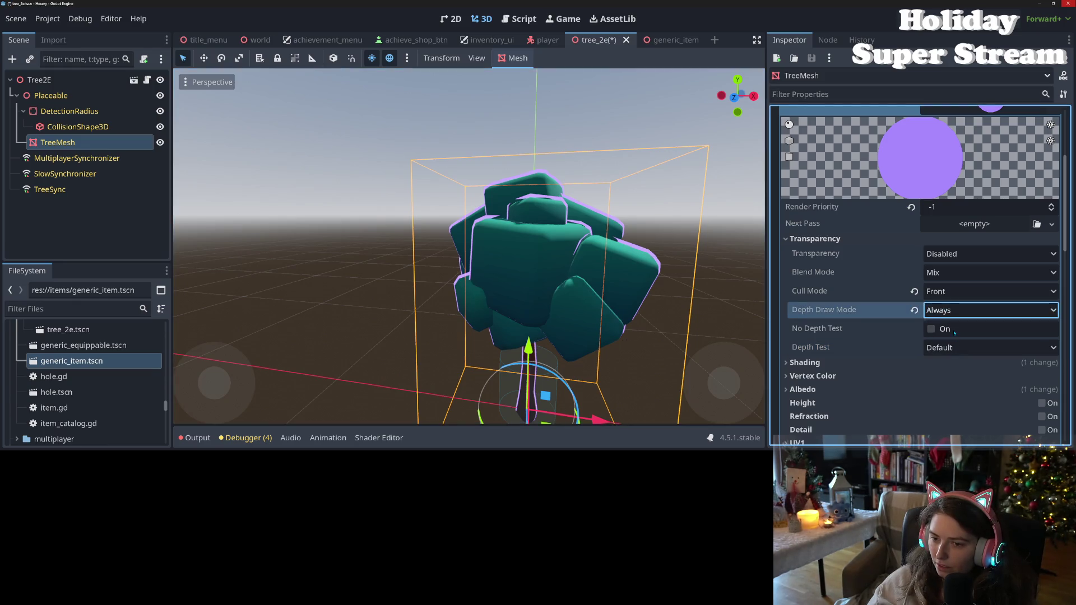
left_click(950, 316)
left_click(957, 359)
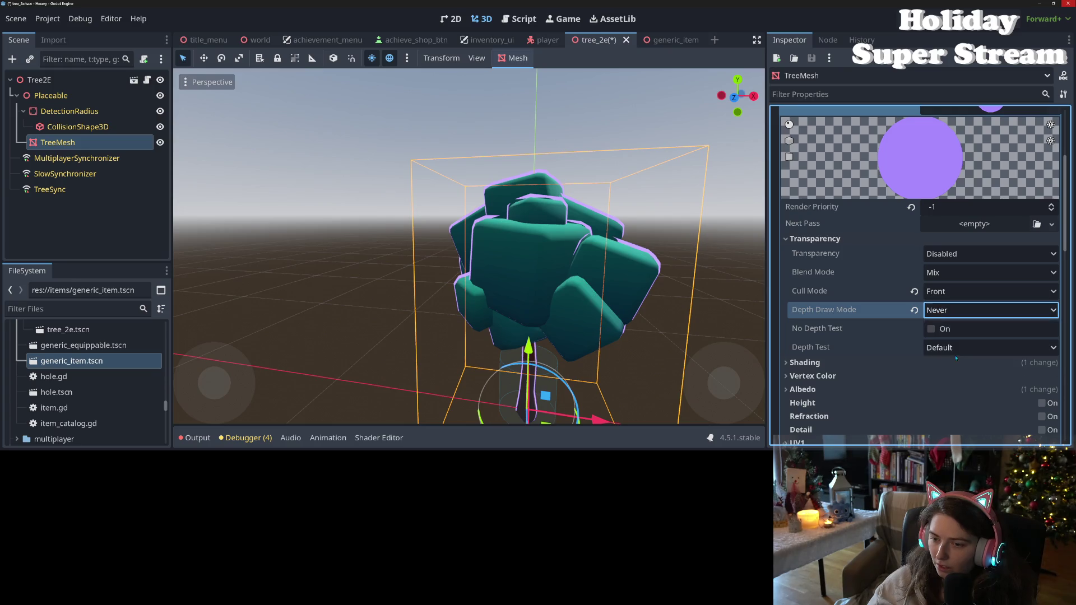
left_click(953, 314)
left_click(953, 341)
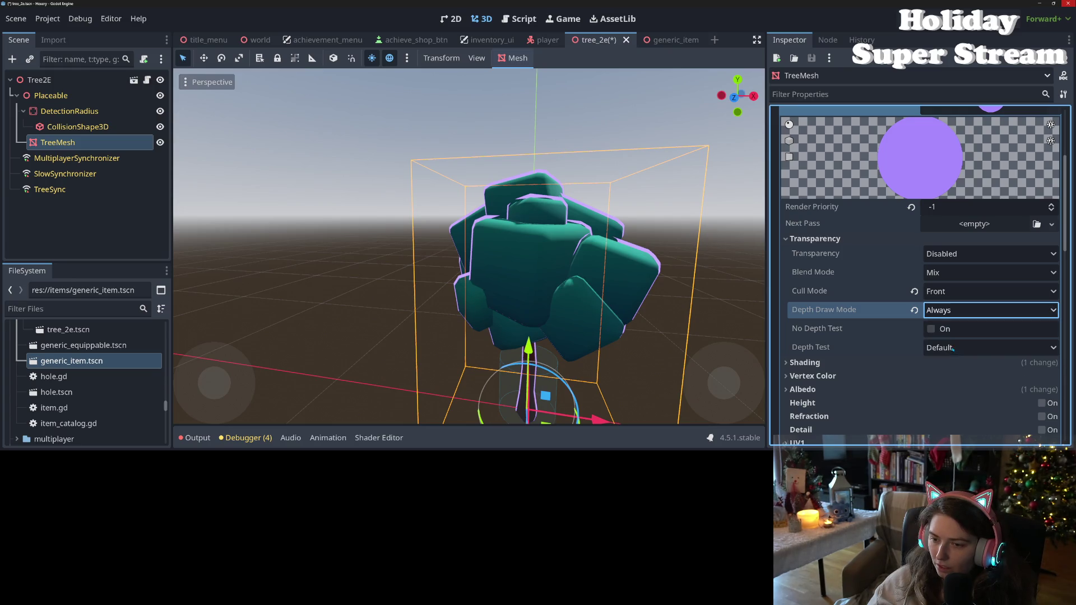
left_click(950, 311)
left_click(956, 328)
left_click(959, 314)
left_click(947, 358)
key("ctrl+s")
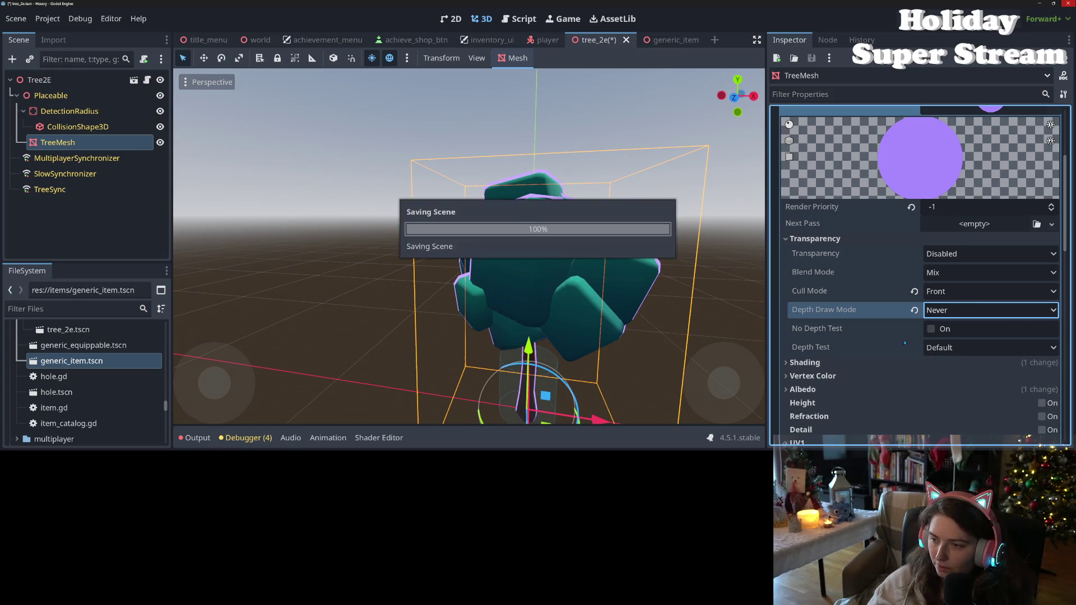
scroll(871, 306, "up", 3)
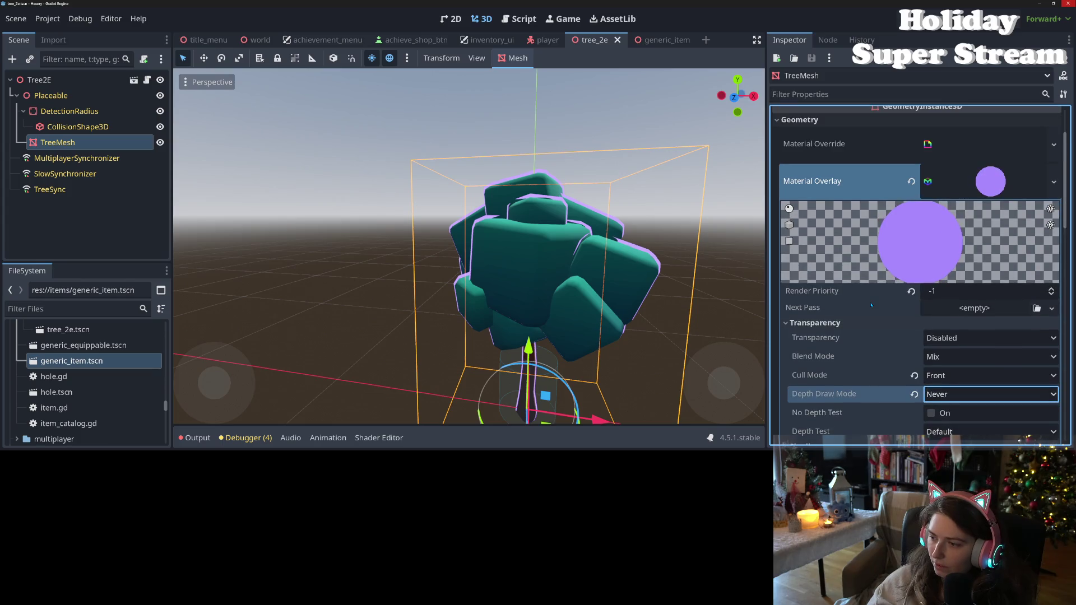
Inspect the overlay material's Albedo and Shading sections
scroll(872, 306, "down", 6)
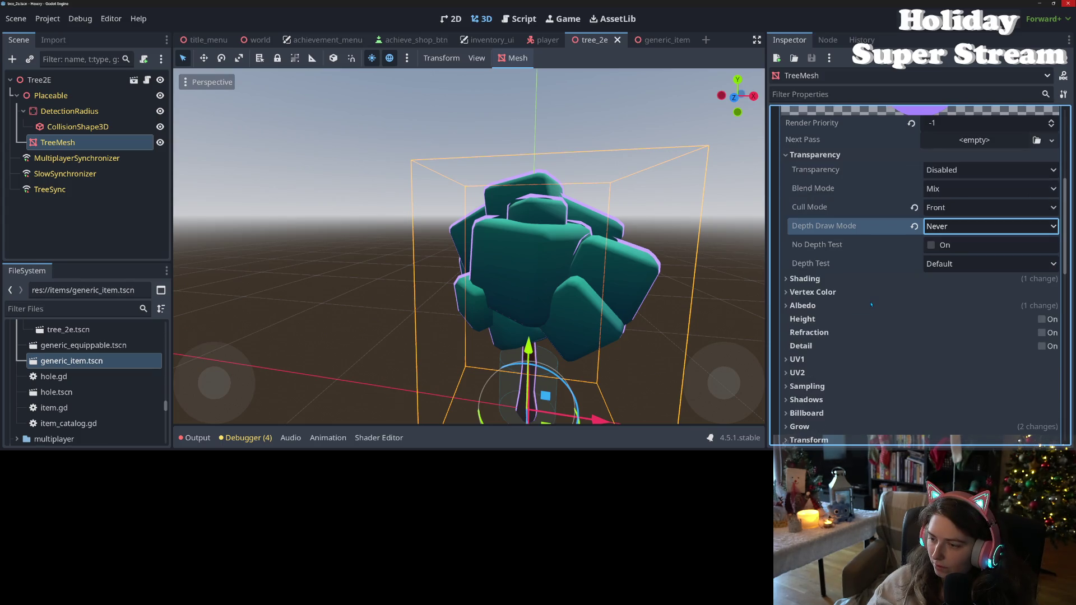
scroll(871, 305, "down", 2)
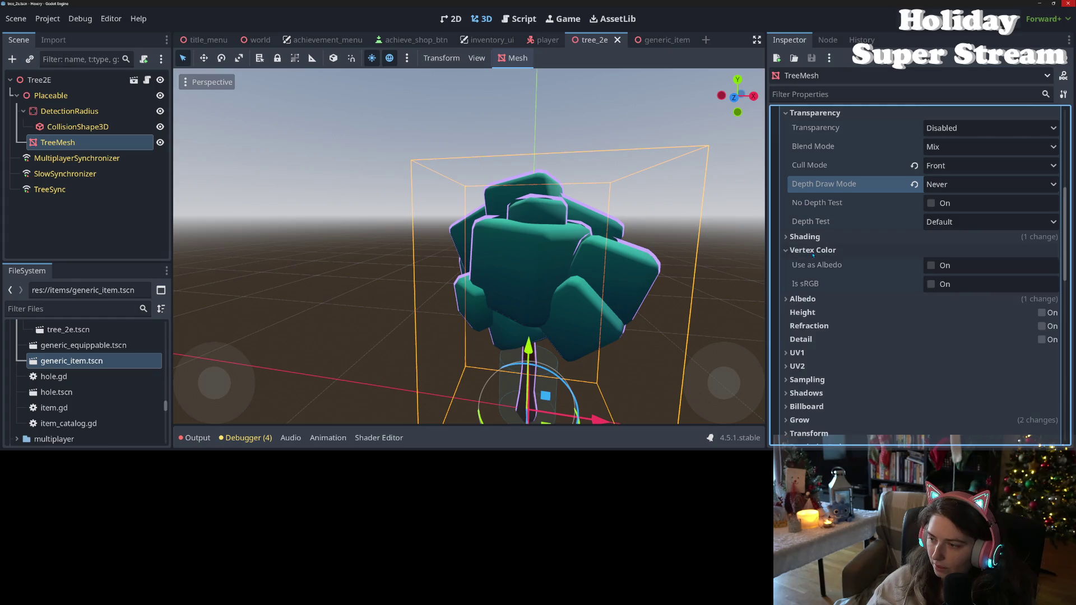
left_click(811, 264)
left_click(811, 264)
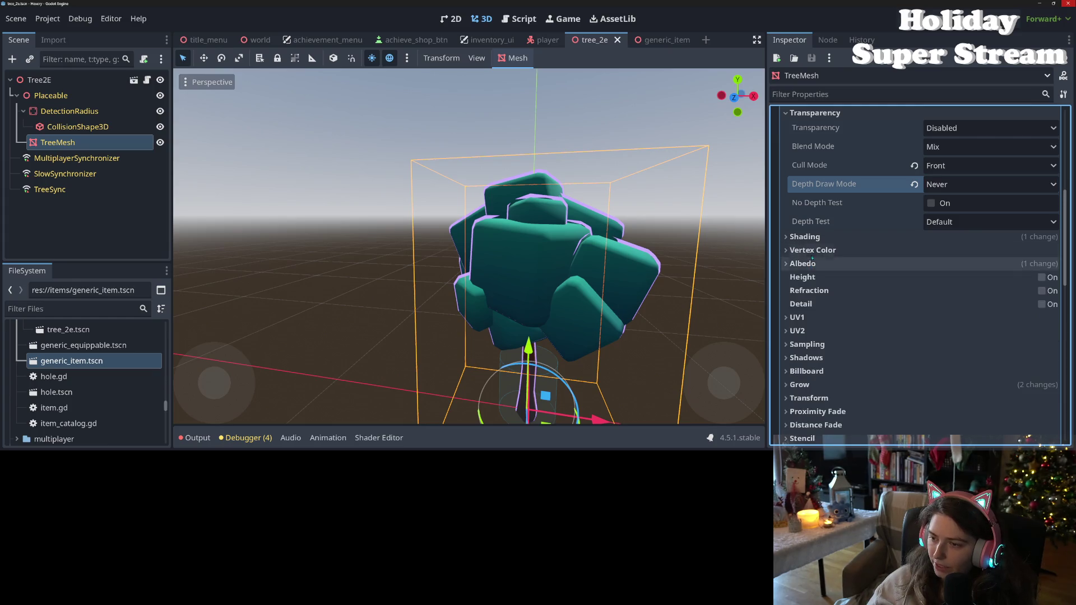
left_click(812, 237)
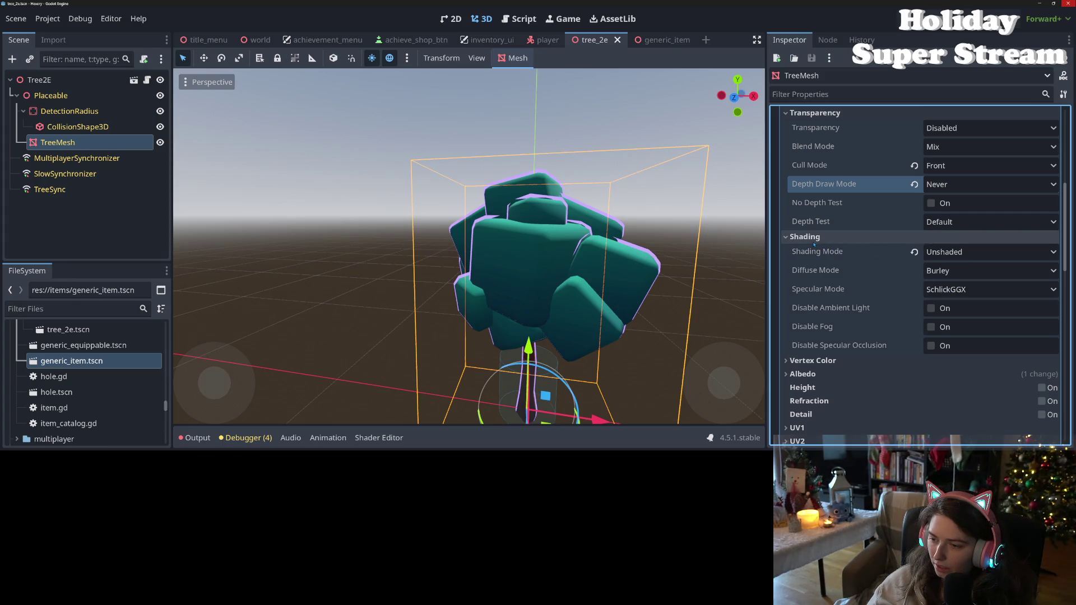
left_click(807, 236)
Orbit the viewport to check the tree's purple outline from below and other sides
scroll(654, 335, "down", 2)
scroll(655, 336, "up", 3)
mouse_move(655, 335)
left_mouse_down()
mouse_move(648, 309)
mouse_move(636, 347)
mouse_move(642, 340)
mouse_move(587, 314)
mouse_move(623, 323)
left_mouse_up()
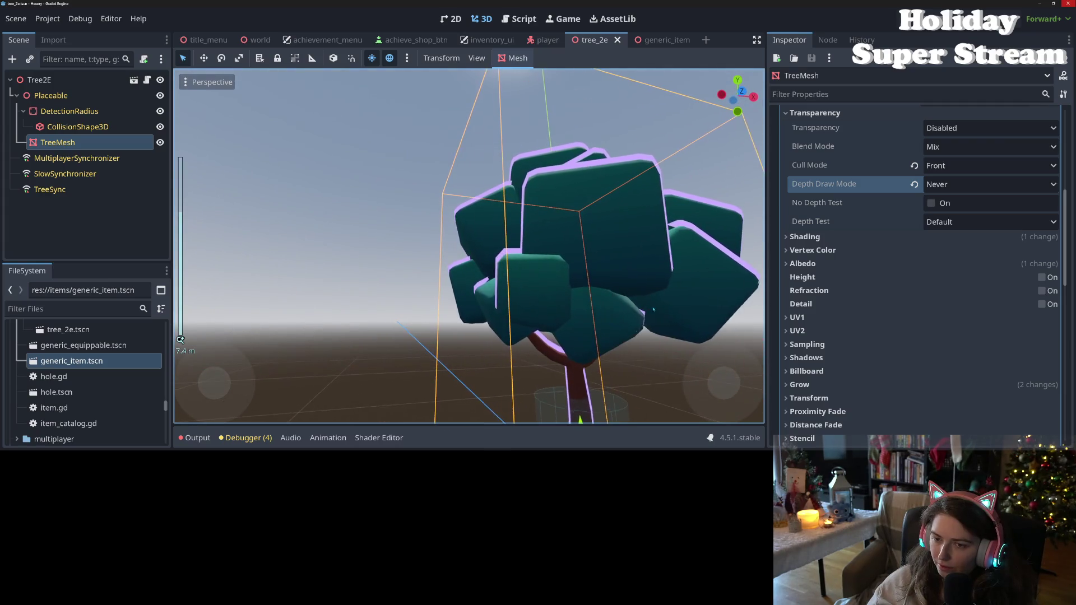
scroll(645, 317, "down", 2)
scroll(643, 340, "up", 4)
scroll(611, 319, "down", 2)
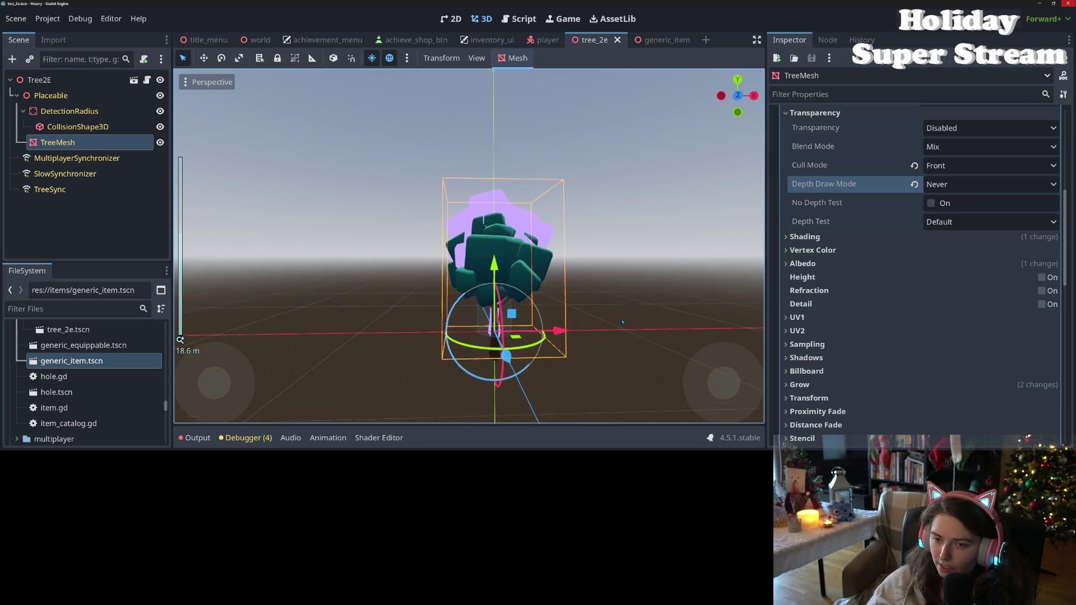
left_click_drag(623, 322, 551, 343)
scroll(582, 333, "down", 3)
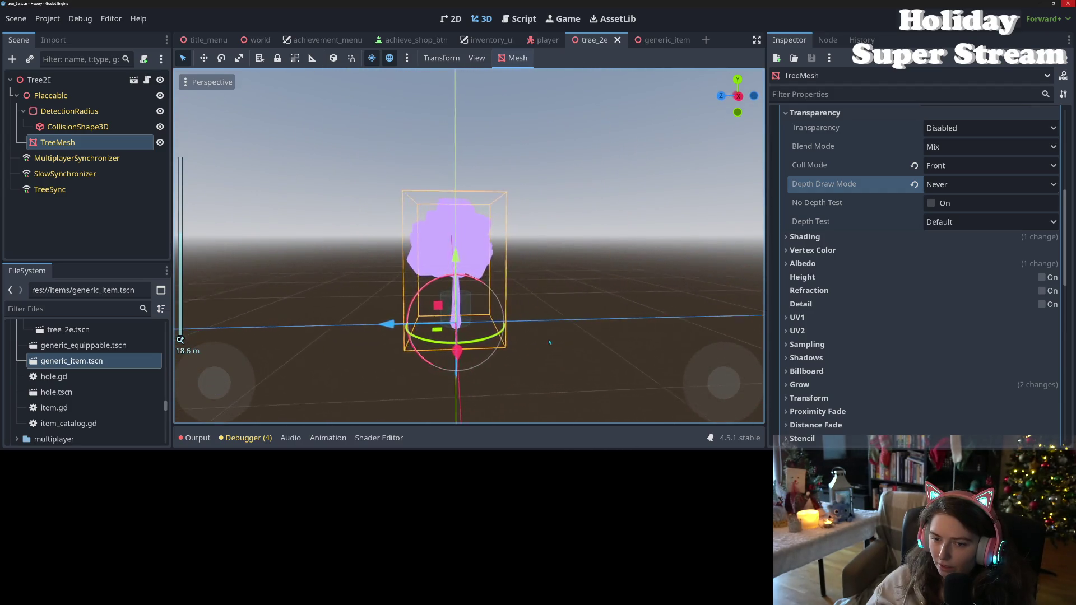
scroll(534, 342, "up", 4)
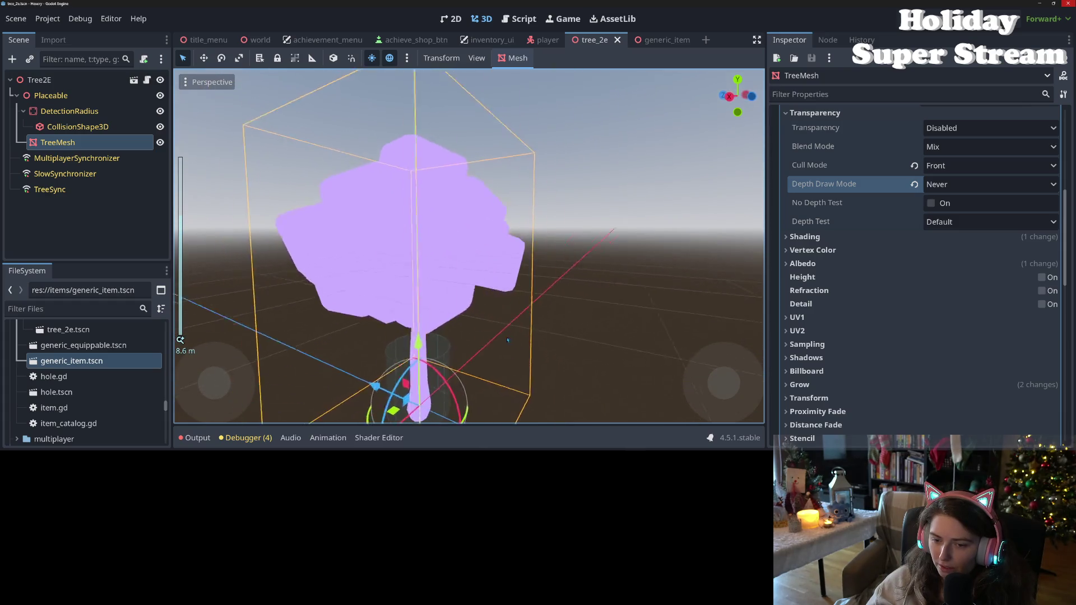
left_click_drag(474, 334, 667, 351)
scroll(667, 352, "down", 3)
mouse_move(600, 355)
left_mouse_down()
mouse_move(601, 345)
mouse_move(647, 340)
left_mouse_up()
scroll(600, 359, "up", 2)
scroll(600, 346, "up", 2)
Save the tree scene, launch the game with F5, then stop it
key("ctrl+s")
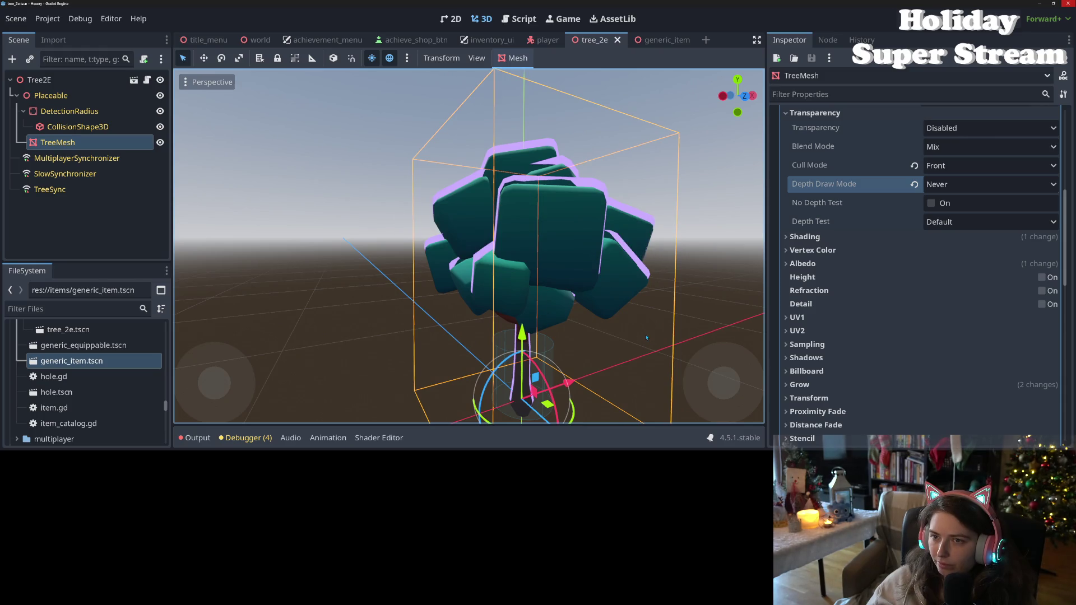
scroll(646, 338, "down", 3)
scroll(647, 338, "up", 3)
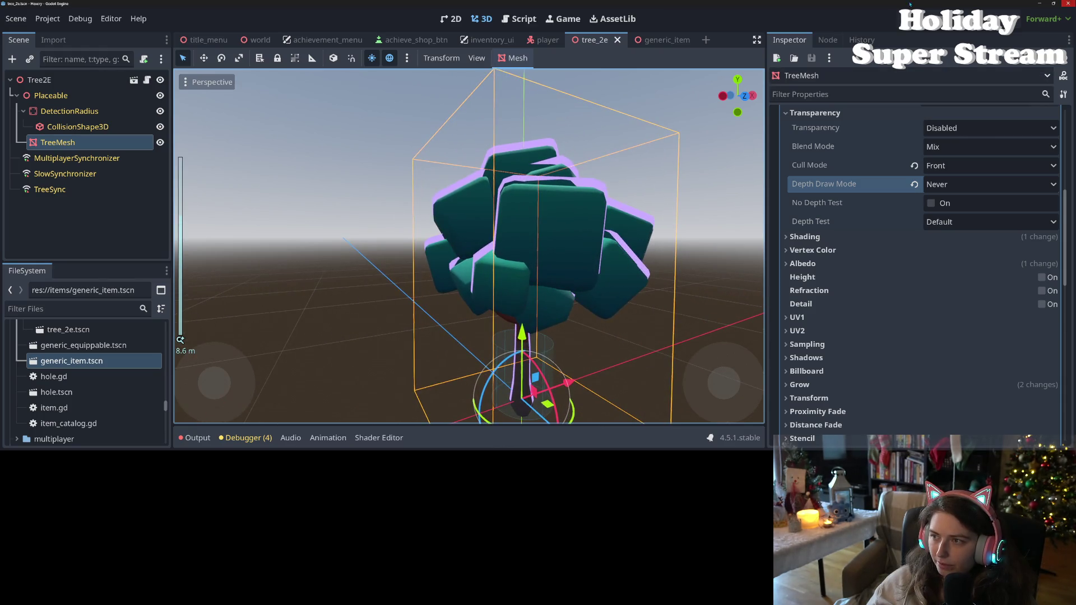
key("F5")
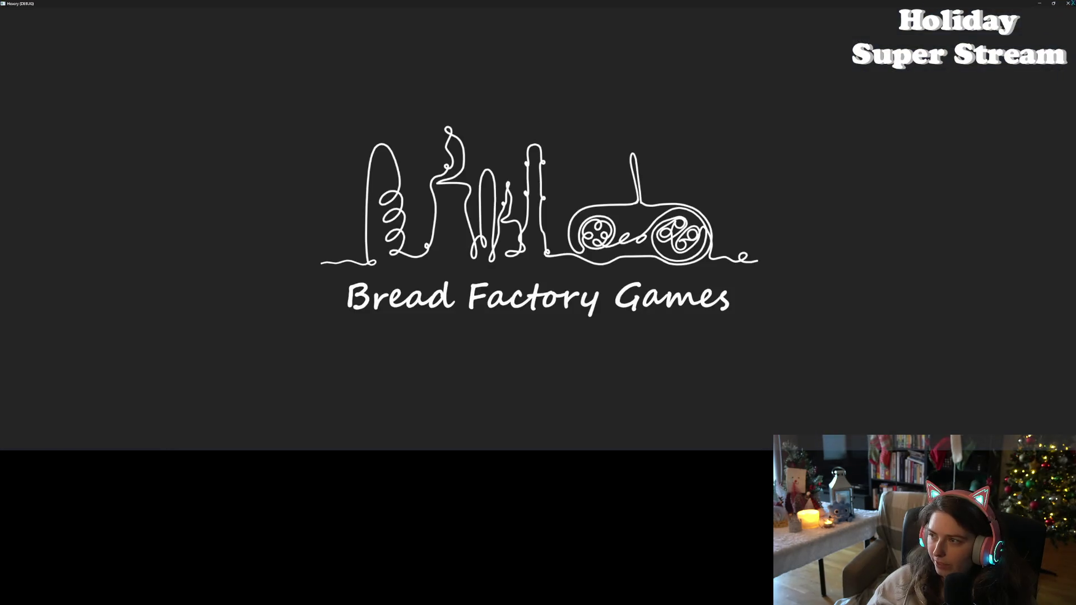
left_click(1068, 3)
Copy and clear the tree mesh's Material Overlay
scroll(873, 196, "up", 4)
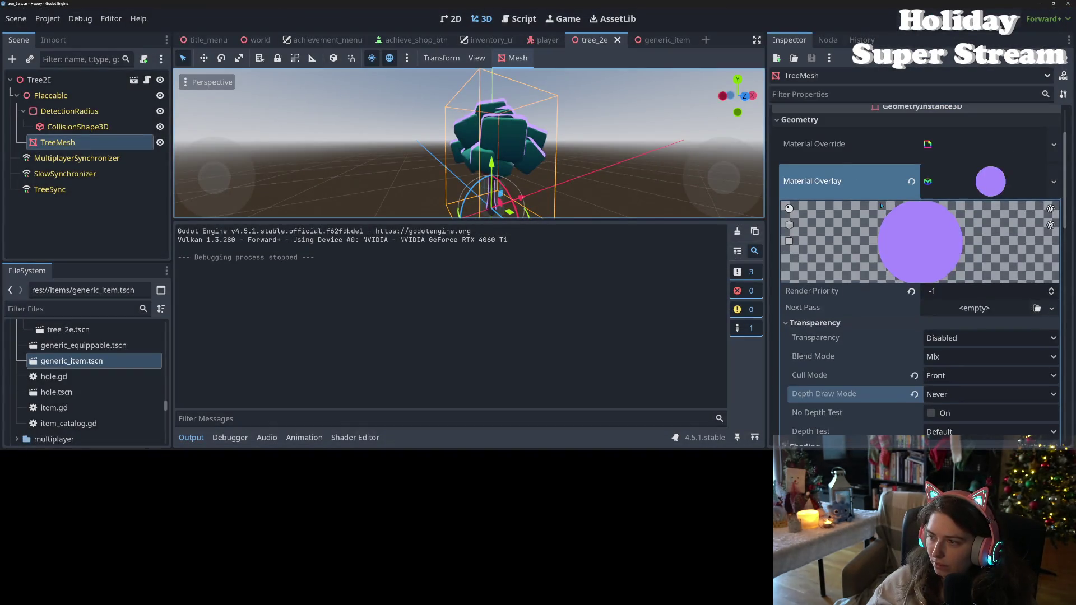
right_click(860, 189)
left_click(912, 187)
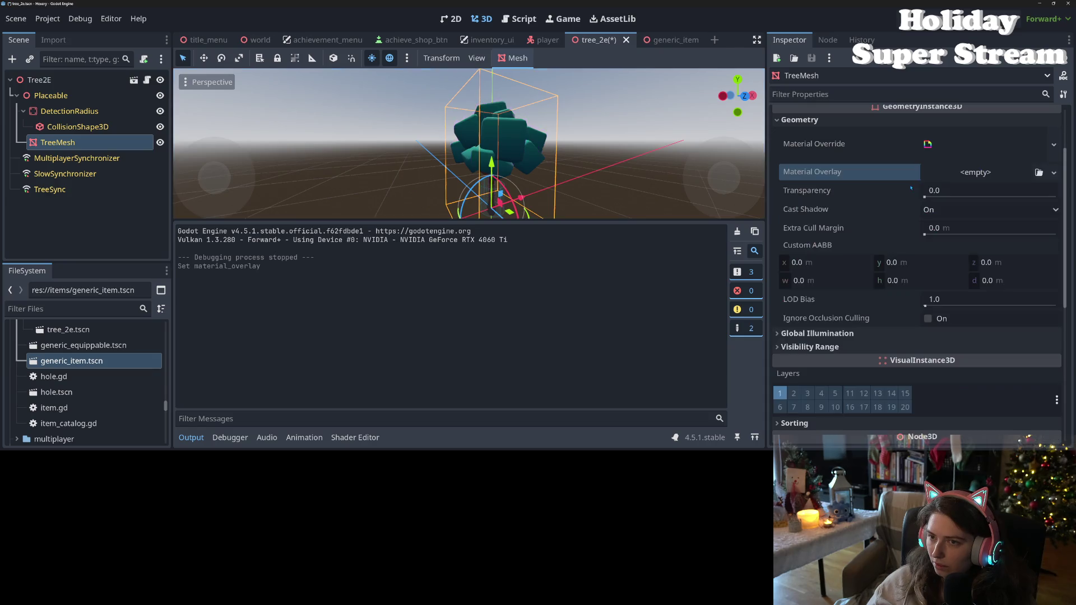
Paste the outline into generic_item's Placeable Highlight Material, save, and run the game
left_click(662, 40)
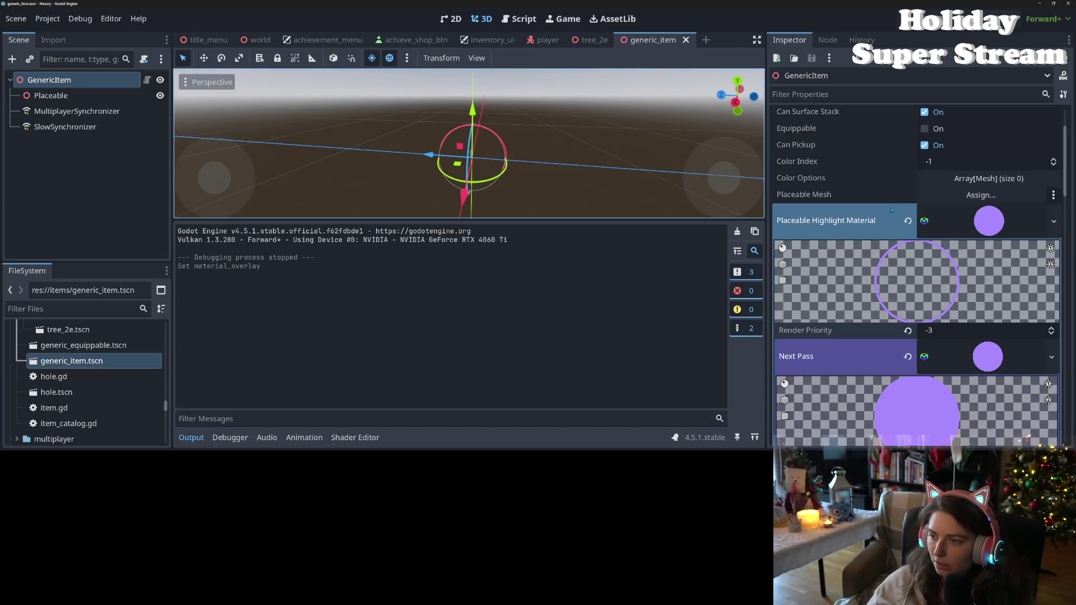
right_click(857, 222)
left_click(925, 242)
key("ctrl+s")
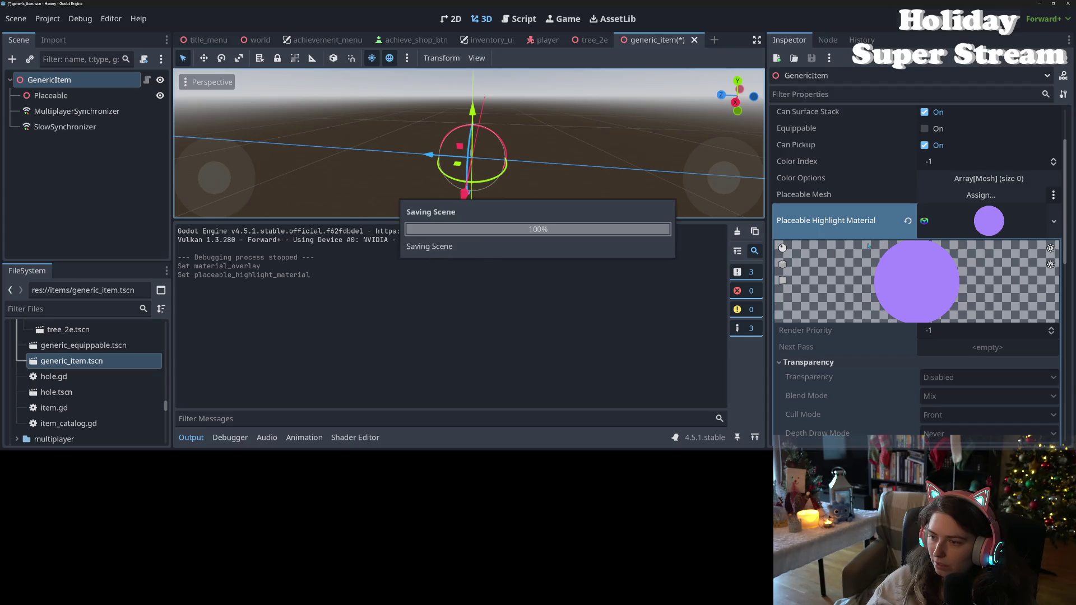
left_click(950, 233)
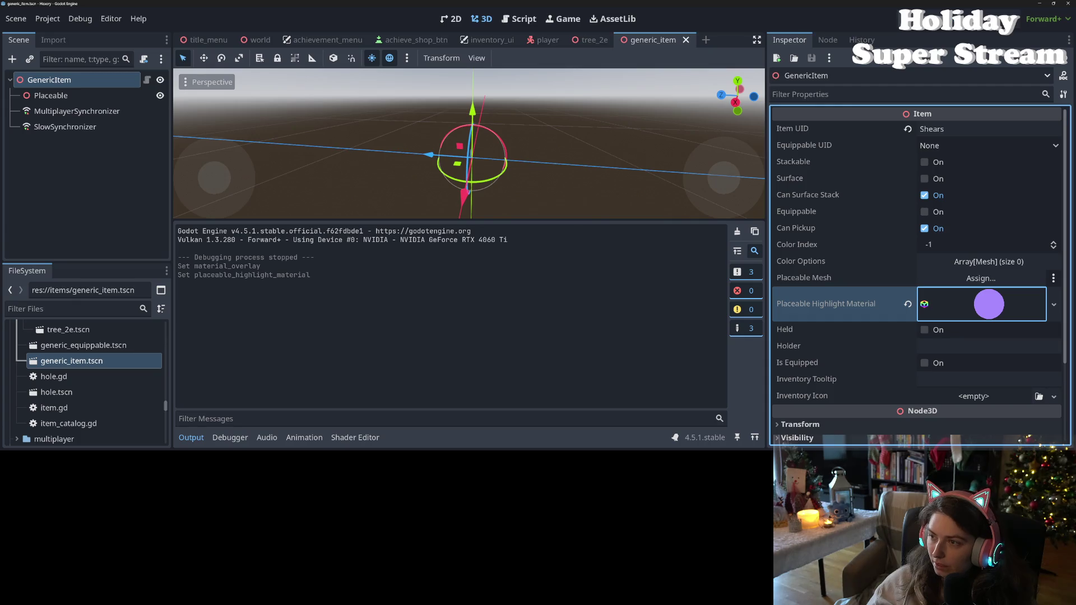
key("F5")
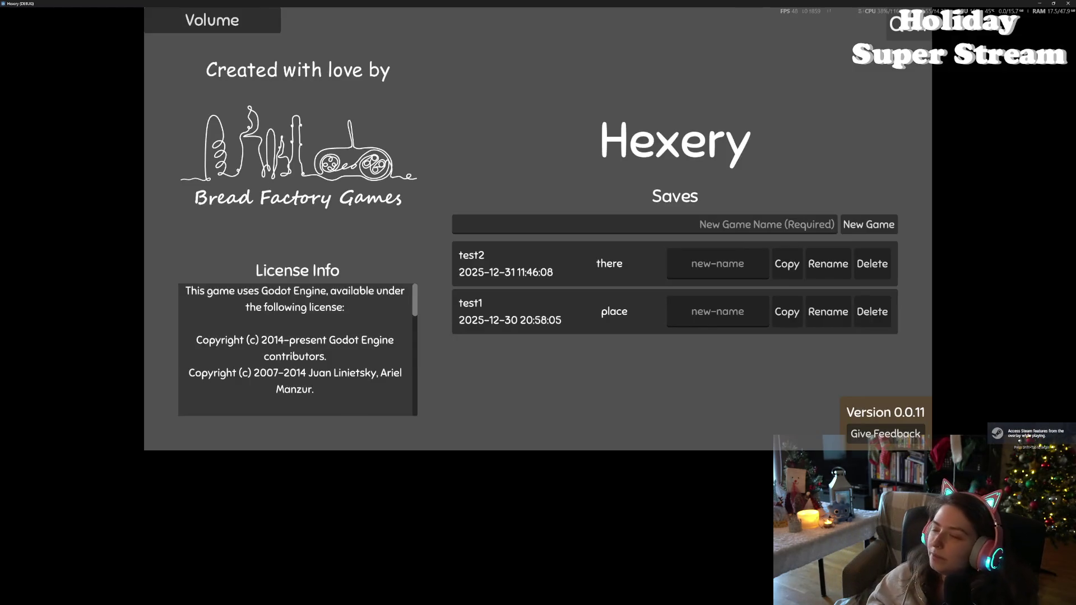
Load the test2 save and walk the witch across the teal bushes past the tree
left_click(801, 260)
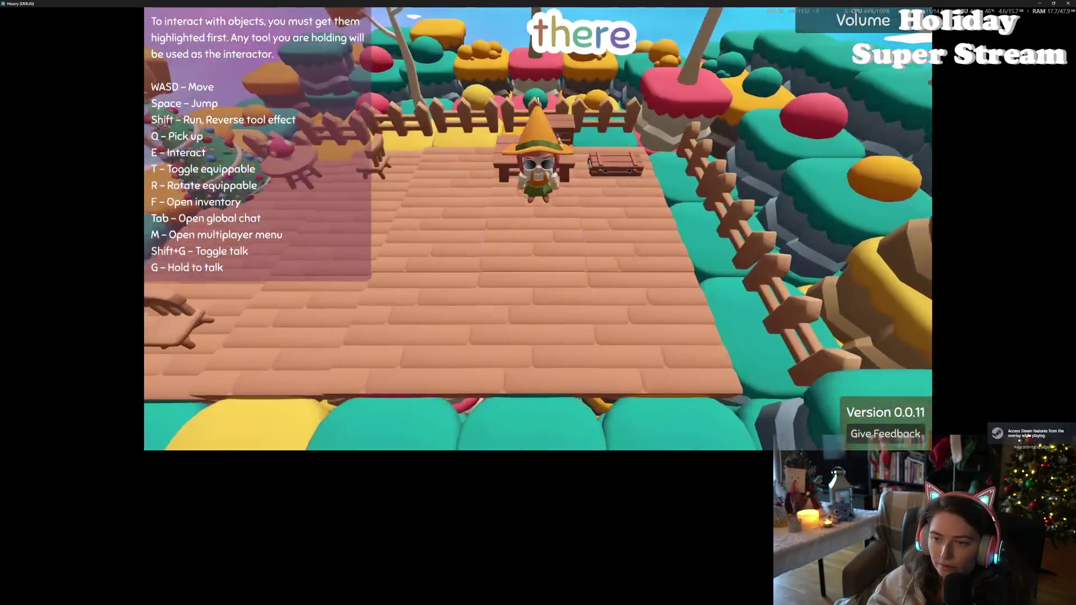
key("d")
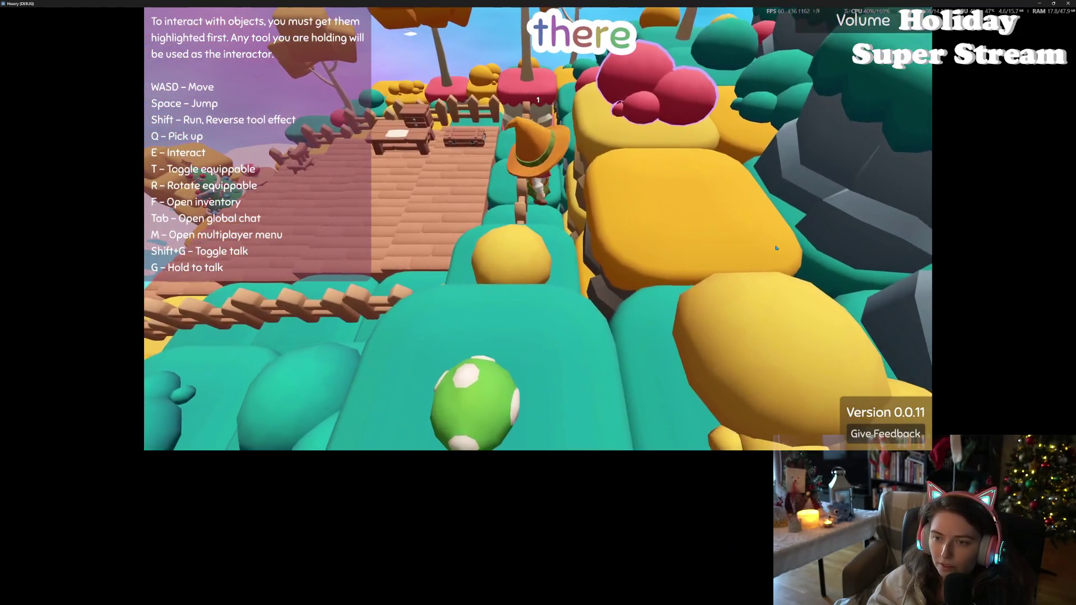
key("d")
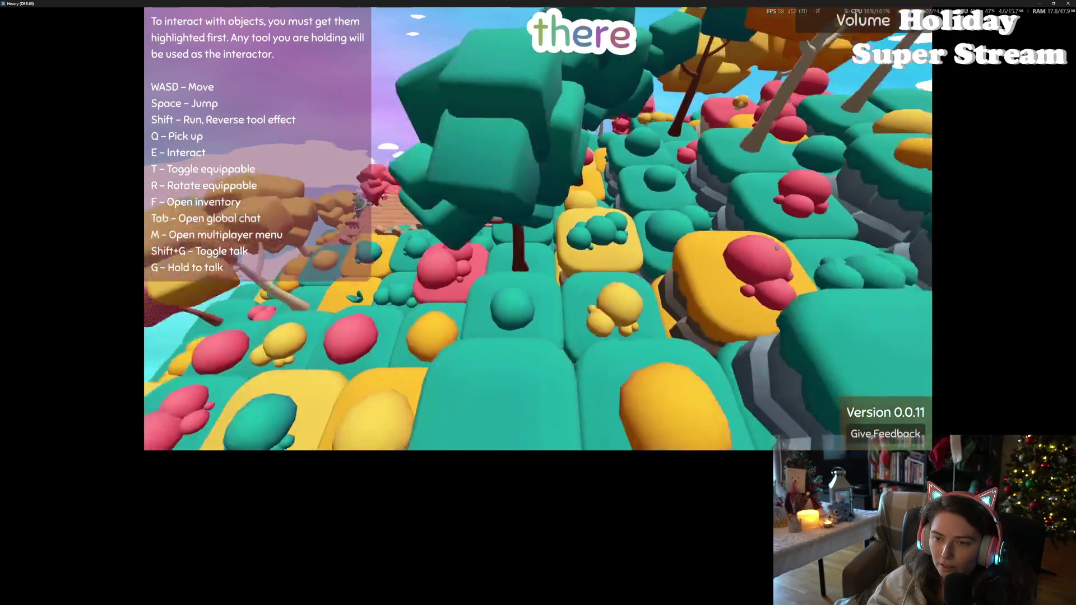
key("w")
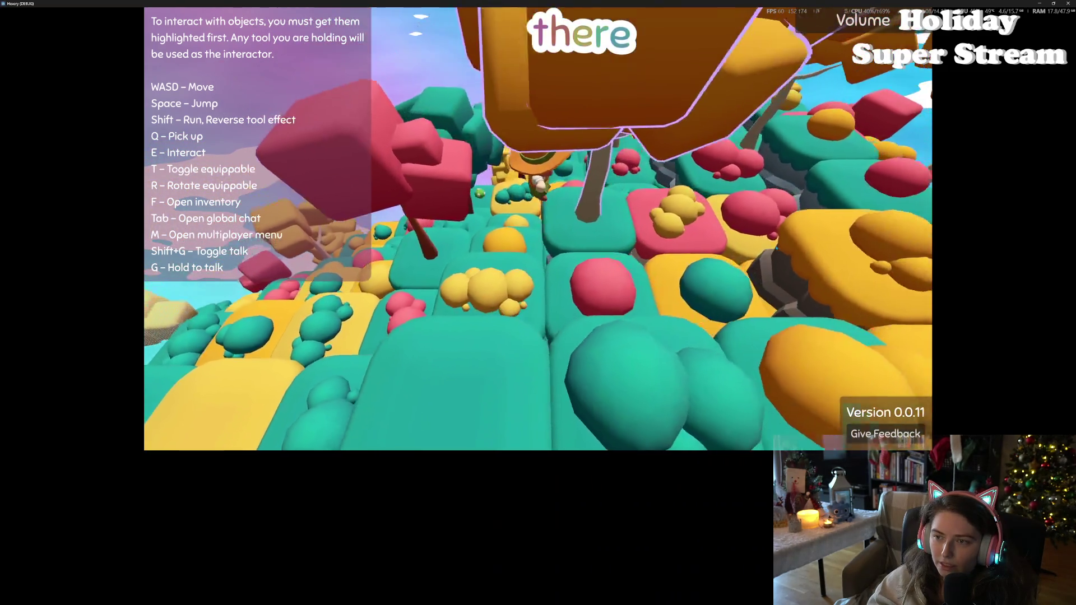
key("w")
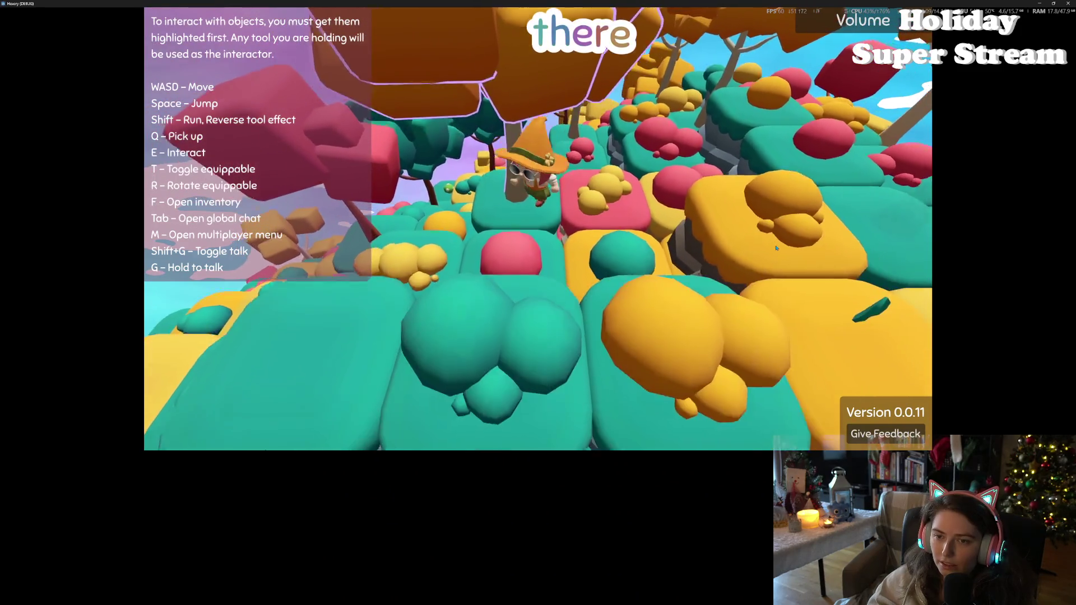
key("d")
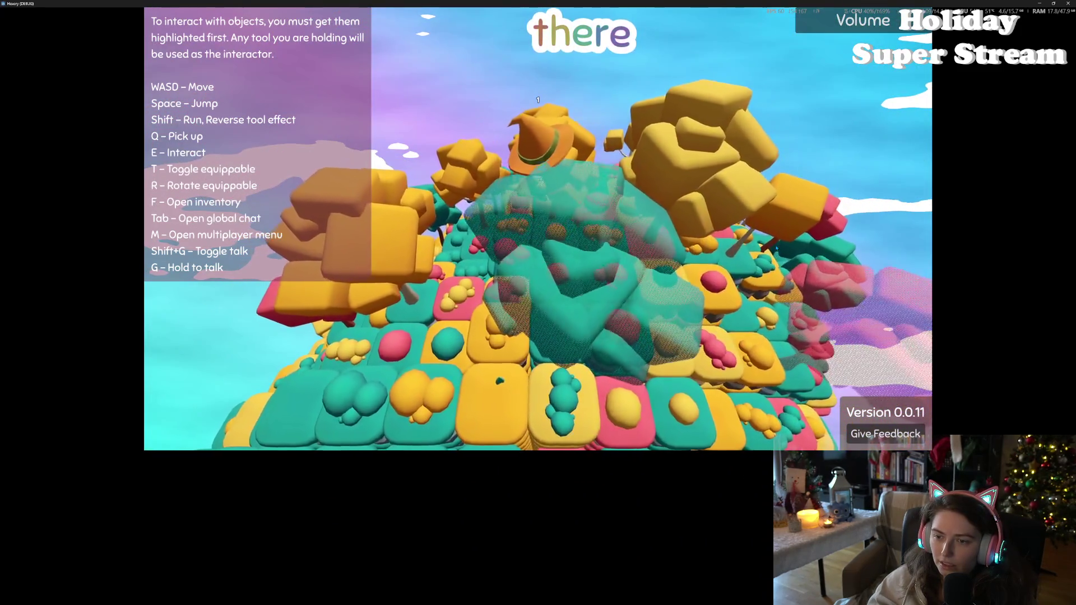
key("w")
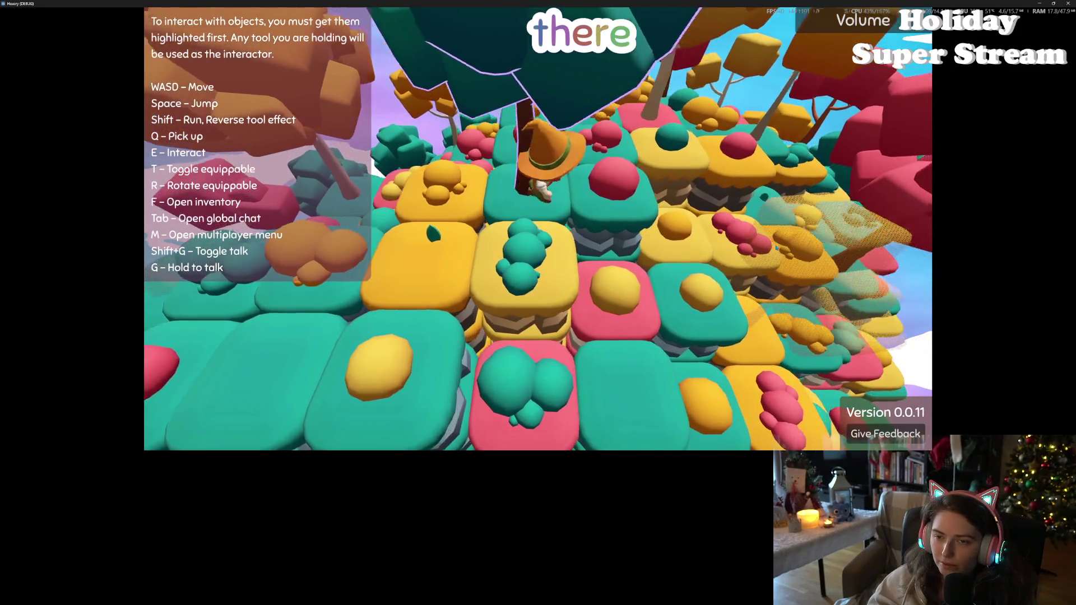
Walk across neighbouring tiles until the next block shows a purple outline
scroll(776, 248, "down", 5)
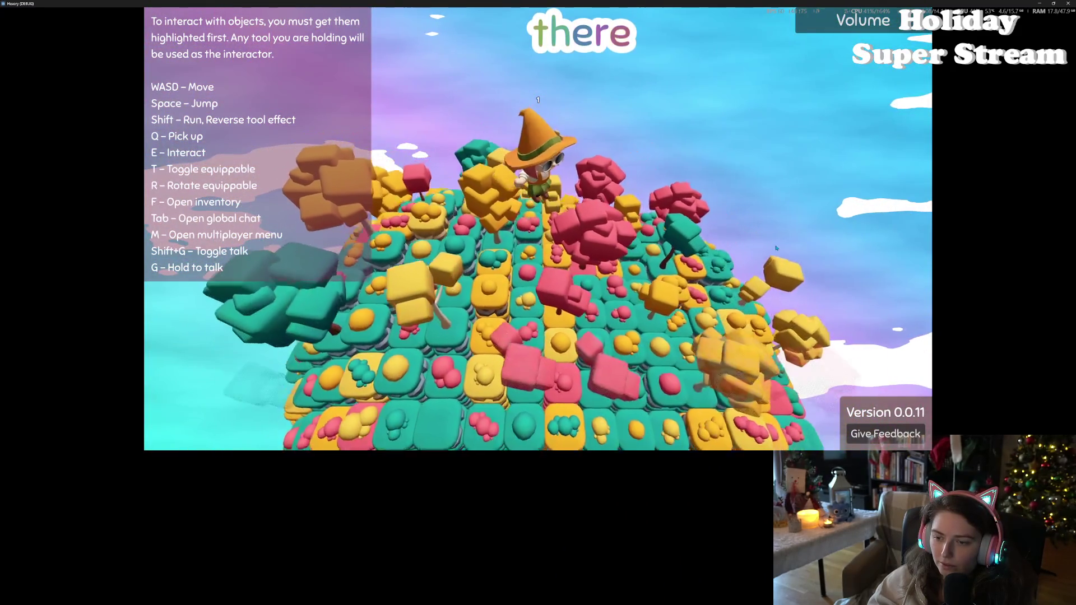
scroll(777, 248, "up", 5)
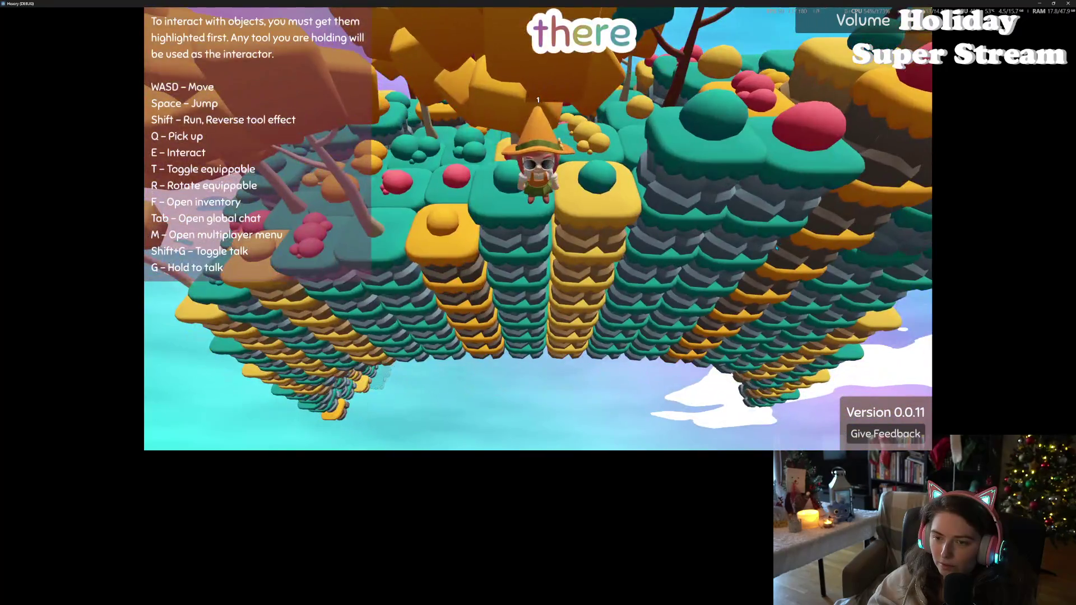
key("a")
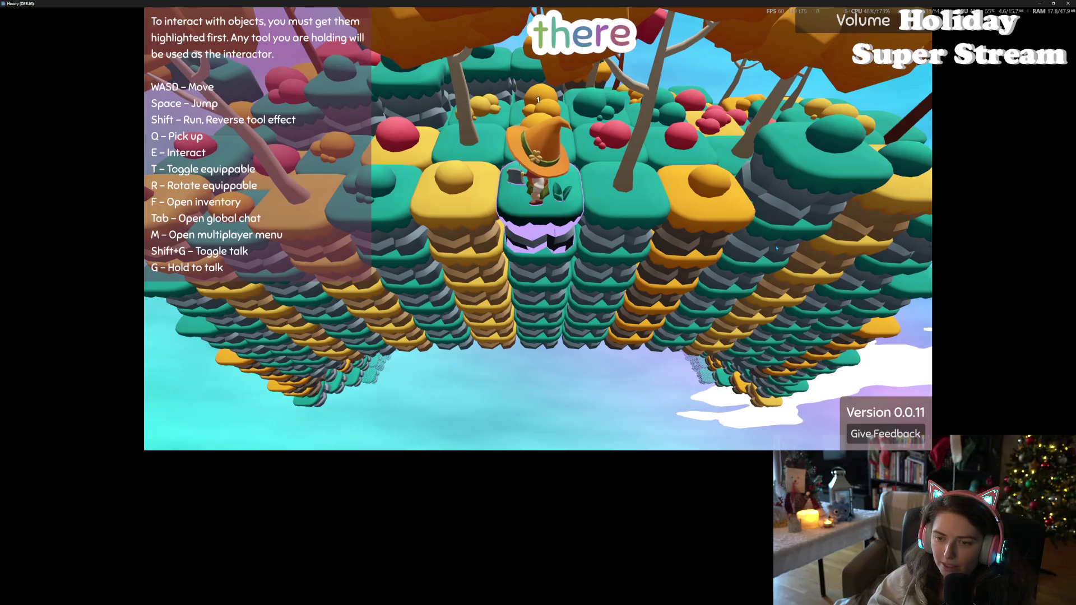
key("d")
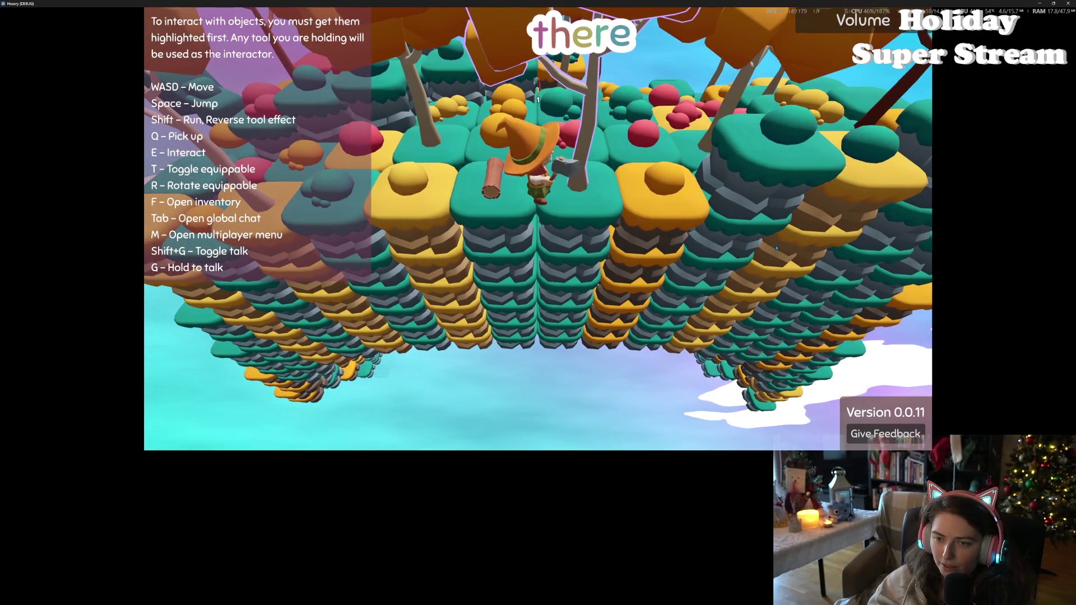
key("a")
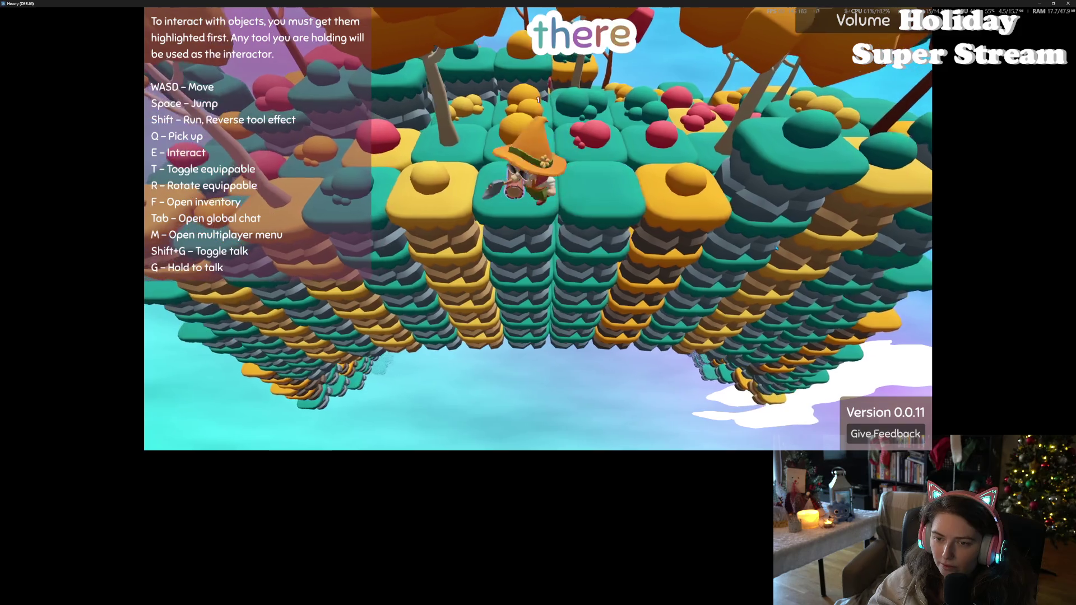
key("a")
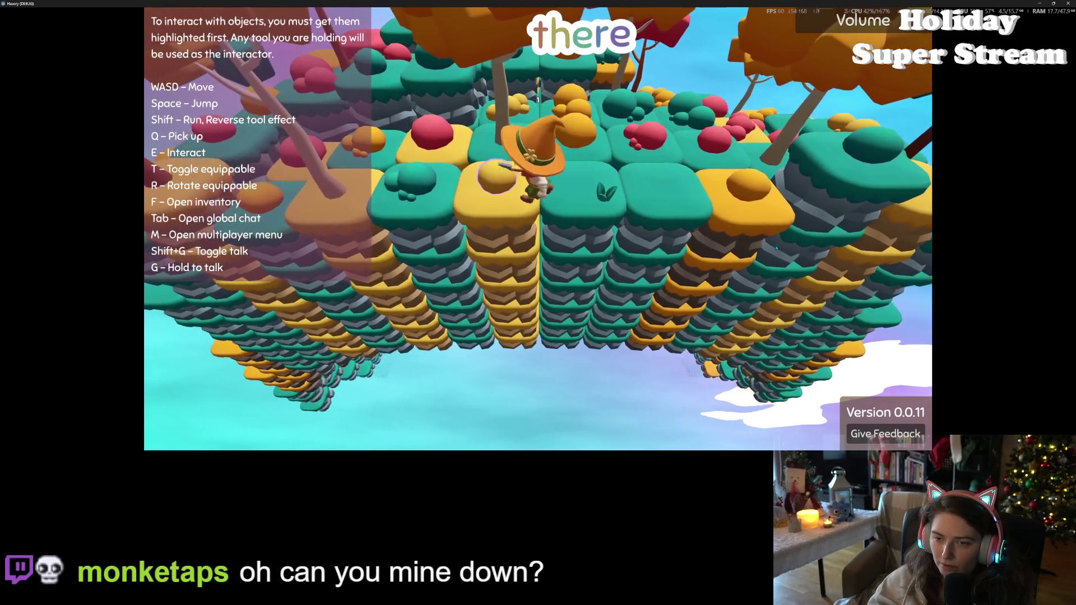
key("d")
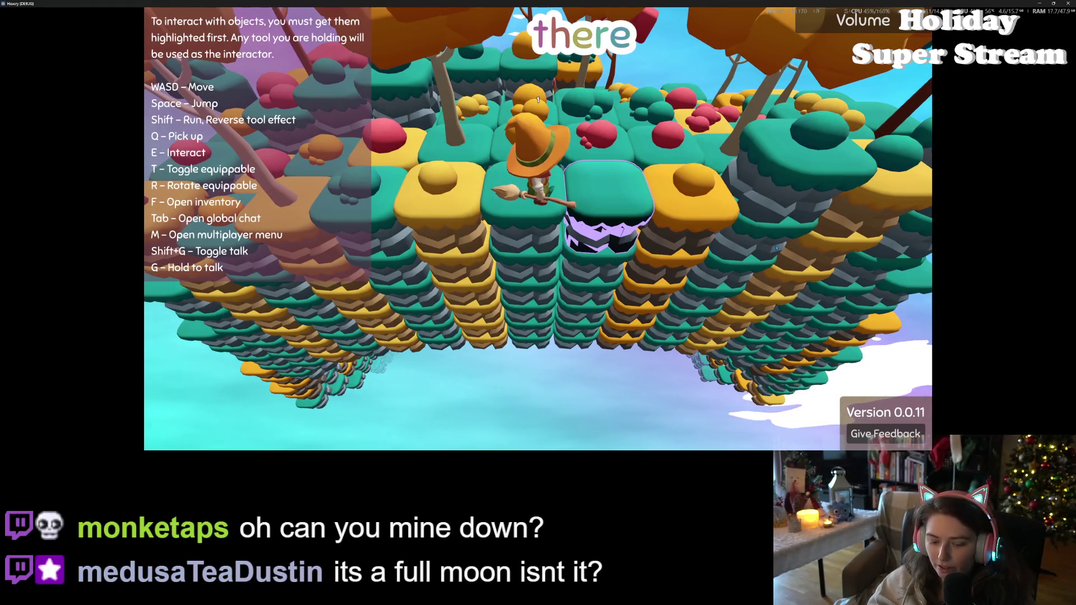
Dig the outlined tile down into a hole, then raise it level with its neighbours
key("e")
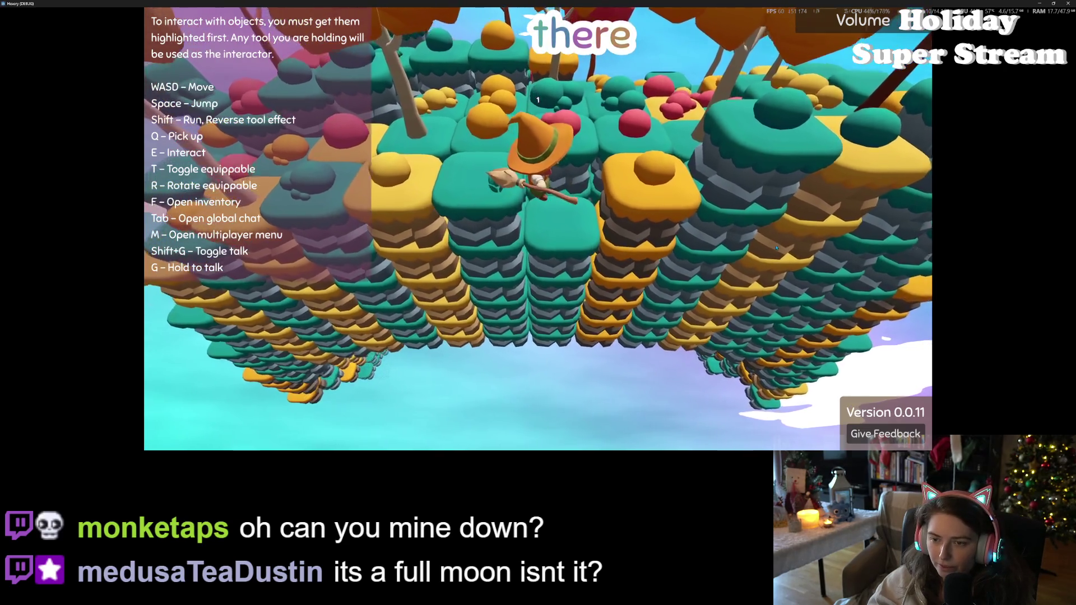
key("s")
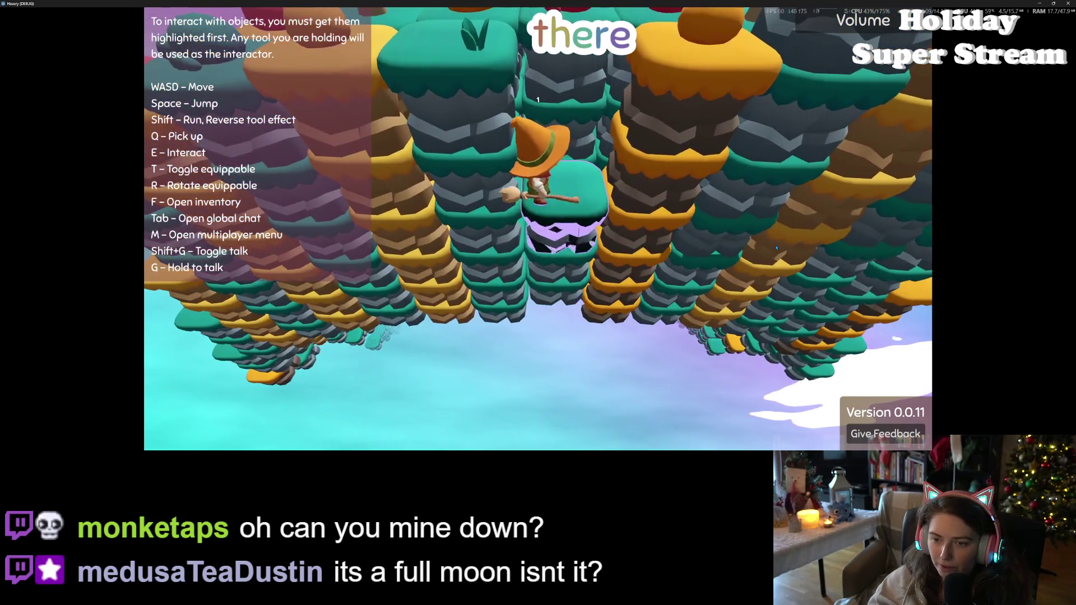
key("e")
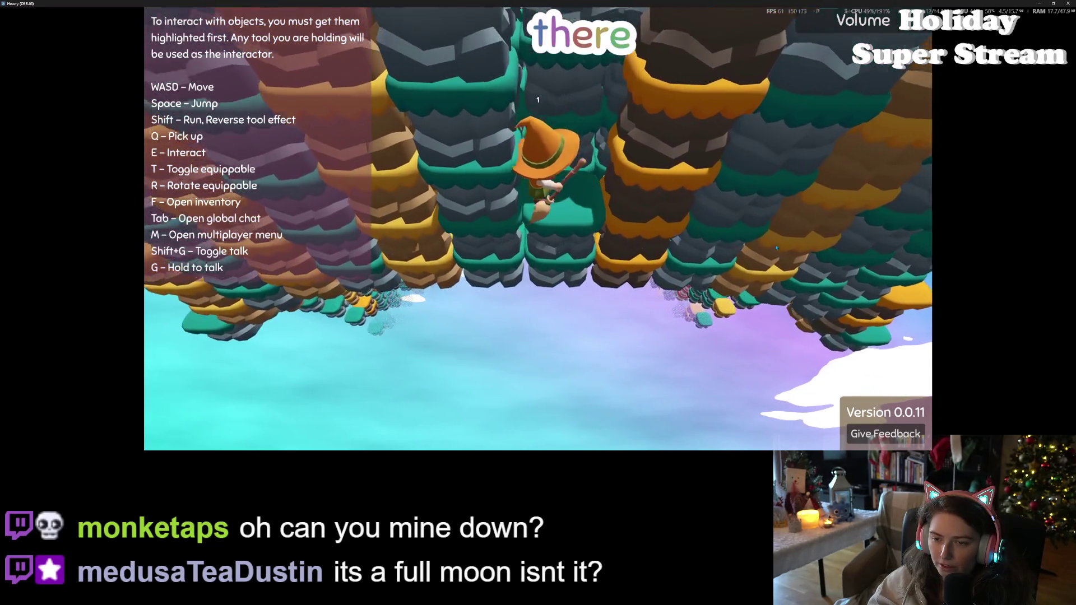
key("e")
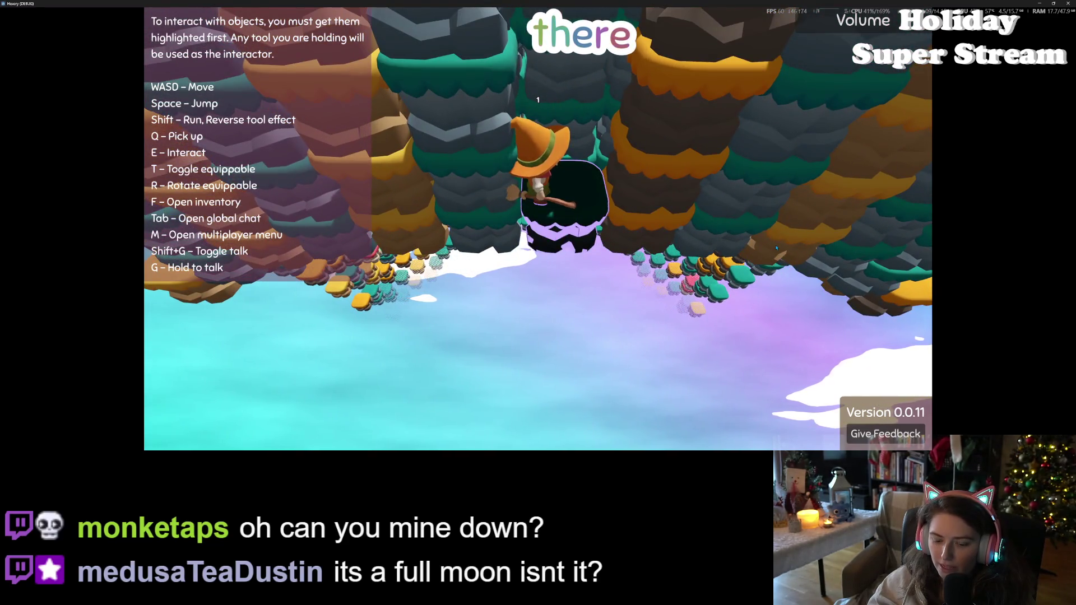
key("e")
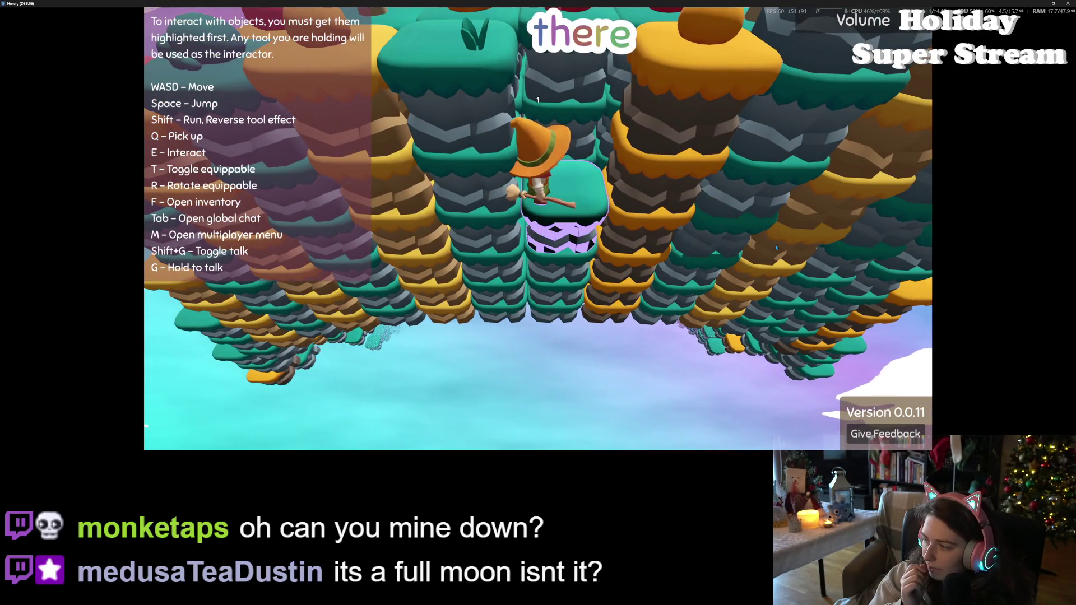
key("shift+e")
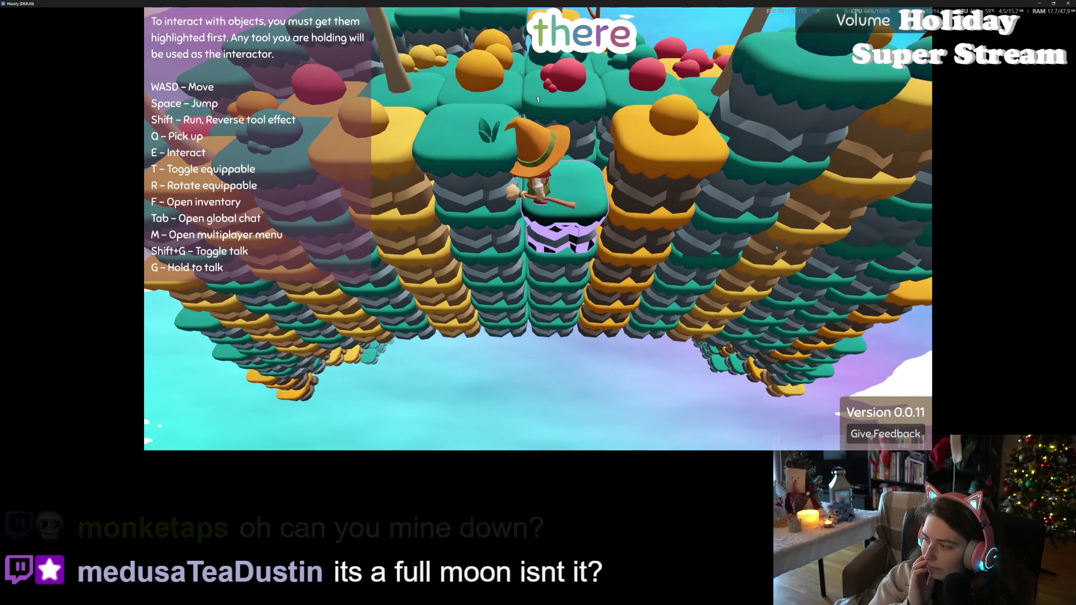
key("shift+e")
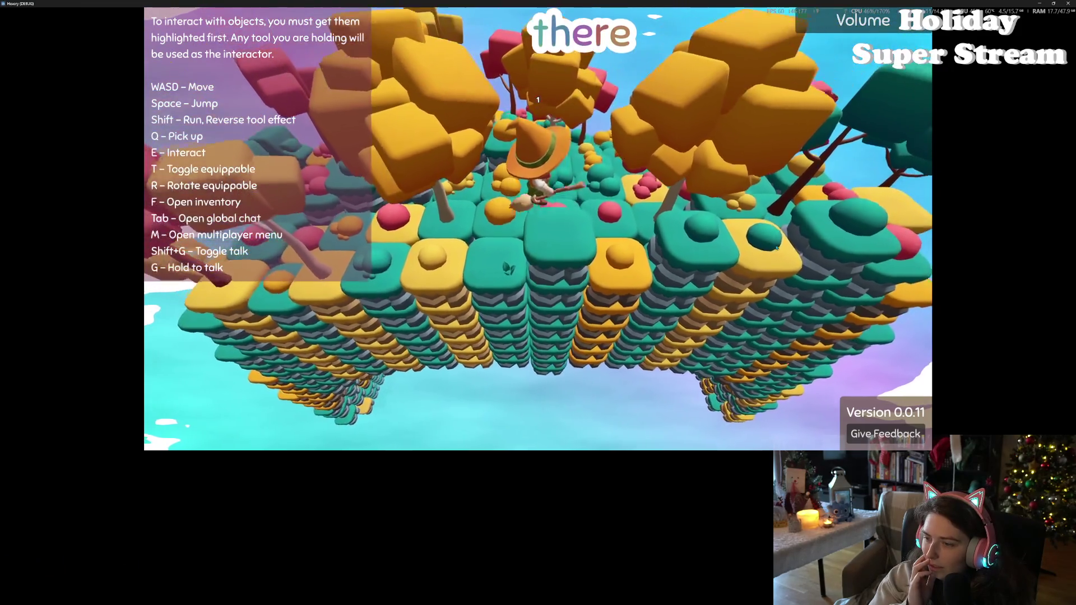
Raise the tile above its neighbours and walk across the island onto the wooden deck
key("shift+e")
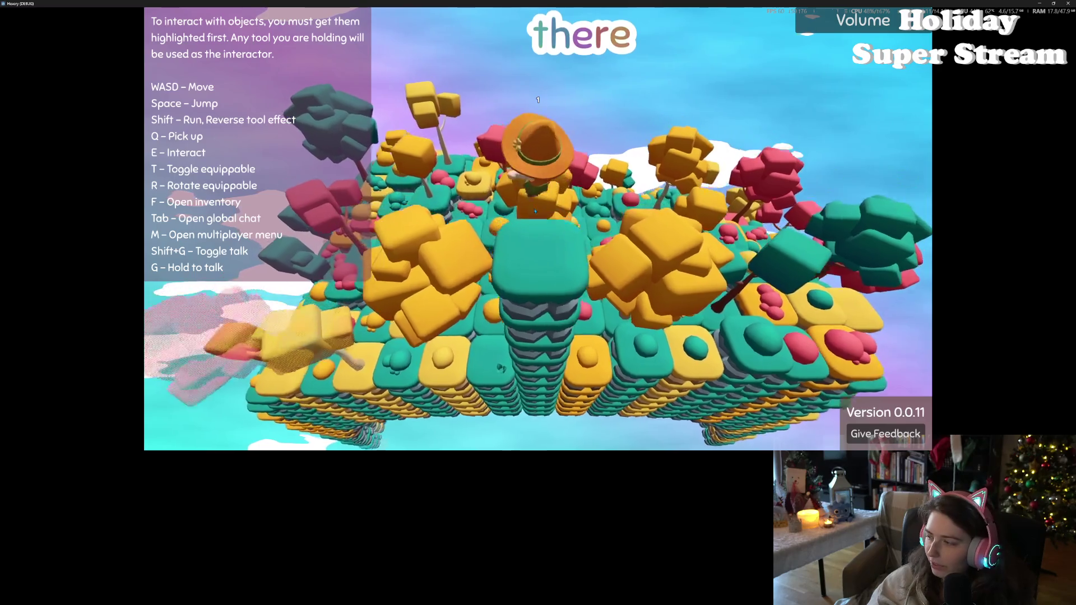
key("w")
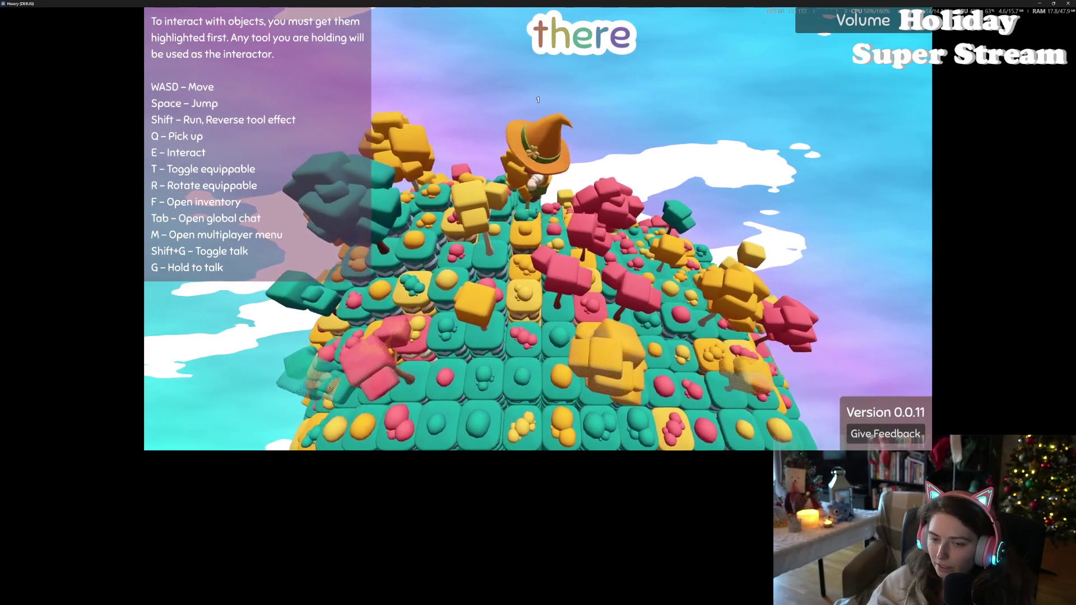
key("w")
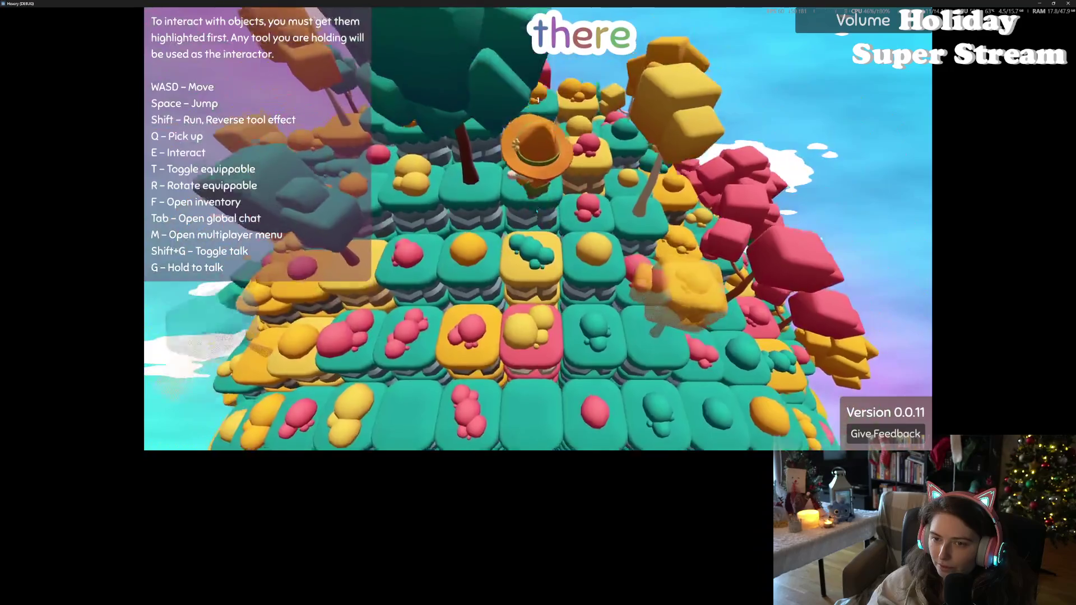
key("w")
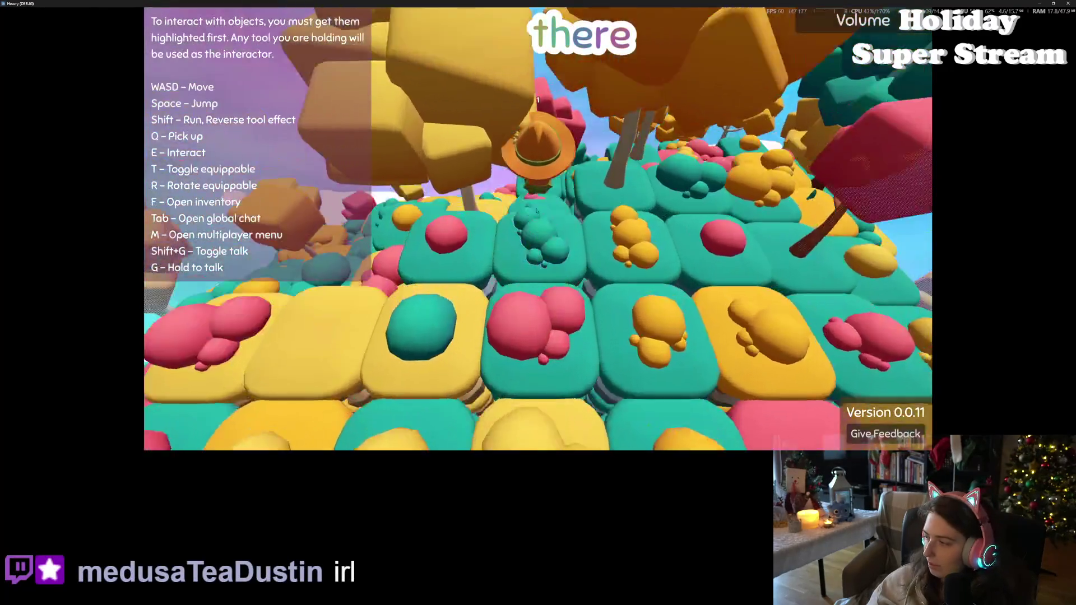
key("w")
key("w")
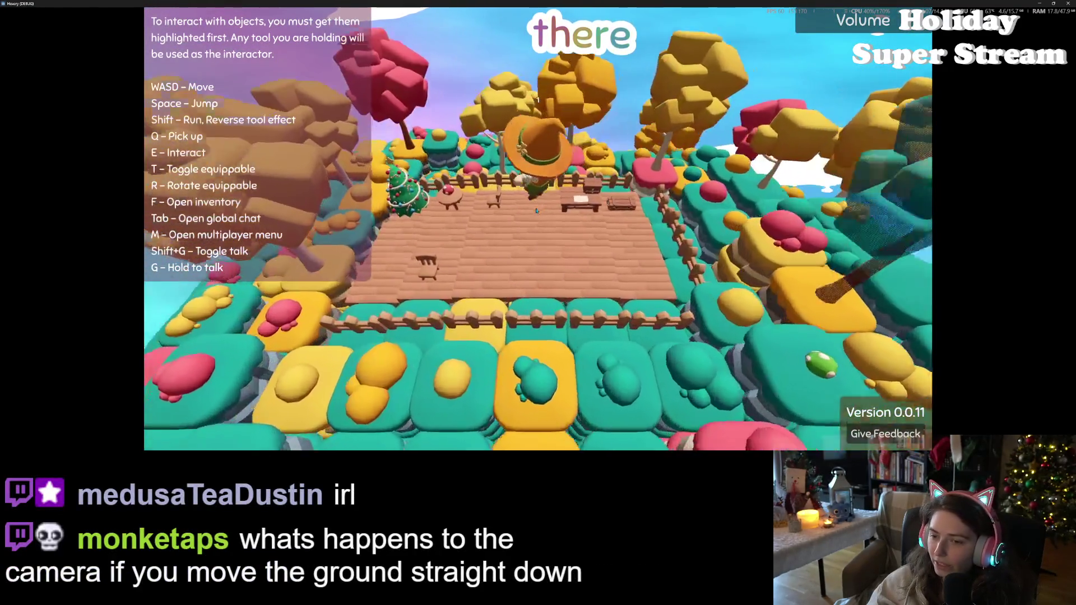
key("w")
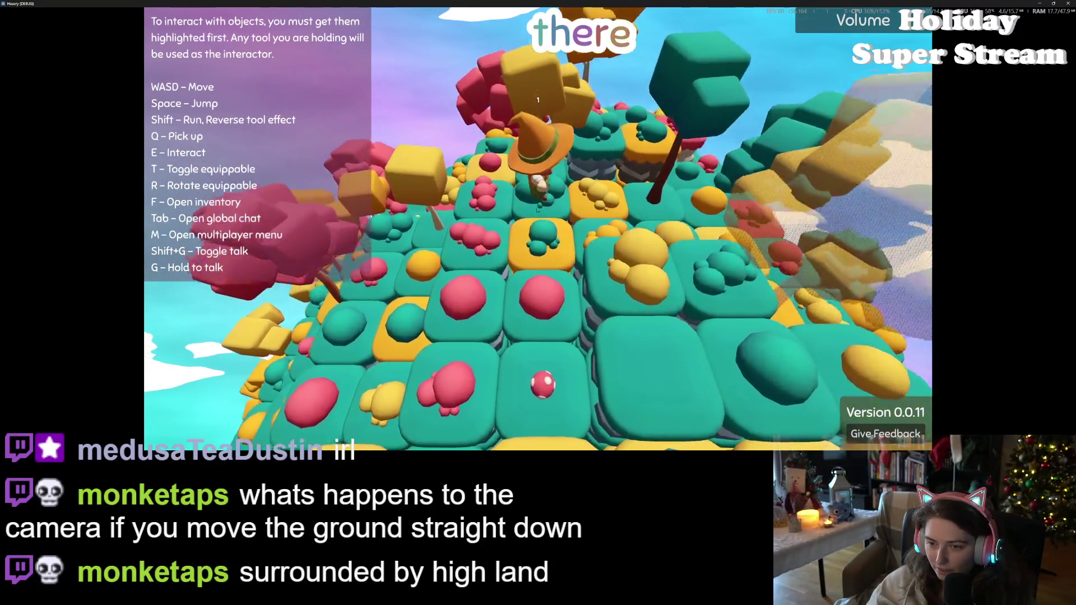
Walk onto the yellow tile and down into the pit to test the camera
key("s")
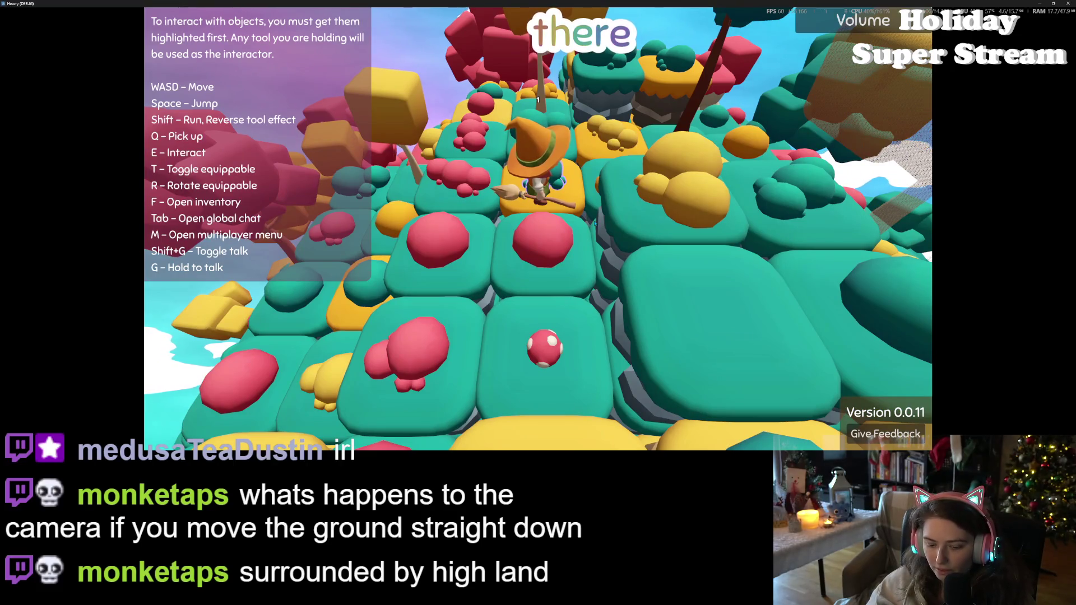
key("e")
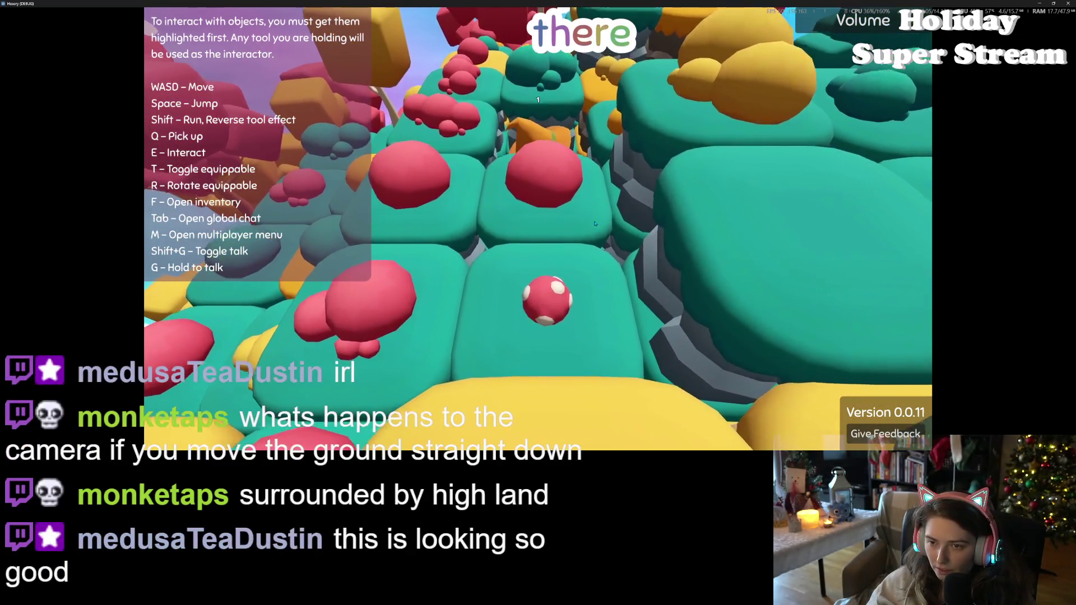
key("e")
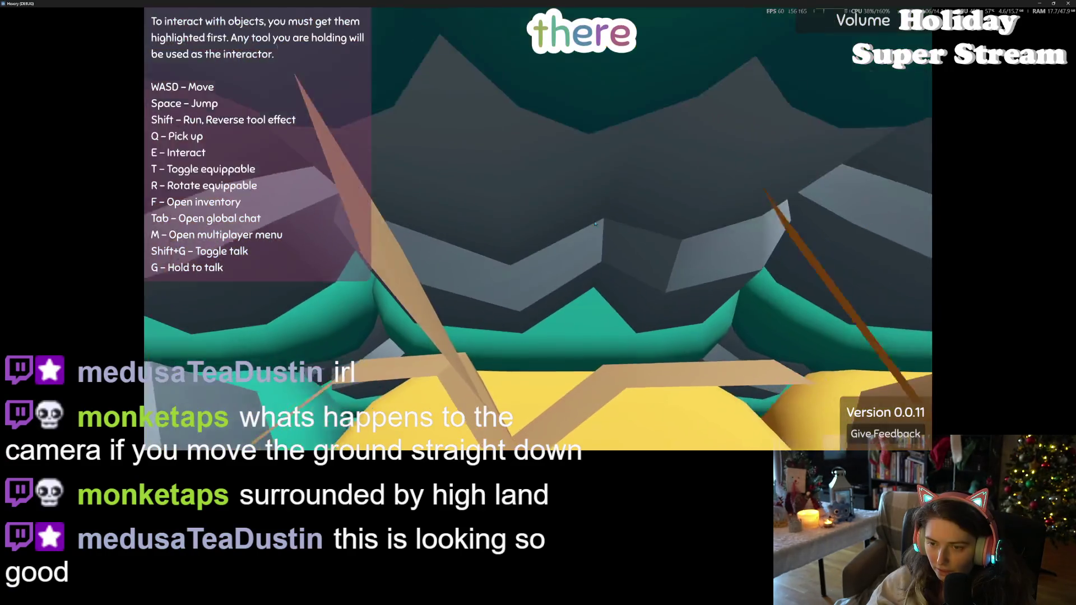
key("e")
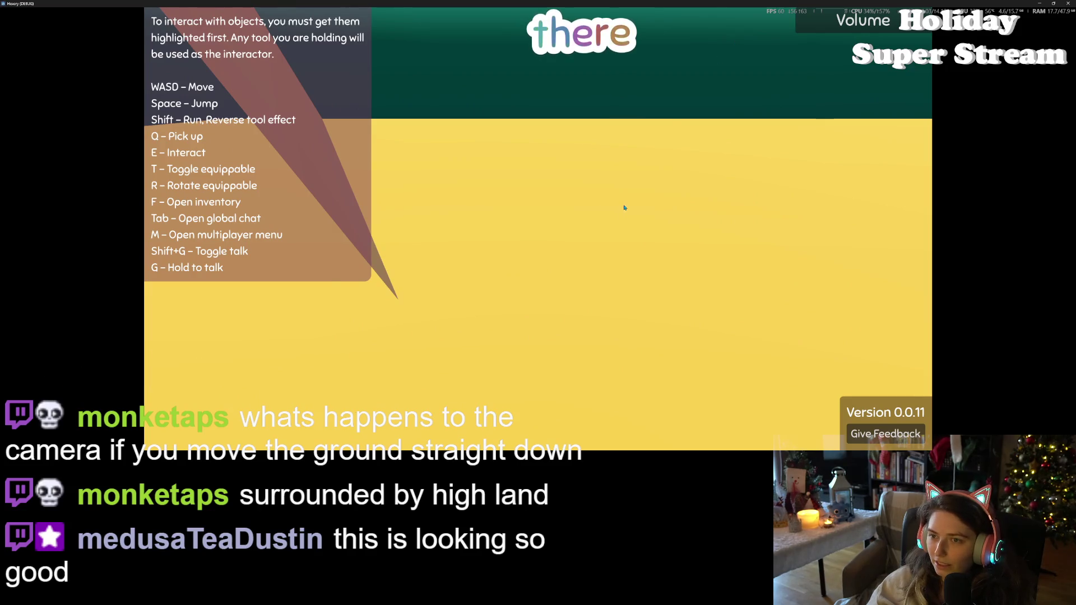
key("e")
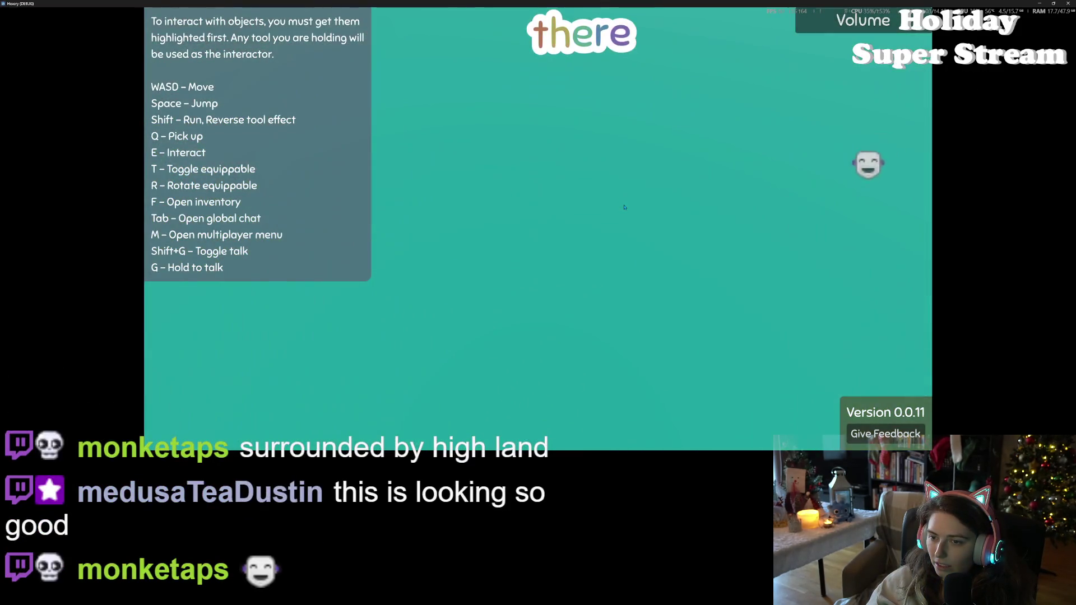
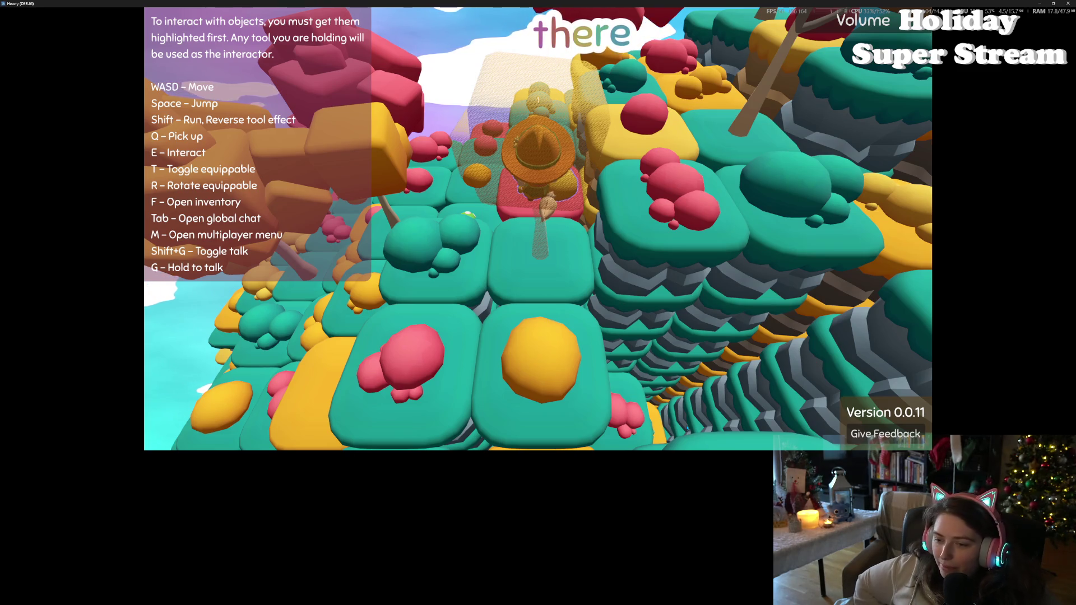
Walk the witch back and forth across the island tiles to view the nearby trees
key("s")
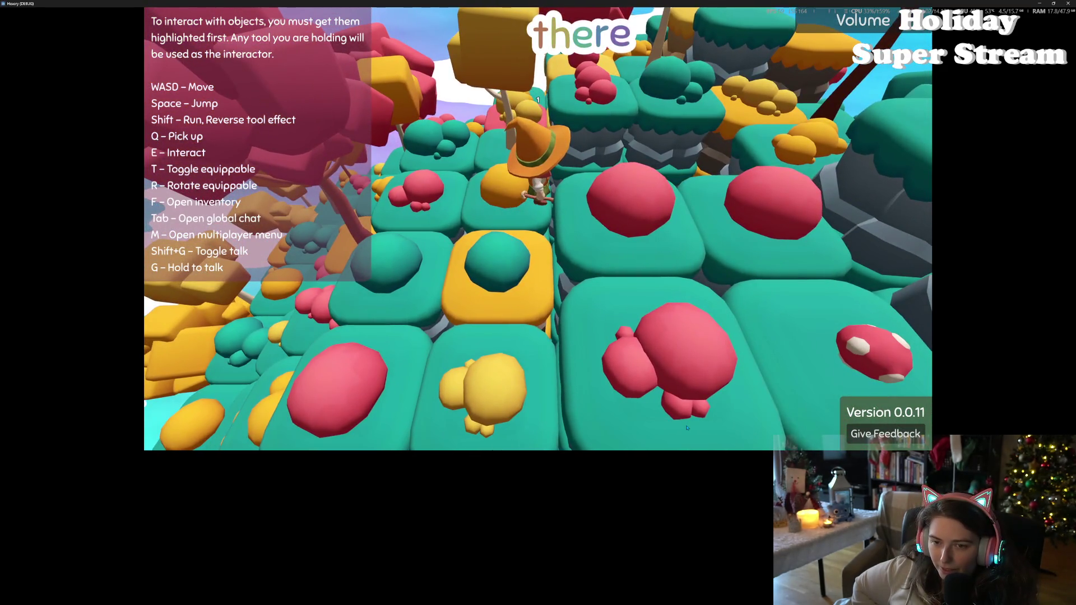
key("w")
key("w")
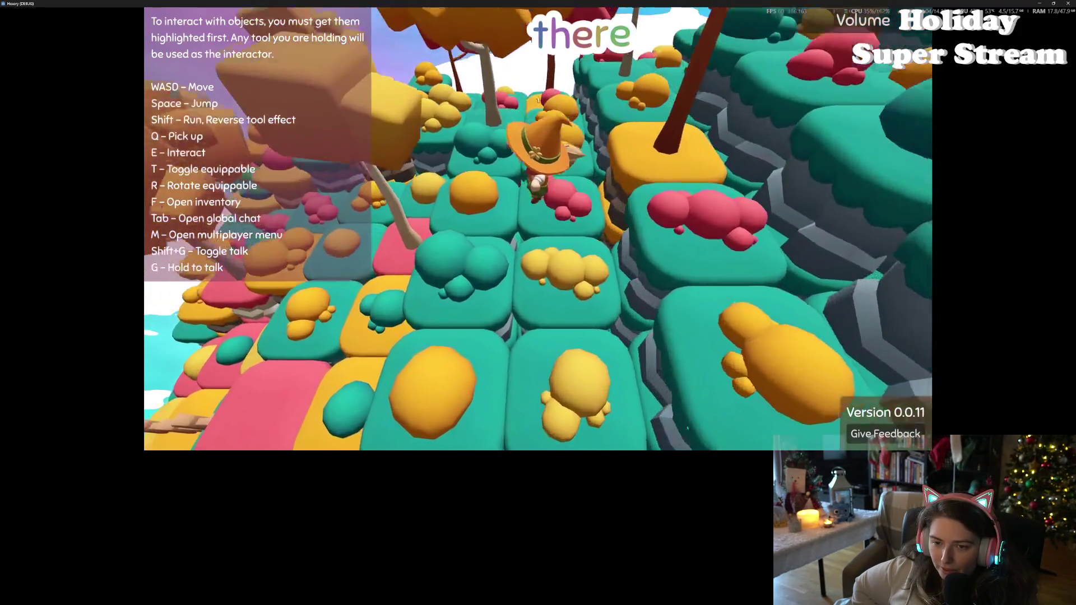
key("w")
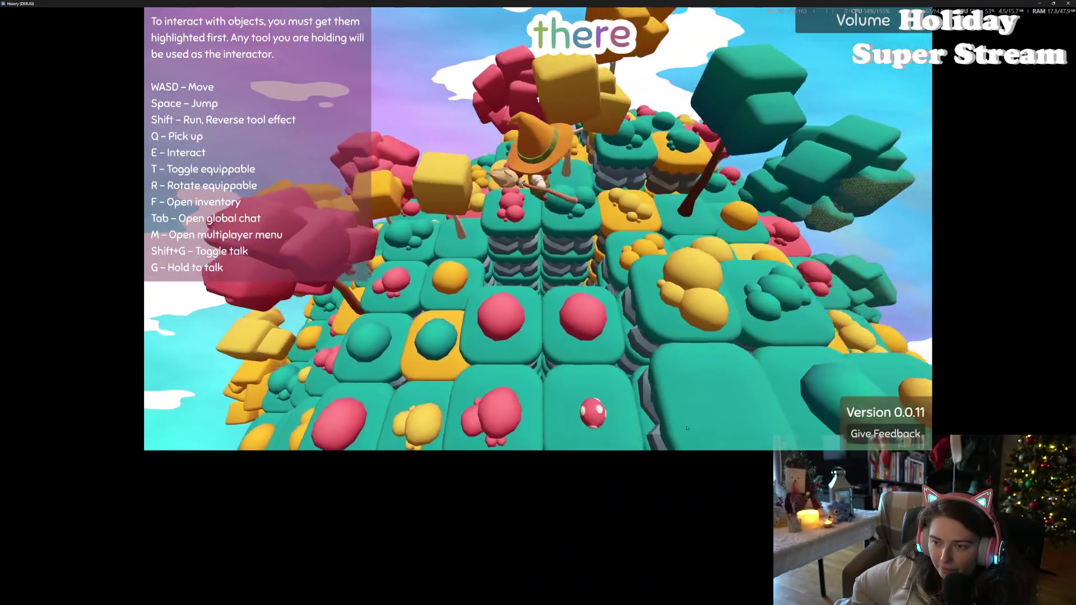
key("w")
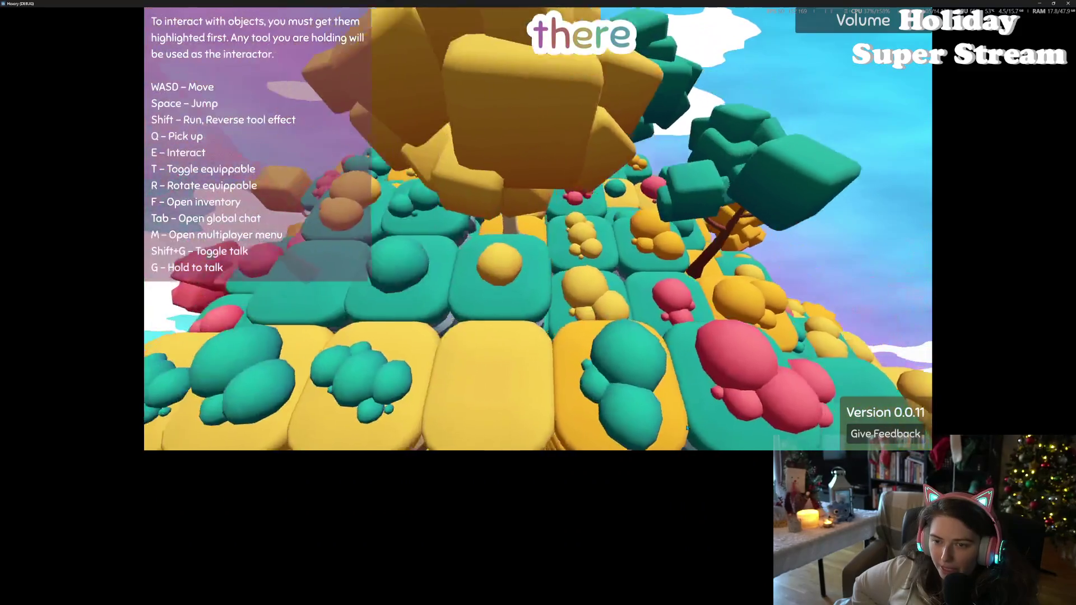
key("w")
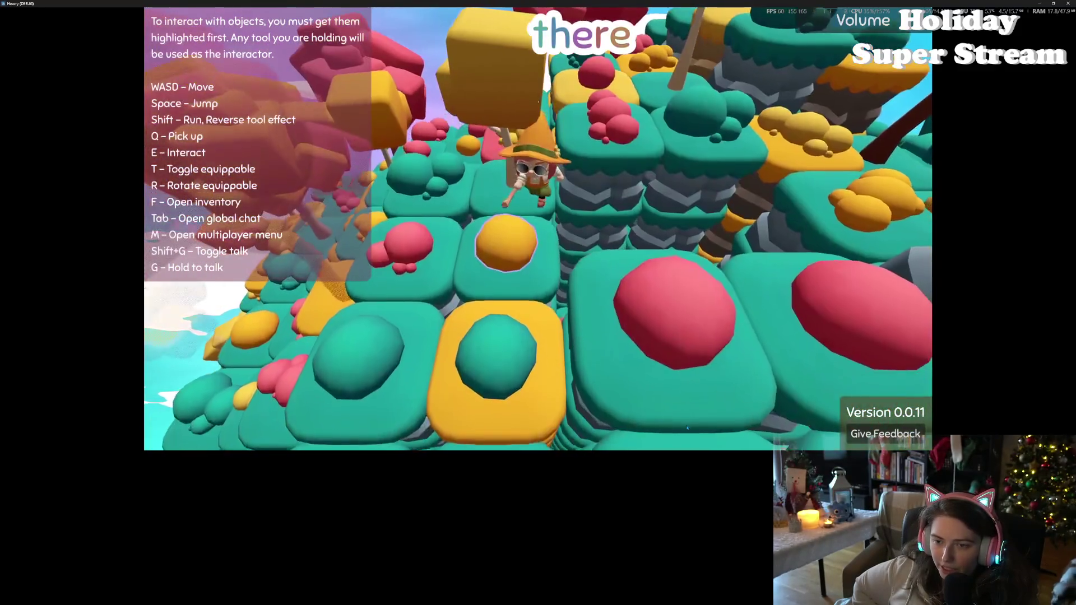
key("d")
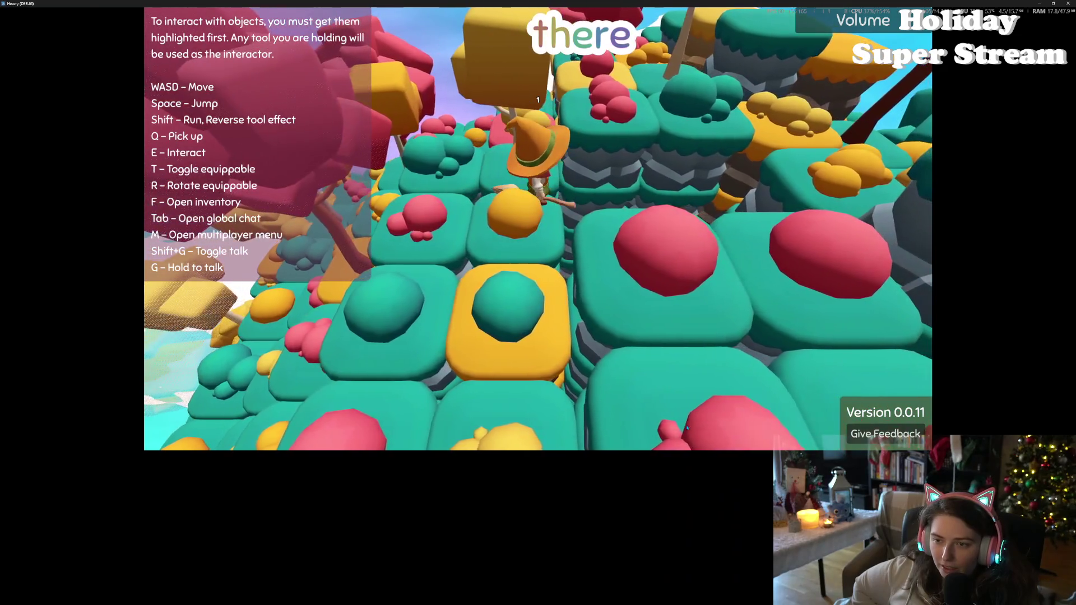
key("d")
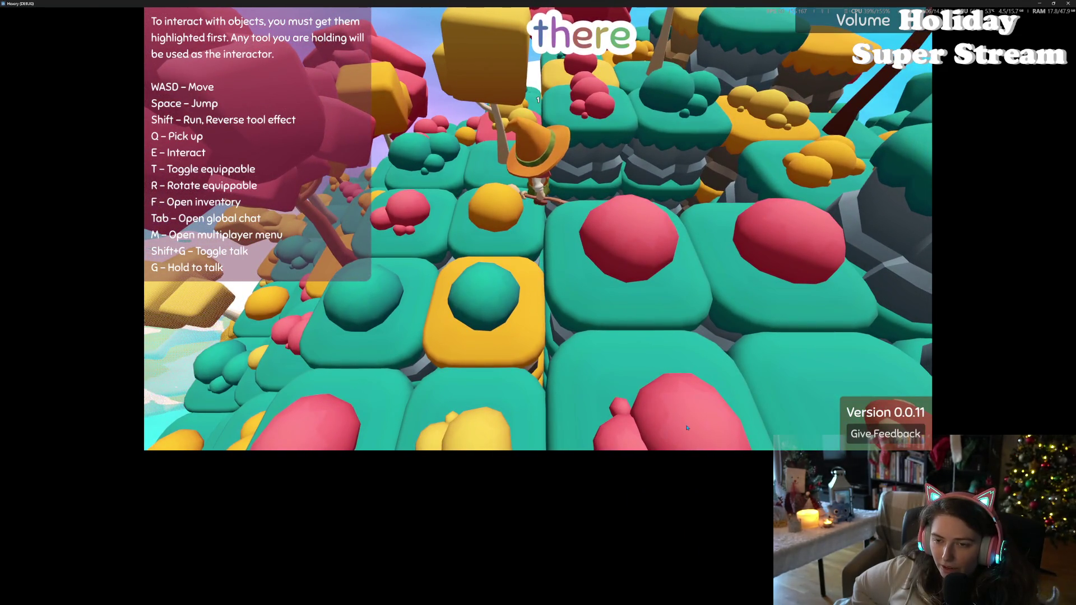
key("w")
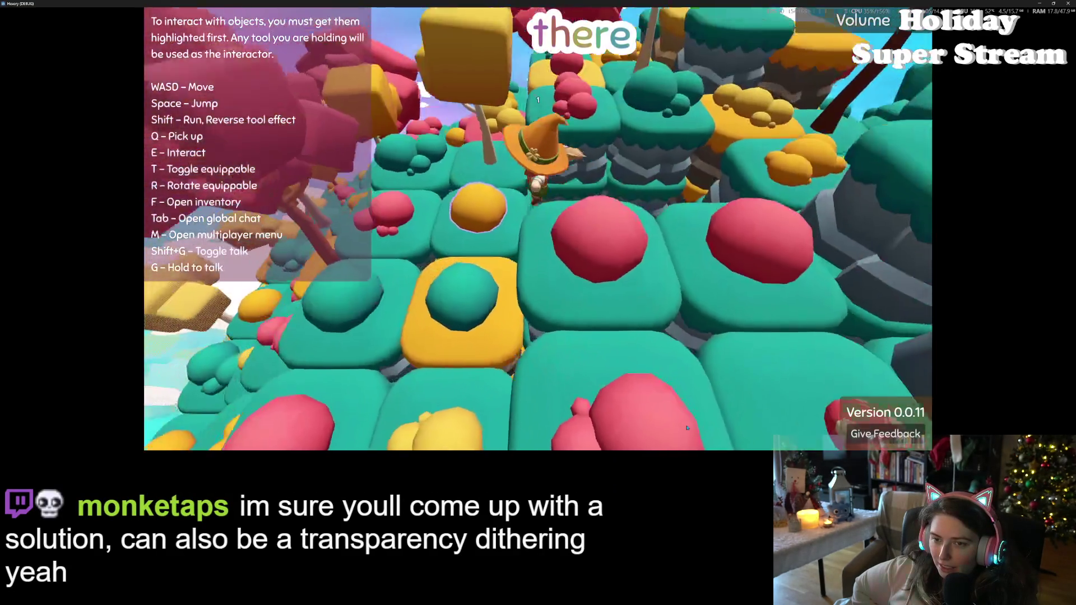
key("s")
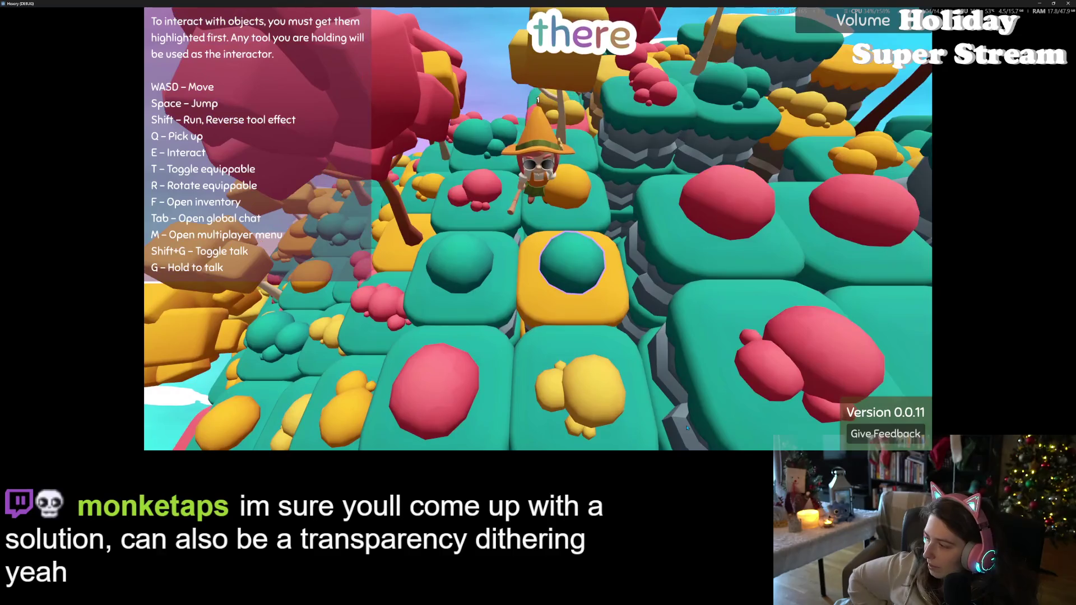
Mount the broom and fly the witch high above the island
key("space")
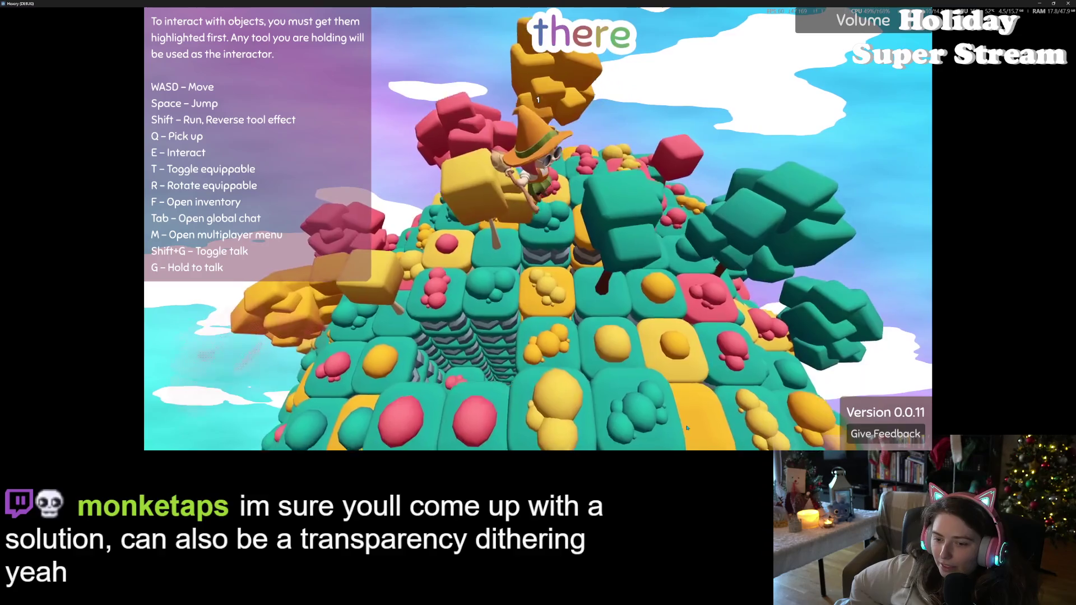
key("a")
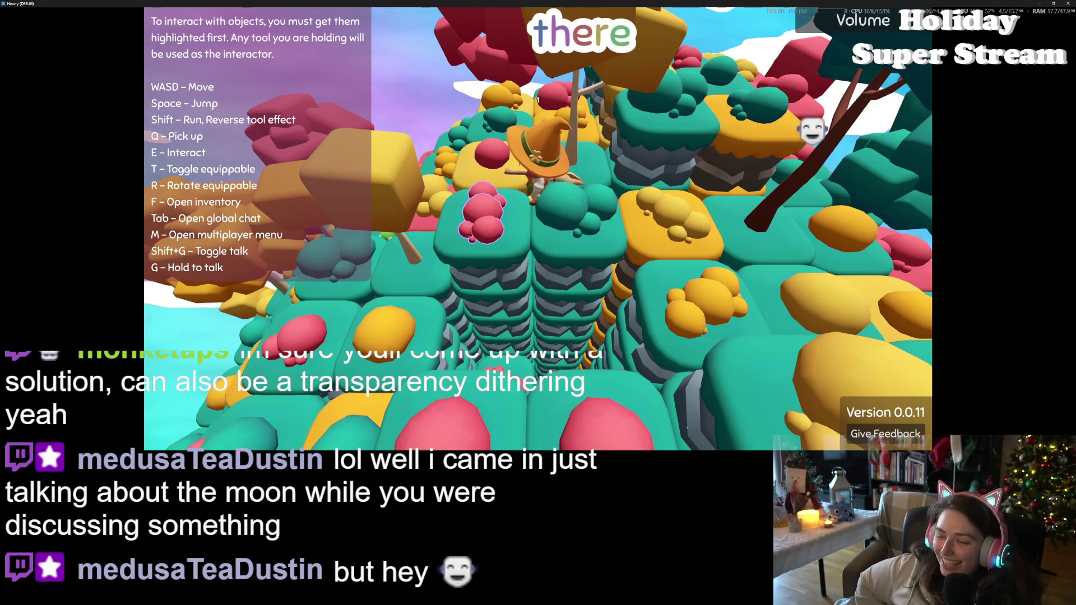
key("space")
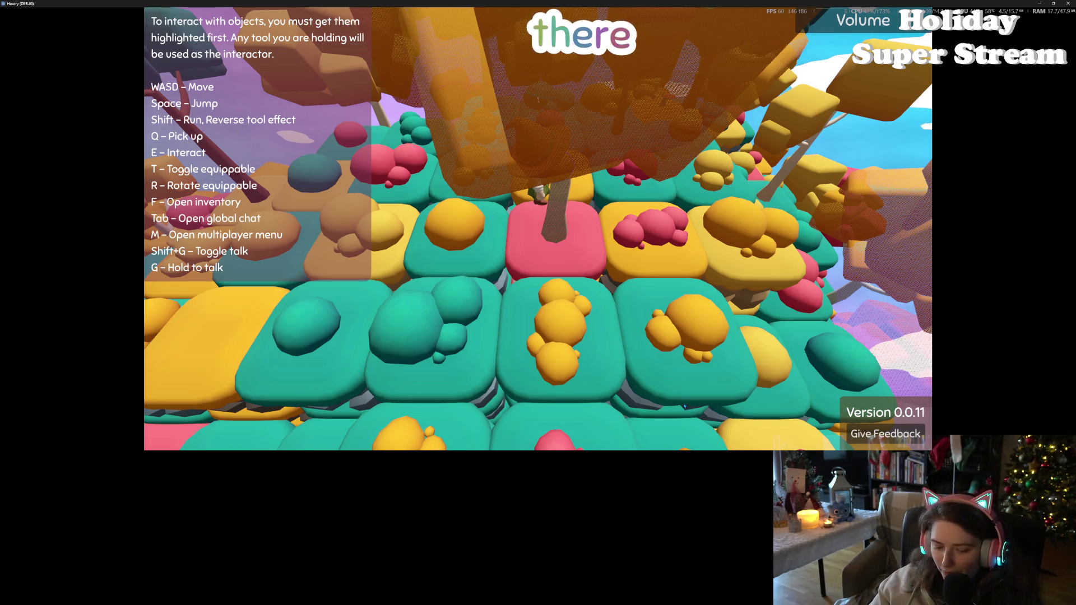
Zoom the camera out, rotate around the witch, then zoom back in on the trees
scroll(684, 409, "down", 5)
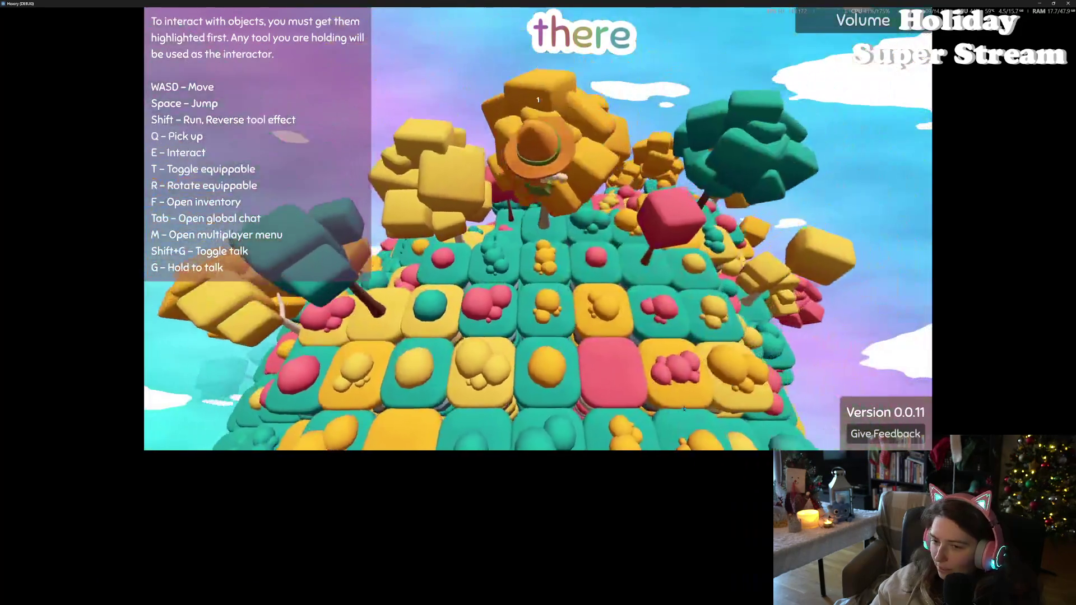
key("w")
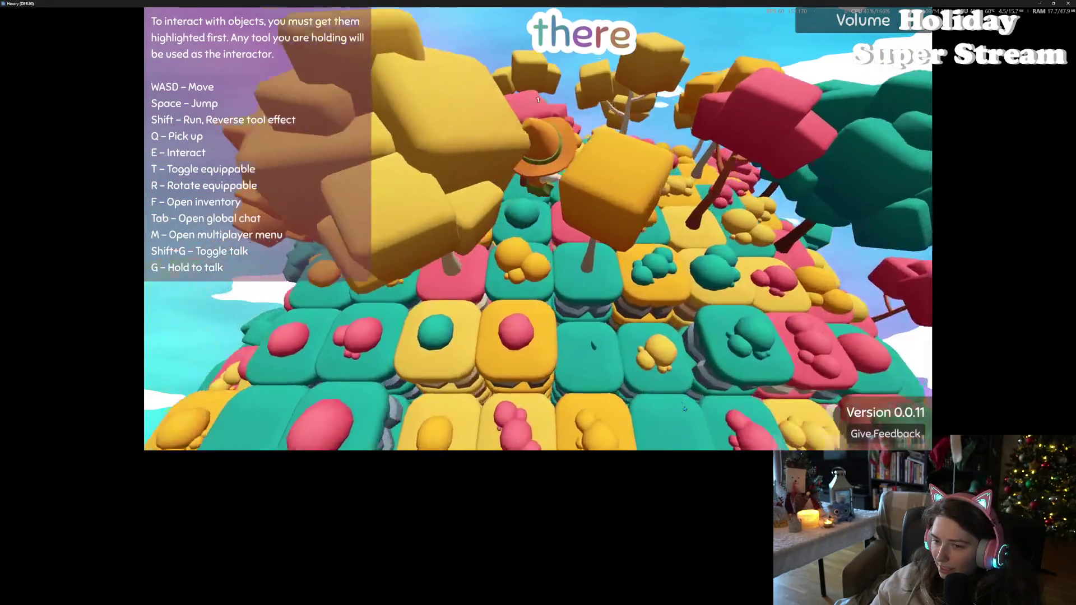
key("w")
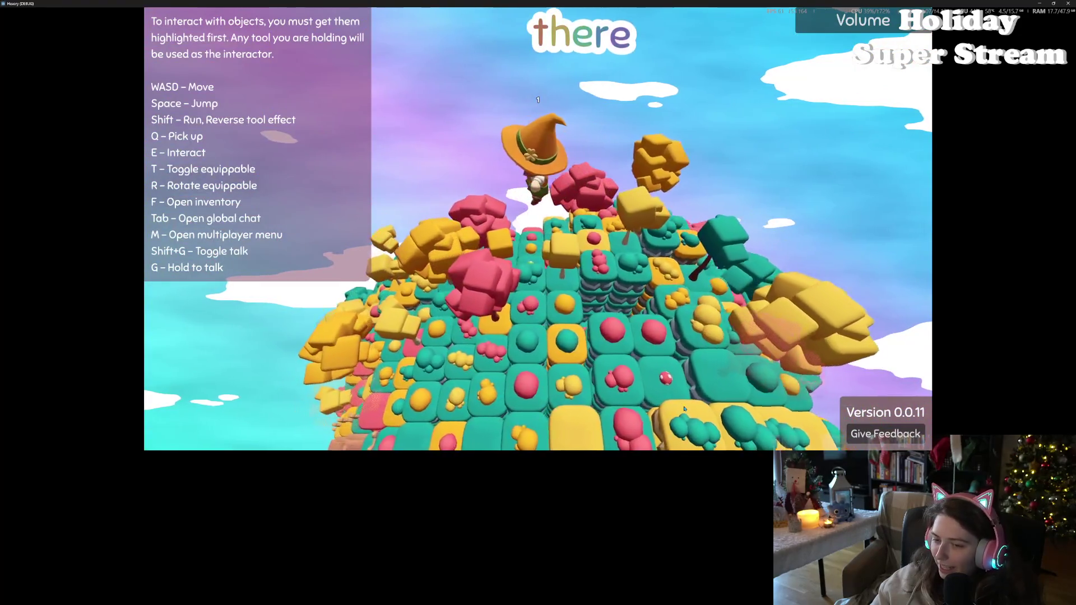
scroll(683, 409, "up", 5)
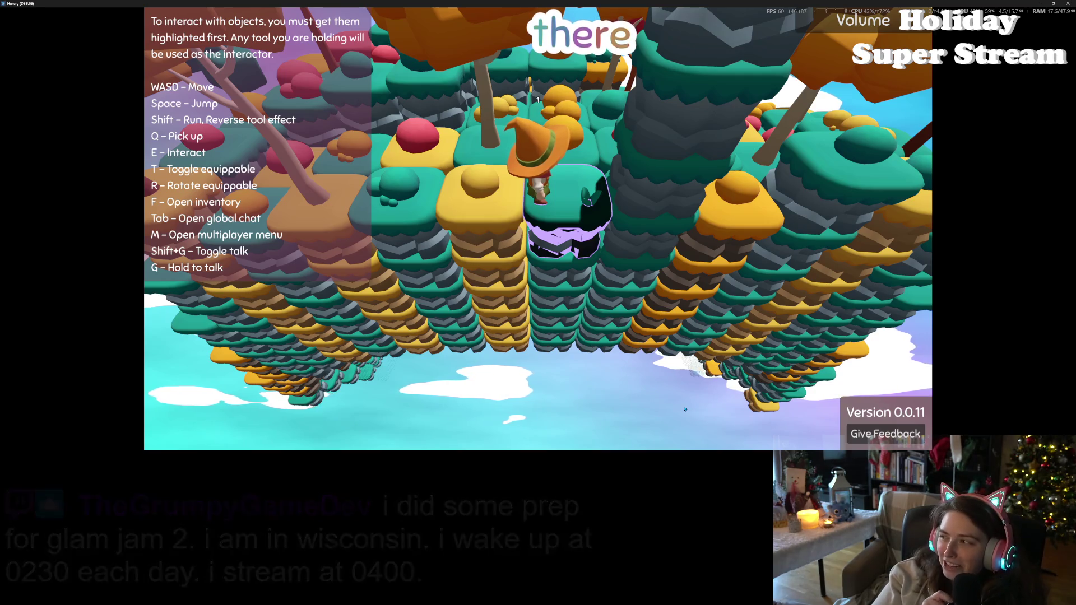
Orbit to a low side view and walk the witch forward and left among the trees
mouse_move(616, 394)
left_mouse_down()
mouse_move(534, 340)
mouse_move(616, 393)
left_mouse_up()
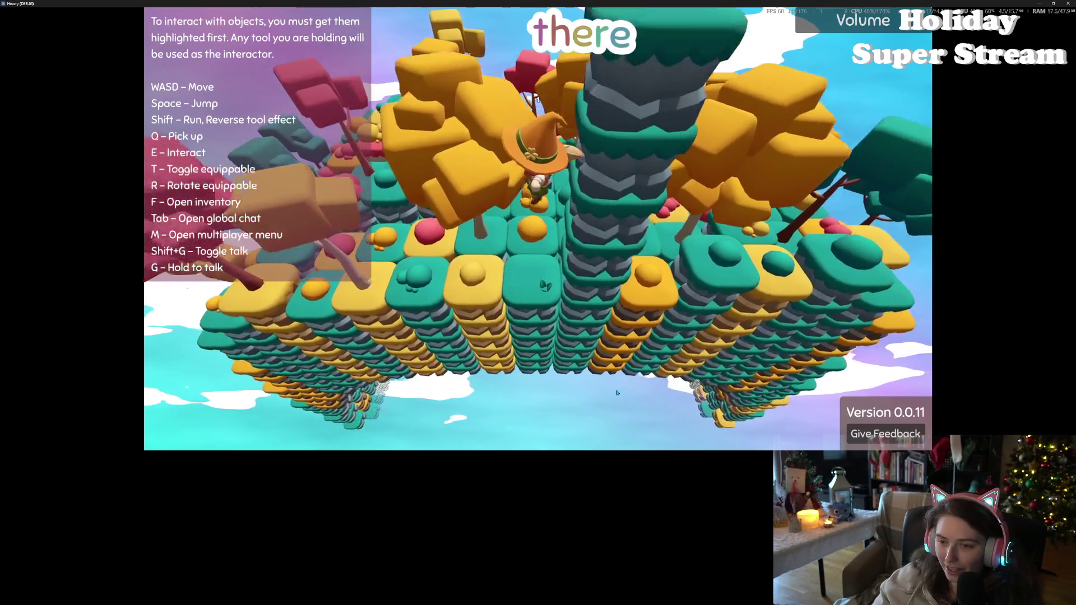
key("w")
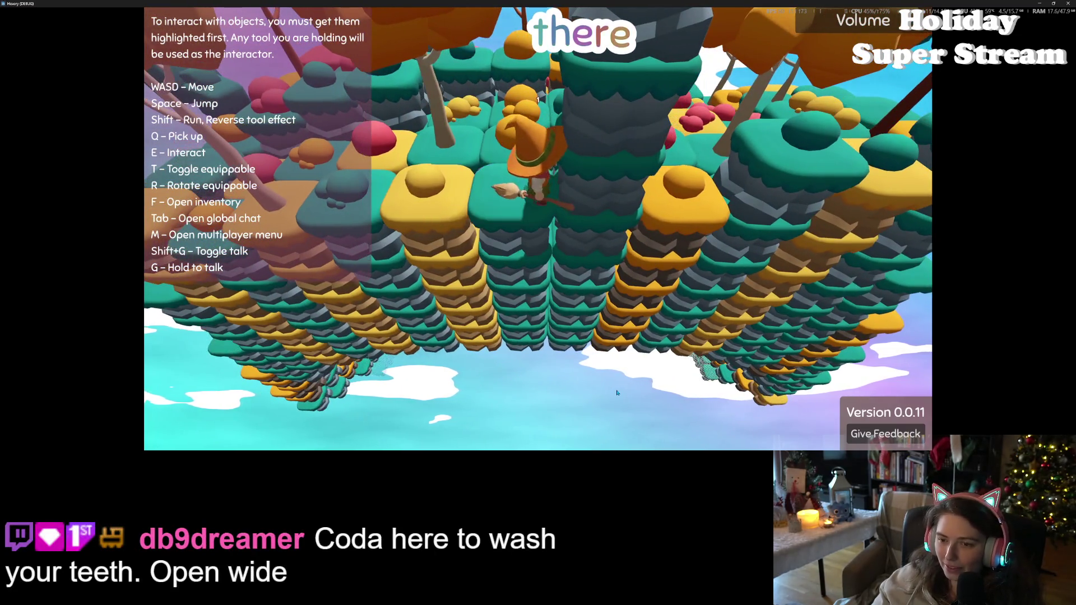
key("a")
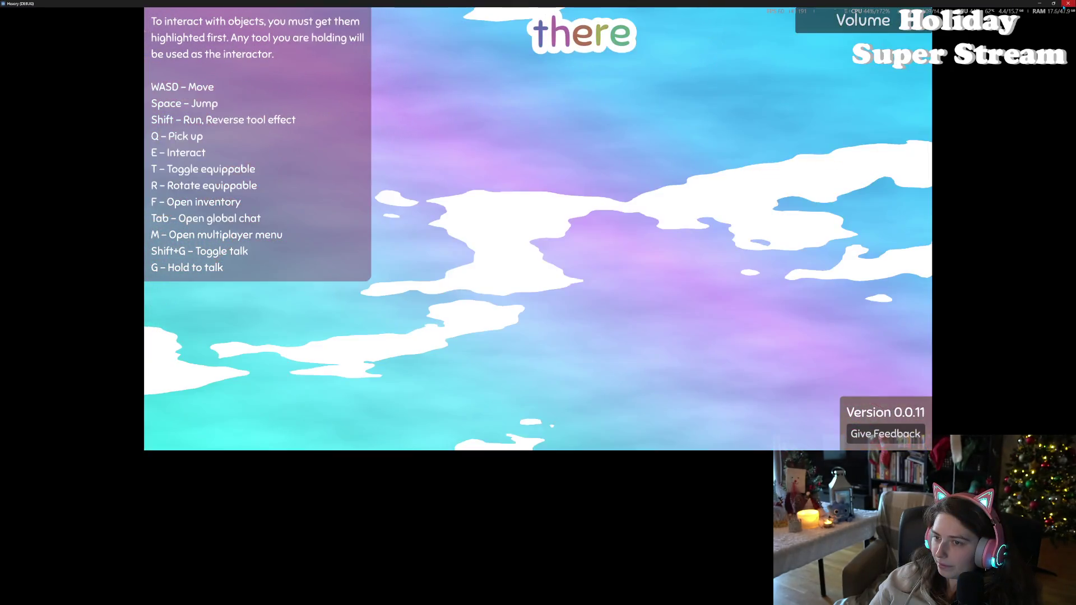
Stop the running game and bring up the ground shader code in the Shader Editor
left_click(1067, 3)
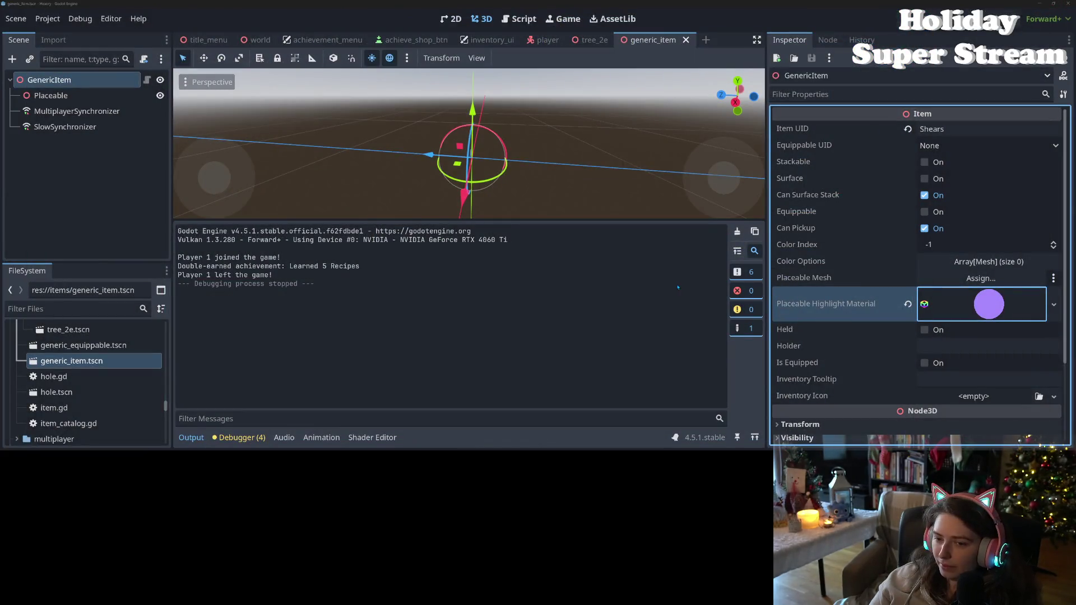
left_click(392, 443)
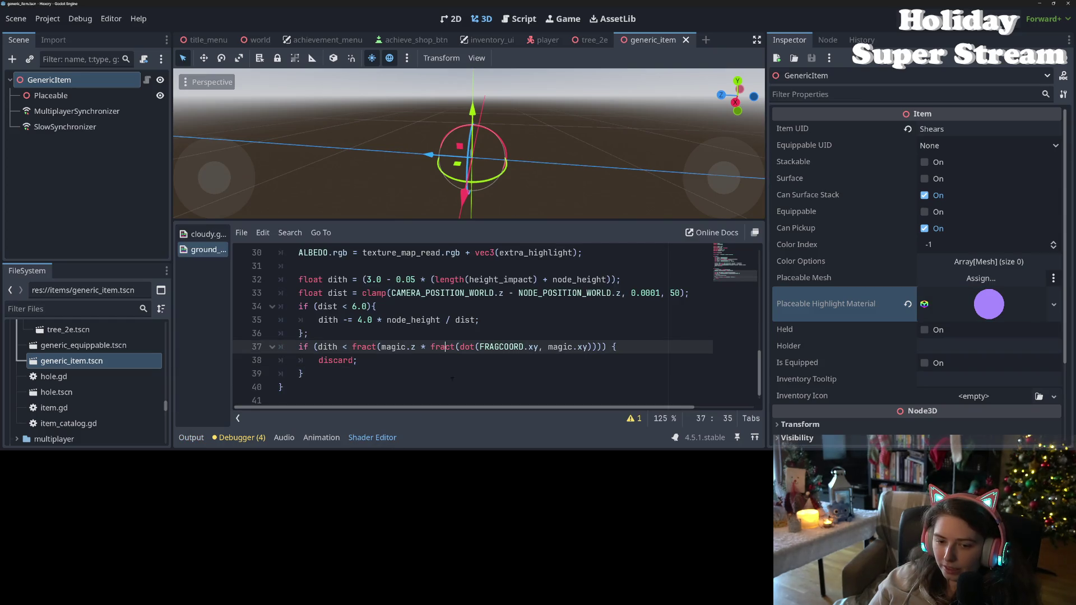
scroll(343, 345, "up", 2)
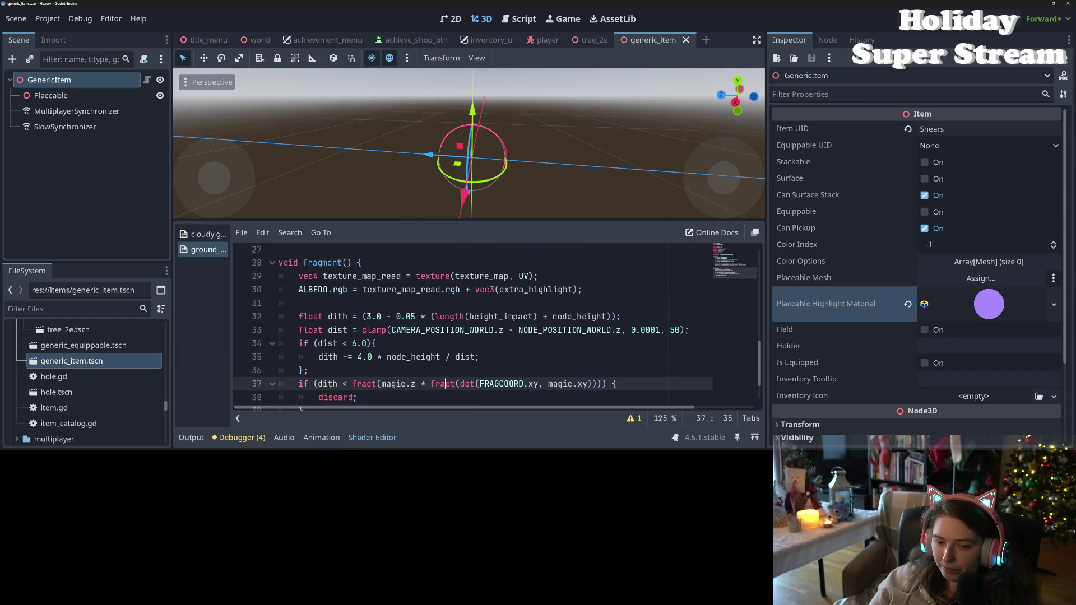
scroll(359, 314, "down", 2)
Add a new line after the dith line beginning with 'if abs('
left_click(366, 280)
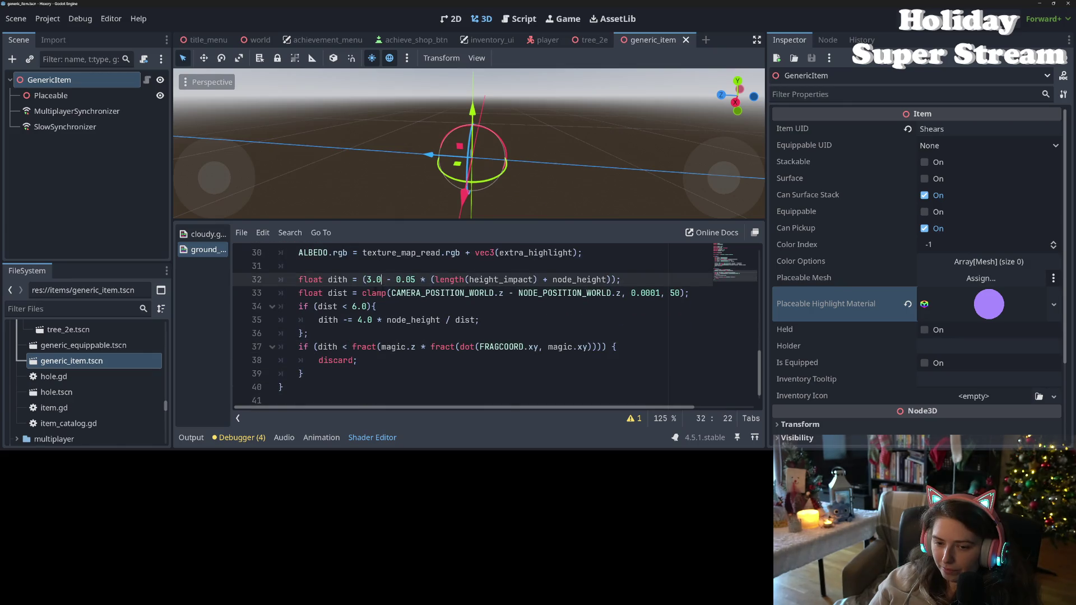
left_click(357, 292)
left_click(636, 279)
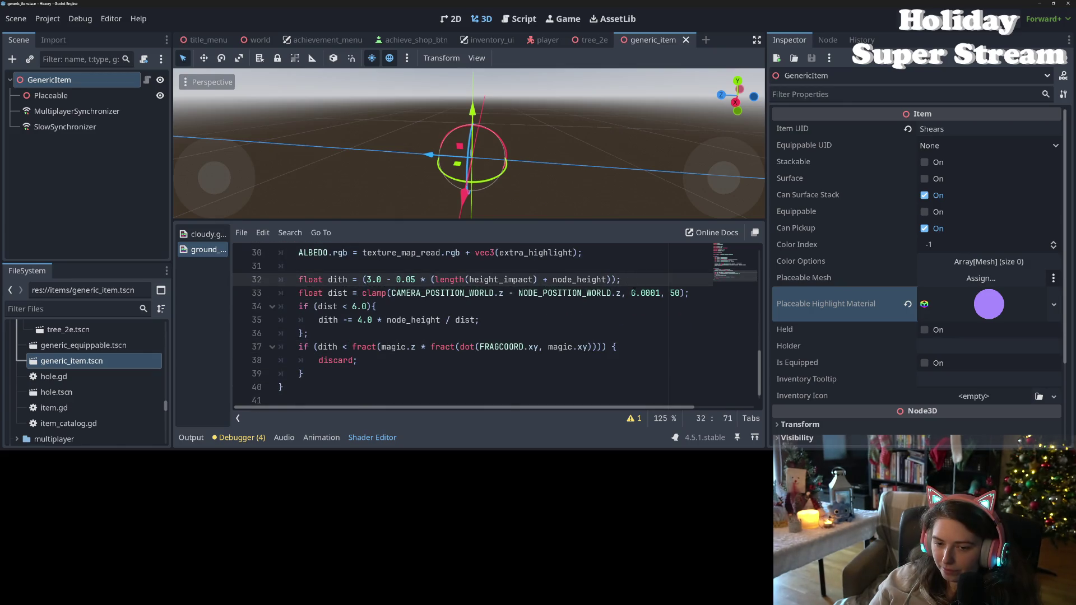
key("Return")
type("if ")
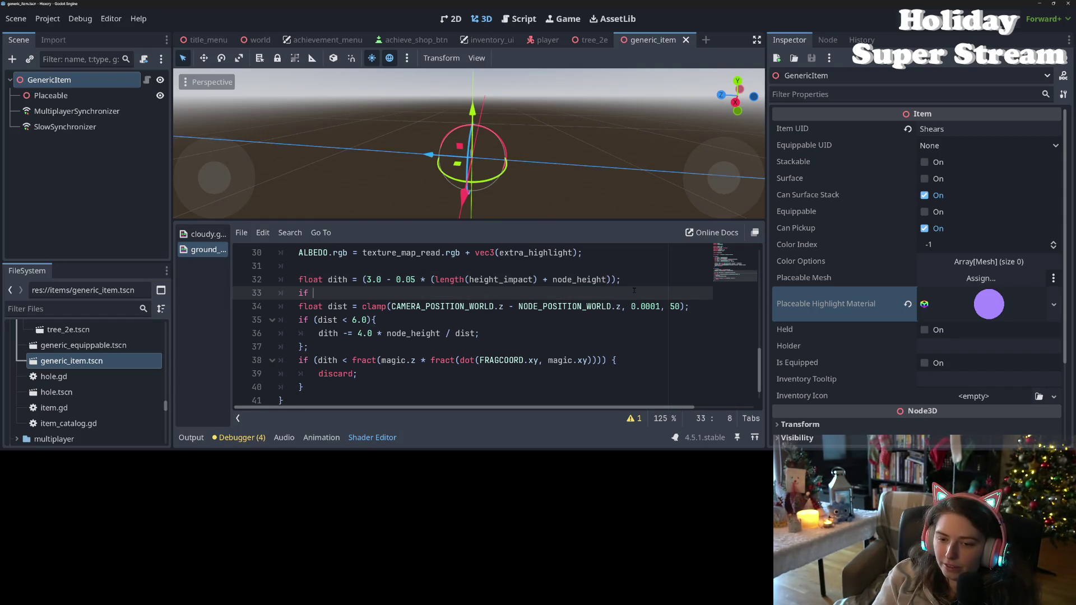
type("abs(C")
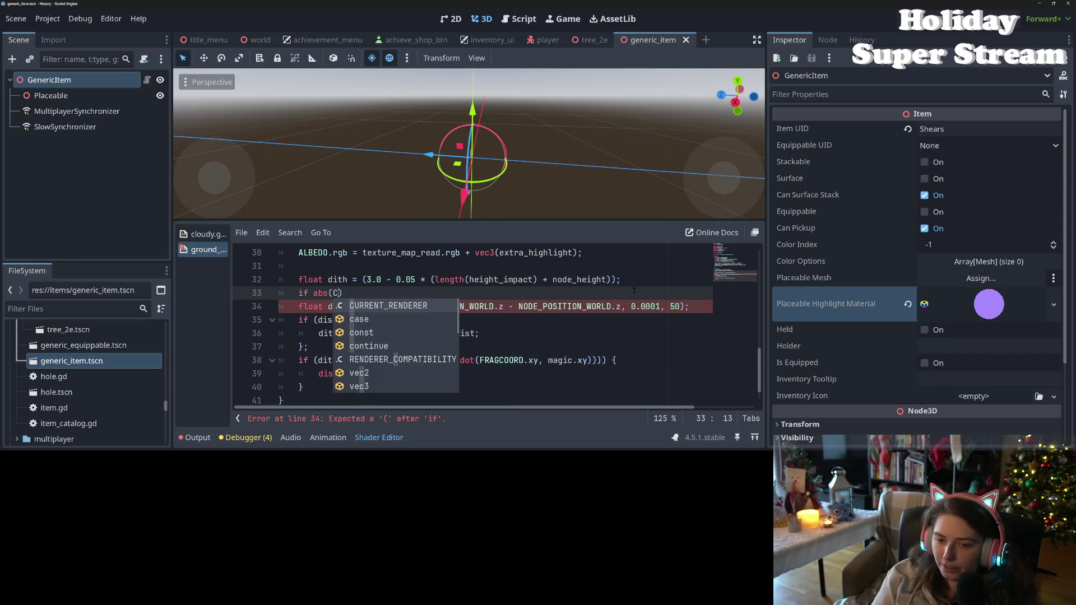
key("BackSpace")
Copy the camera-minus-node z difference from the dist line into the abs() call
left_click_drag(620, 307, 392, 307)
key("ctrl+c")
key("Up")
key("Left")
key("ctrl+v")
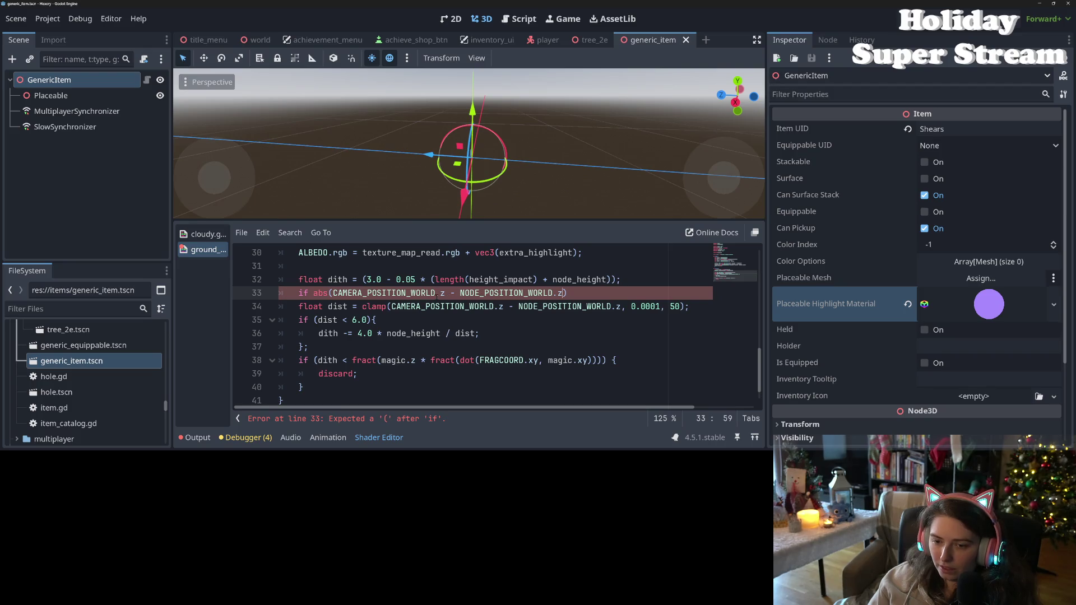
double_click(442, 293)
Switch both position components to .x and append '< 3.0' to the condition
type("x")
double_click(561, 293)
type("x")
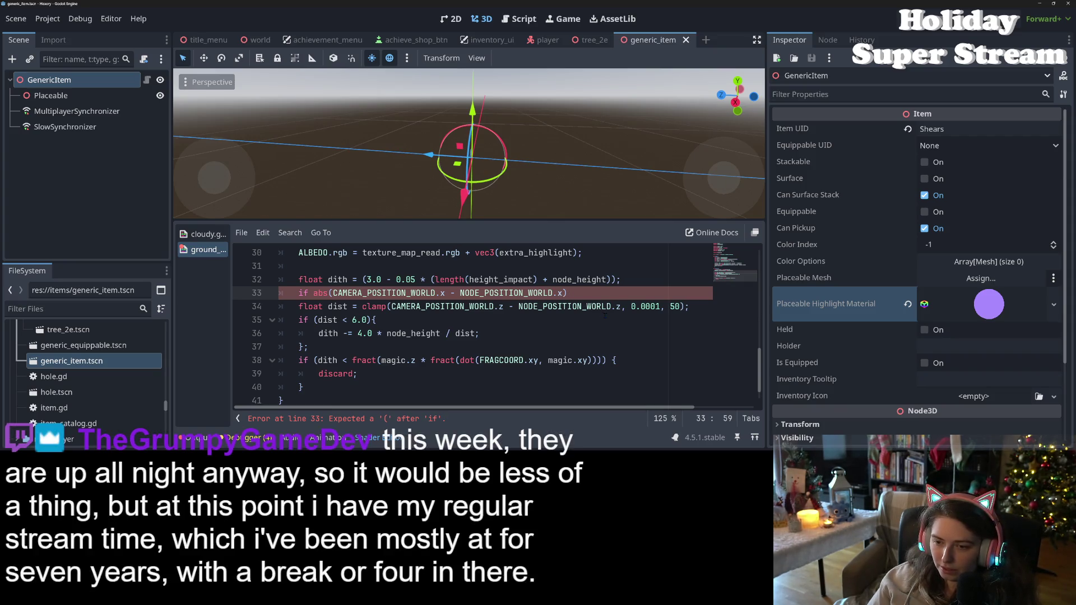
key("End")
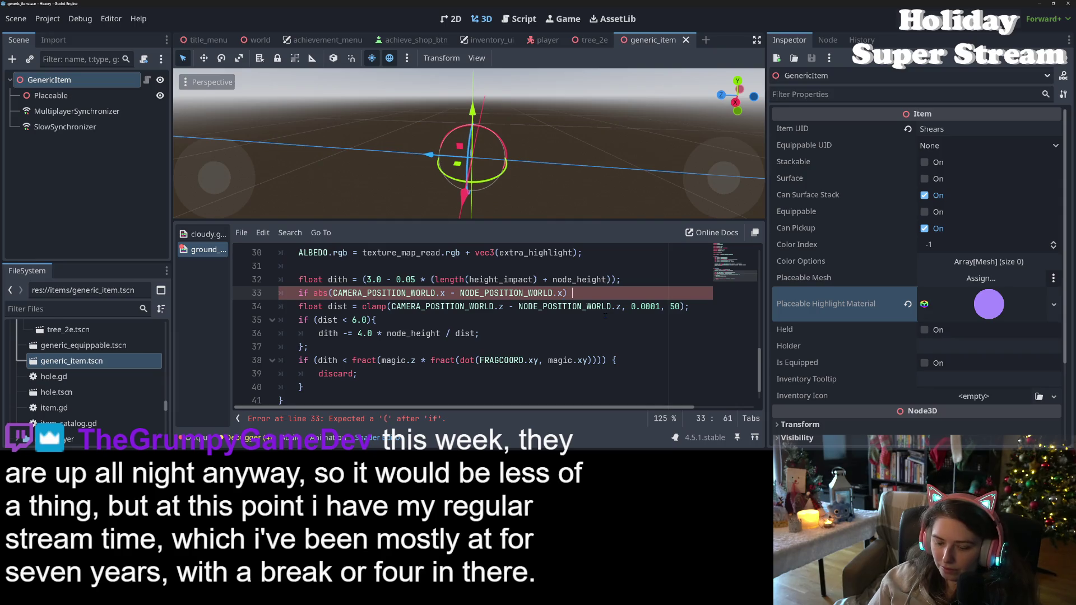
type("< ")
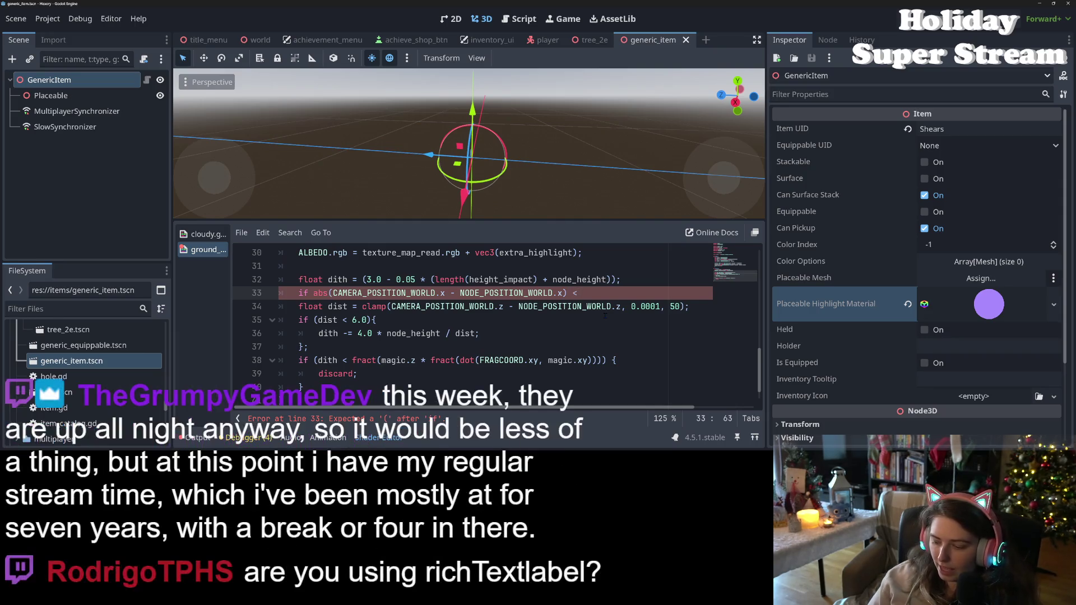
type("3.0")
Wrap the condition in parentheses, open a '{' block, and remove the stray closing brace
left_click_drag(316, 293, 619, 297)
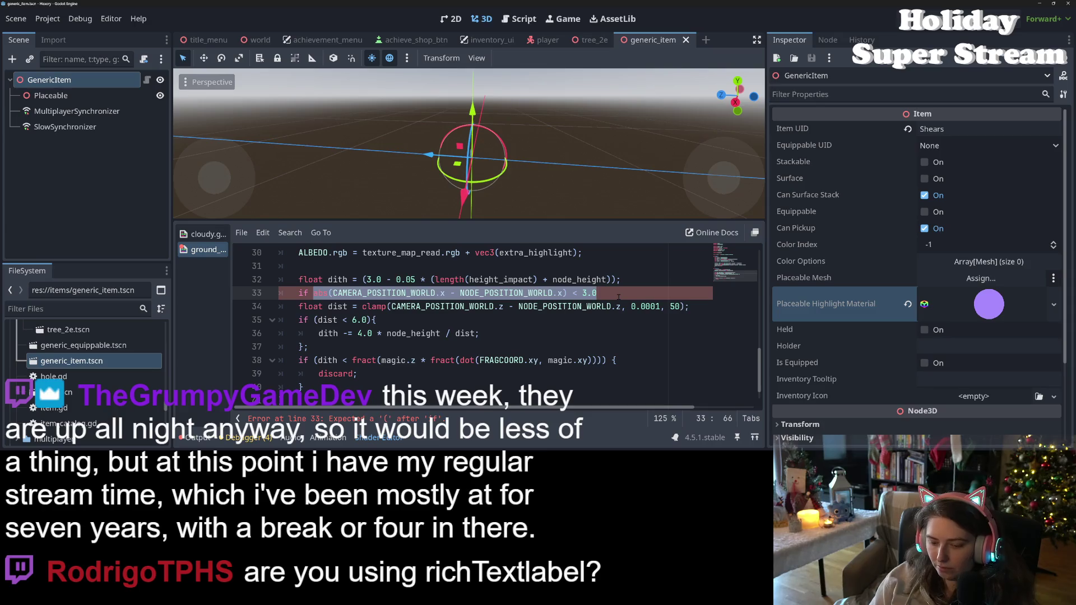
type("(")
type(" {")
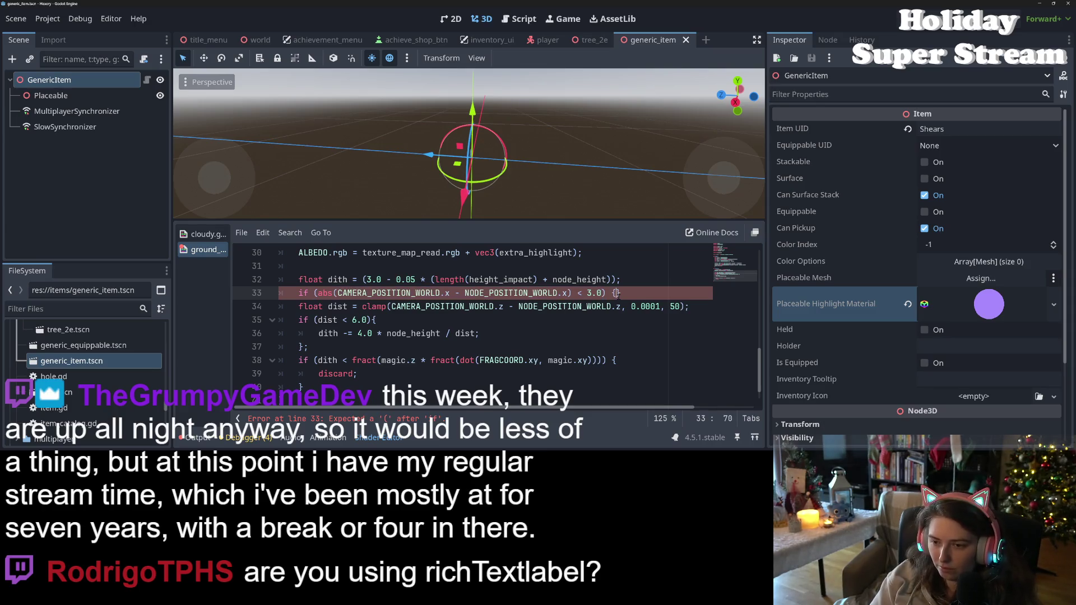
key("Return")
scroll(619, 297, "down", 2)
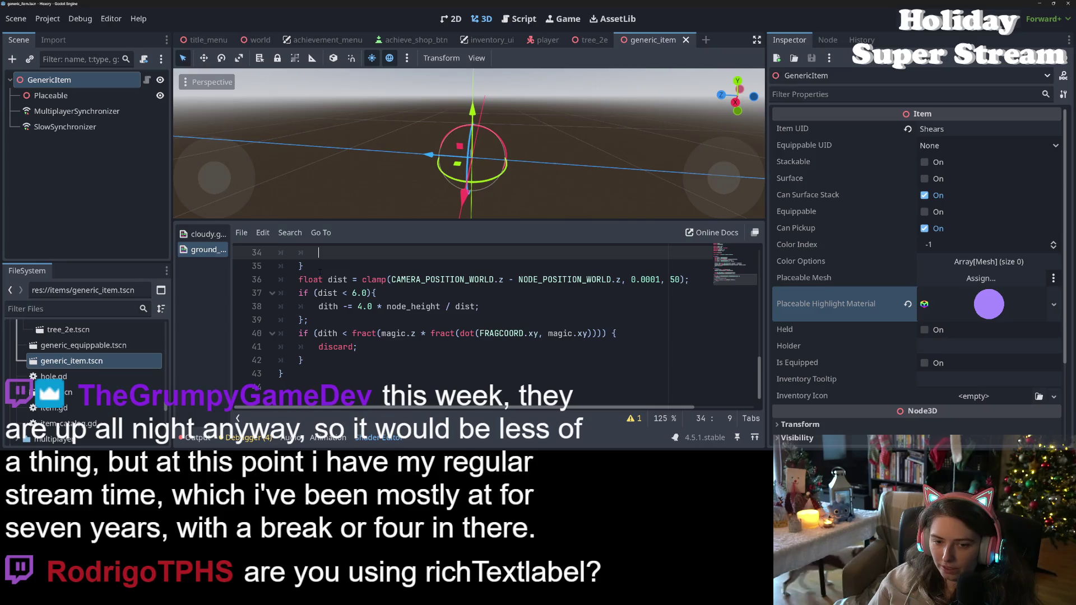
left_click(321, 272)
key("BackSpace")
key("BackSpace")
key("BackSpace")
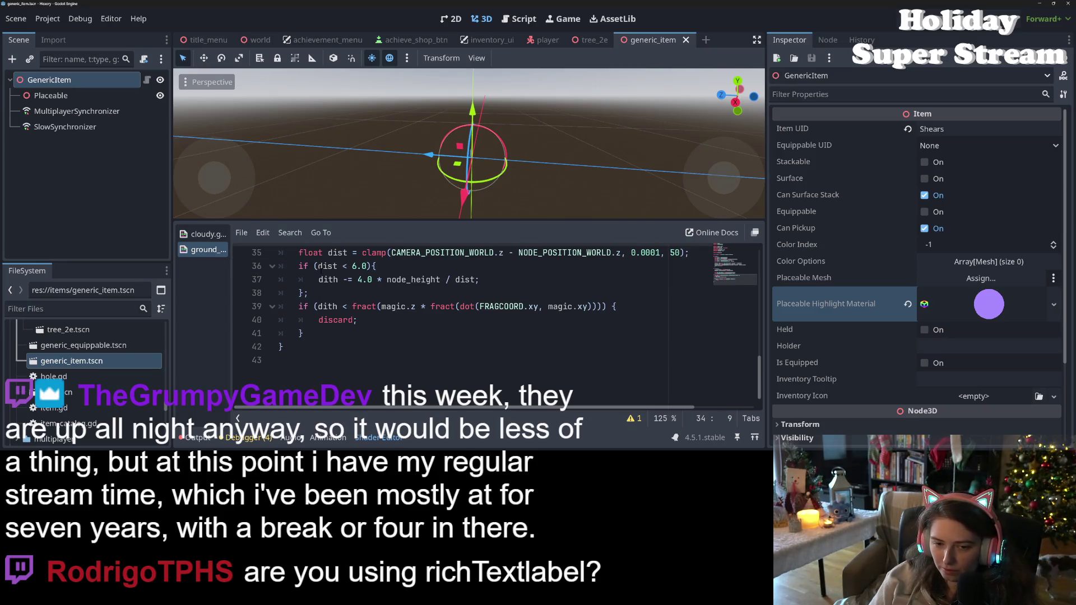
Close the block with '}', indent the dist lines inside, delete the blank line, save, and run
left_click(333, 292)
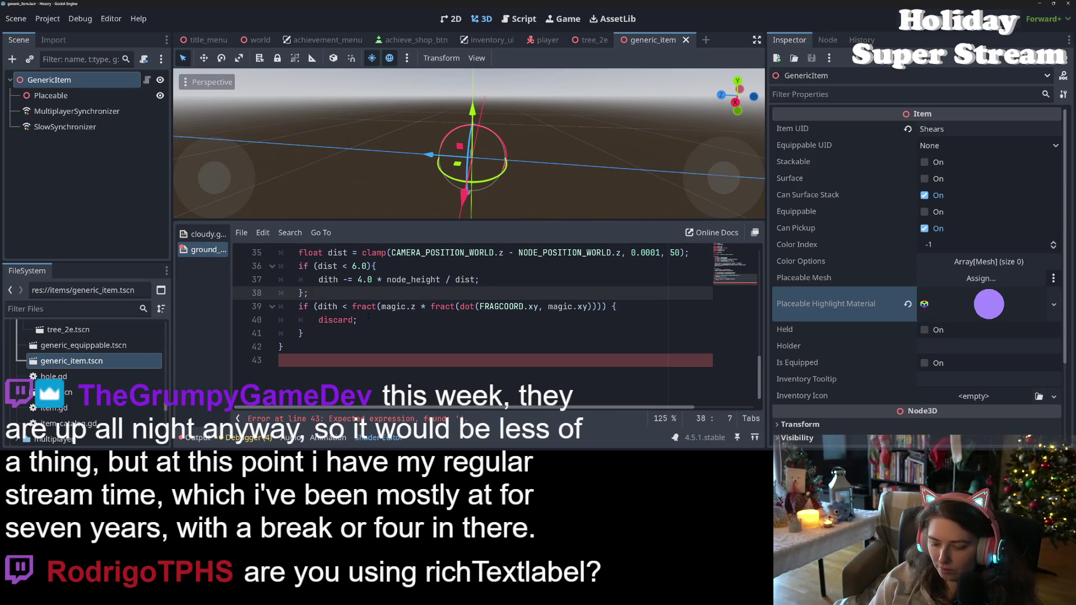
key("Return")
type("}")
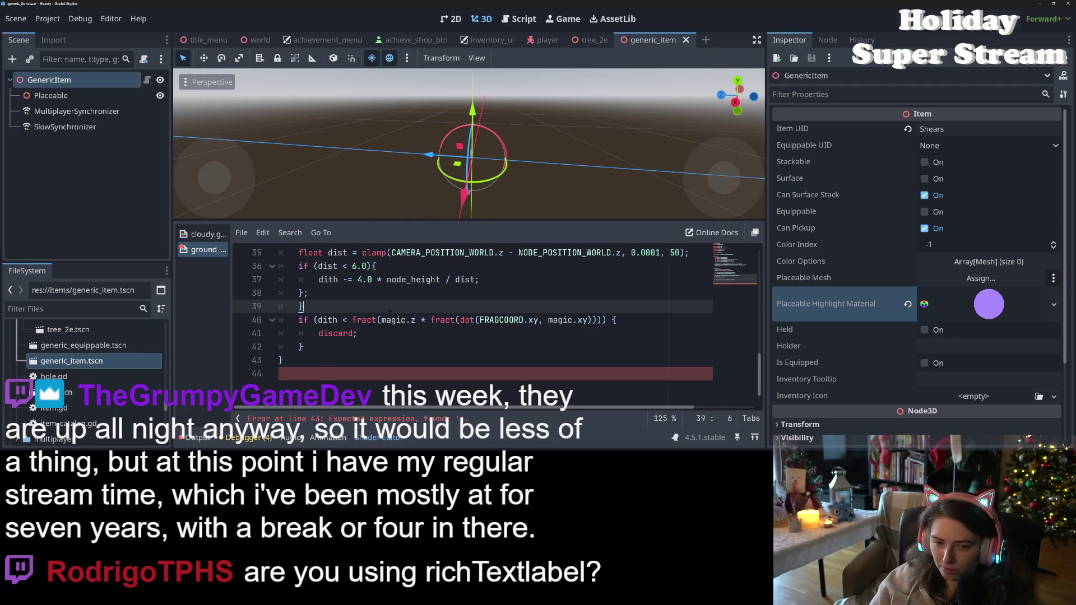
scroll(390, 311, "up", 2)
mouse_move(314, 360)
left_mouse_down()
mouse_move(299, 280)
mouse_move(299, 319)
left_mouse_up()
key("Tab")
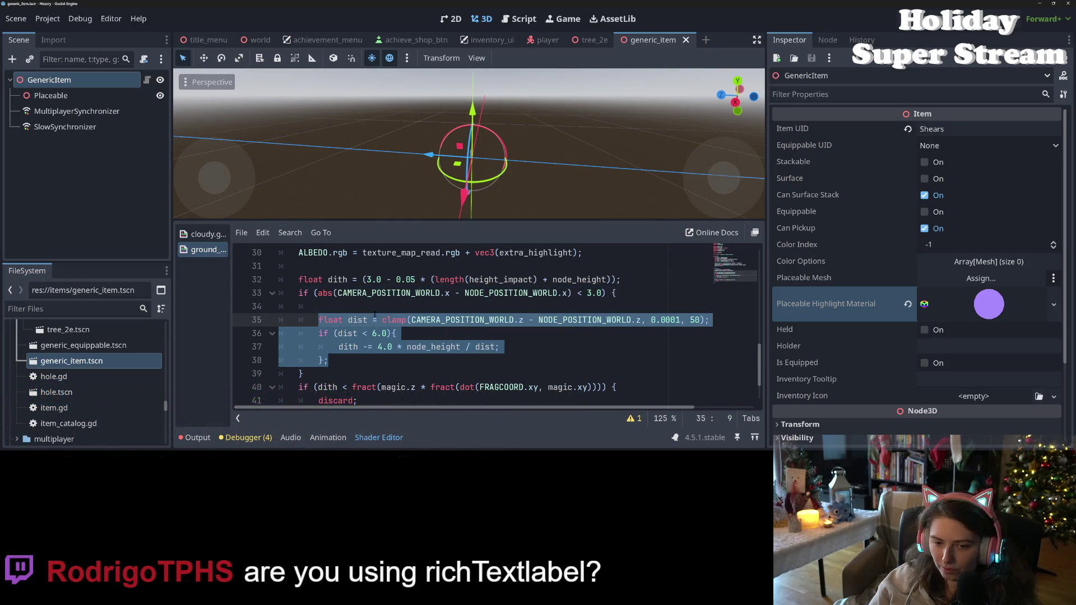
left_click(378, 313)
key("BackSpace")
key("ctrl+s")
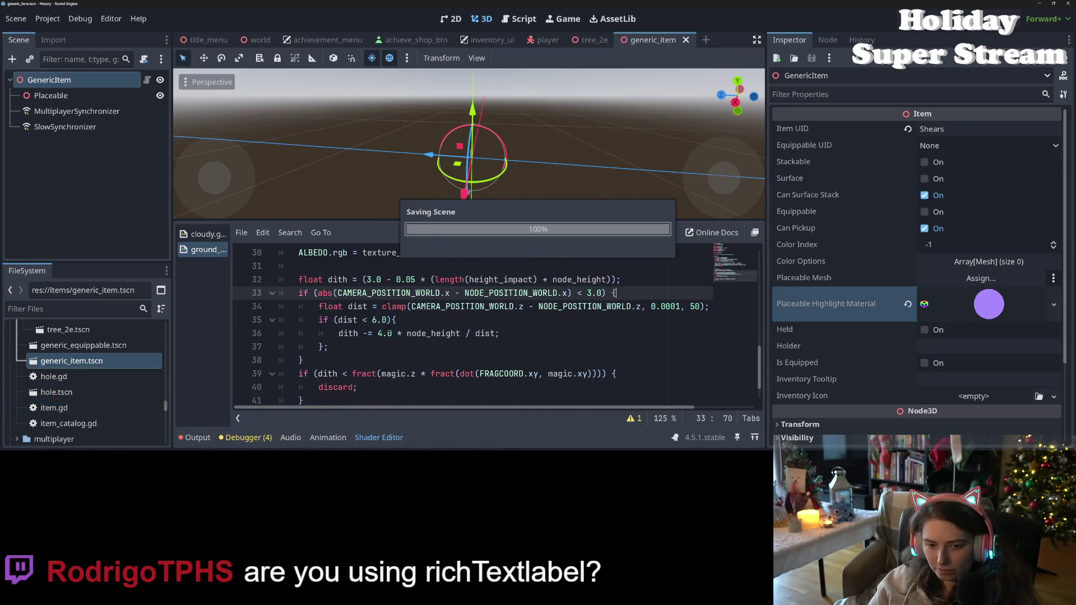
left_click(447, 346)
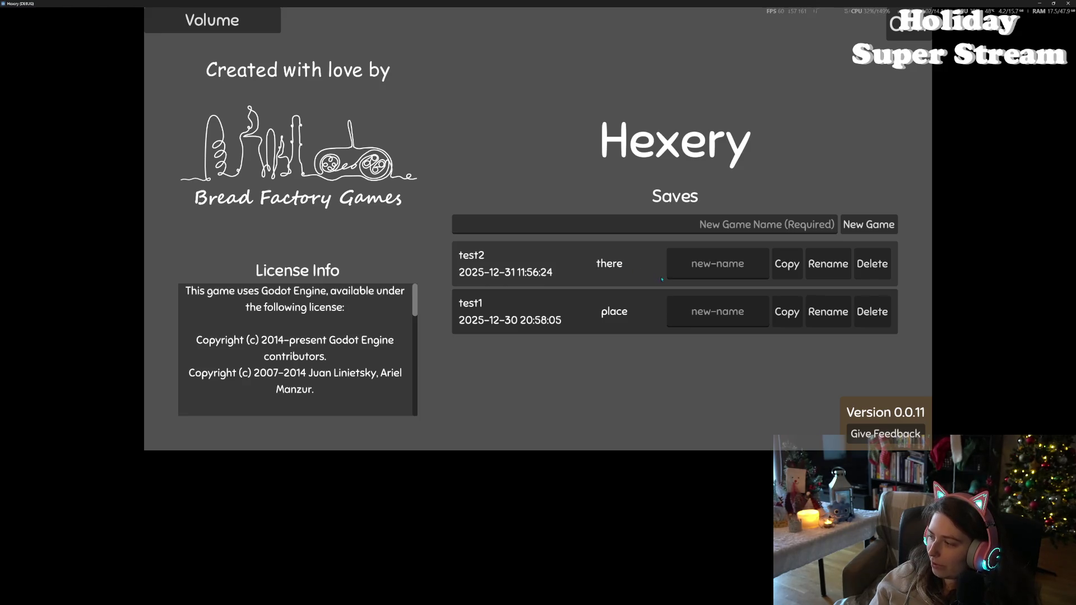
Load the test2 save from the Hexery main menu
left_click(600, 276)
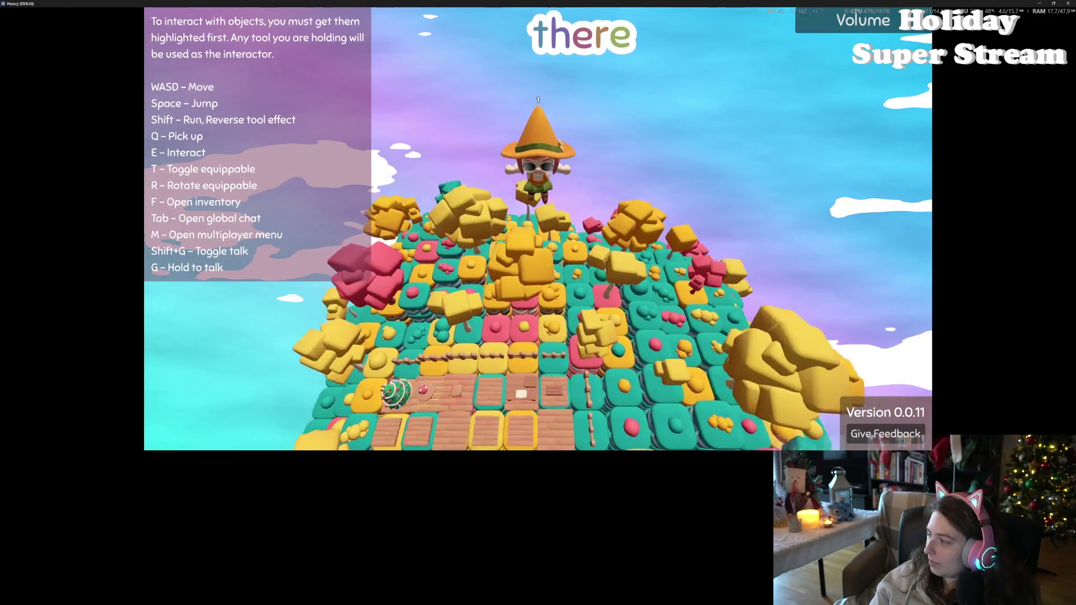
Walk the character onto the pink block and around the island to view the trees
key("d")
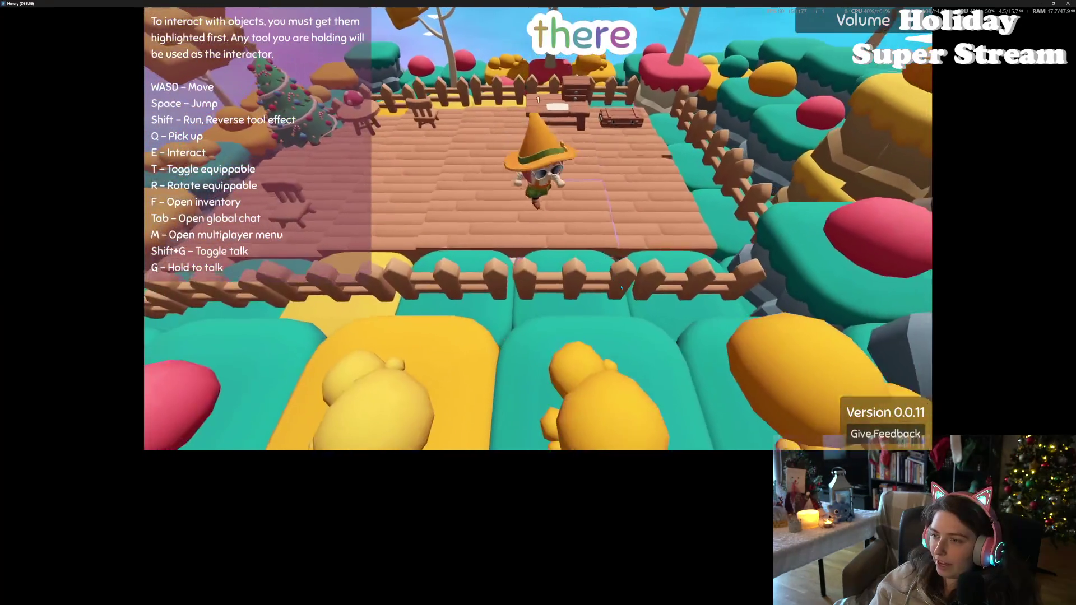
key("w")
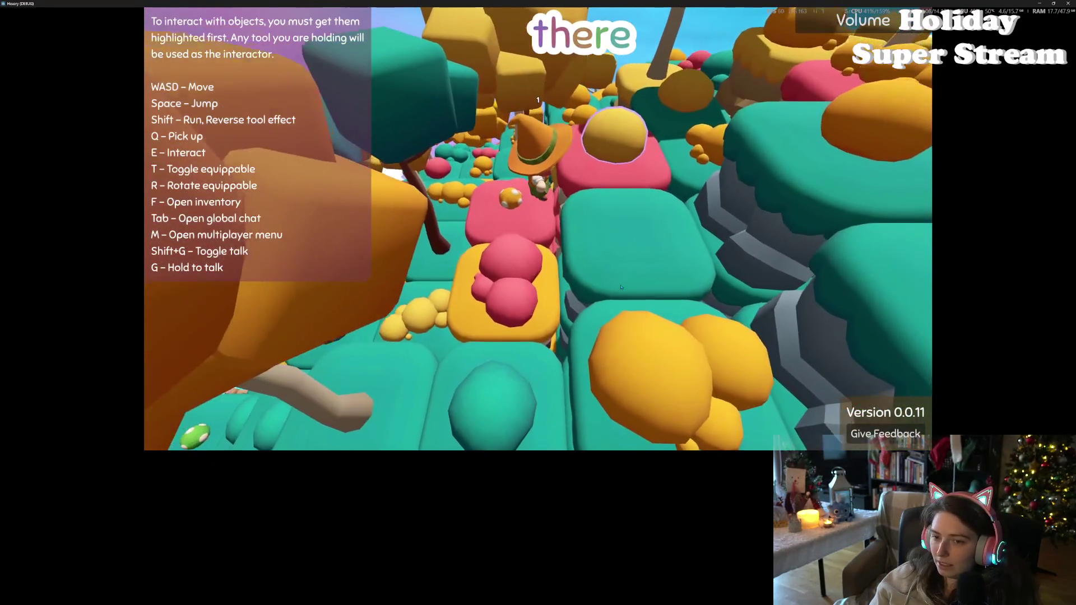
key("w")
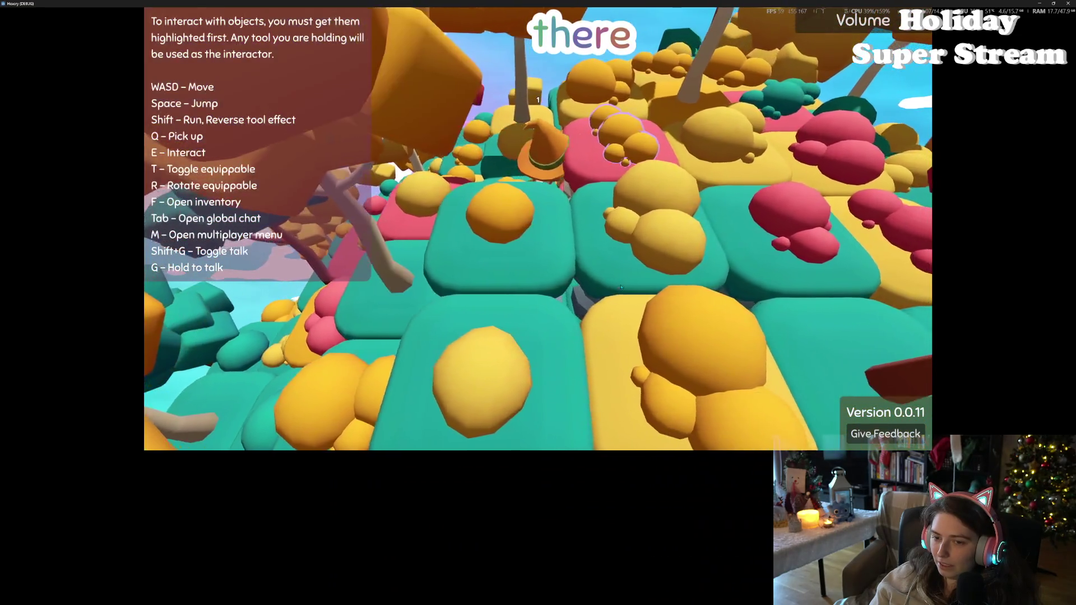
key("s")
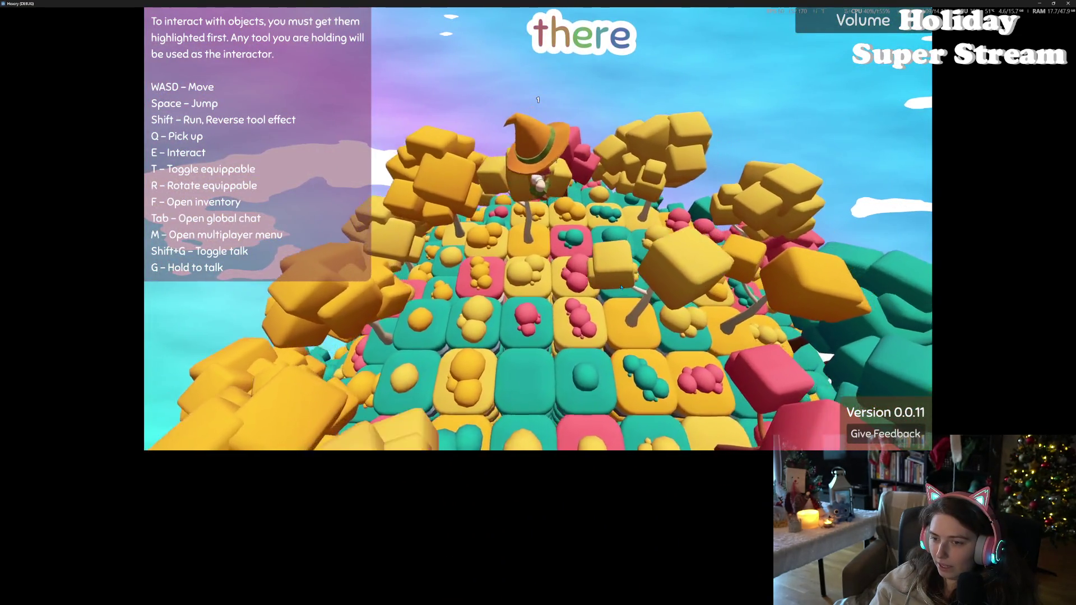
key("s")
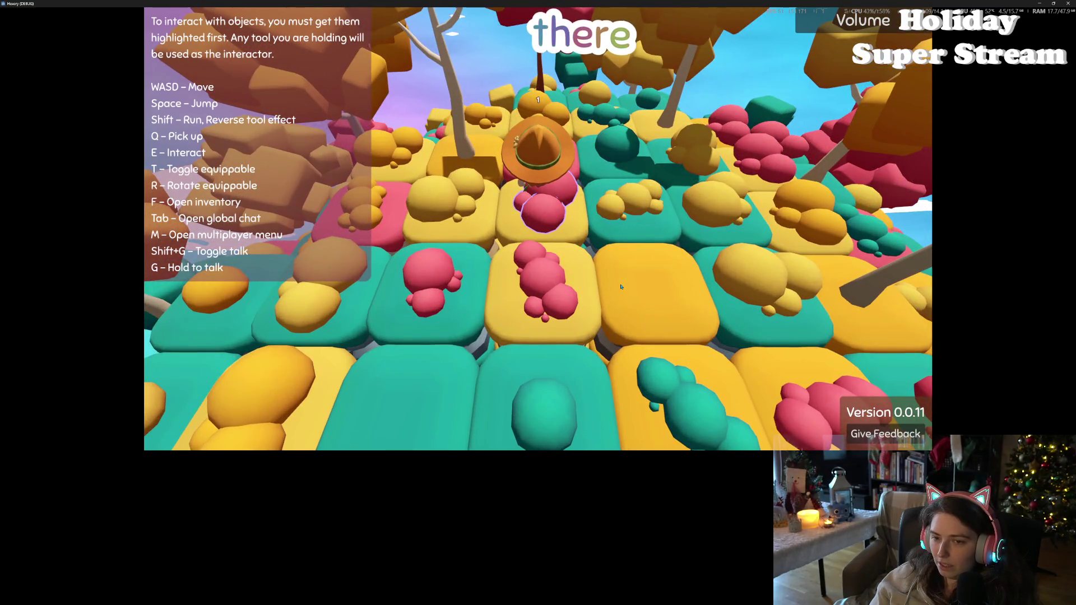
key("a")
key("d")
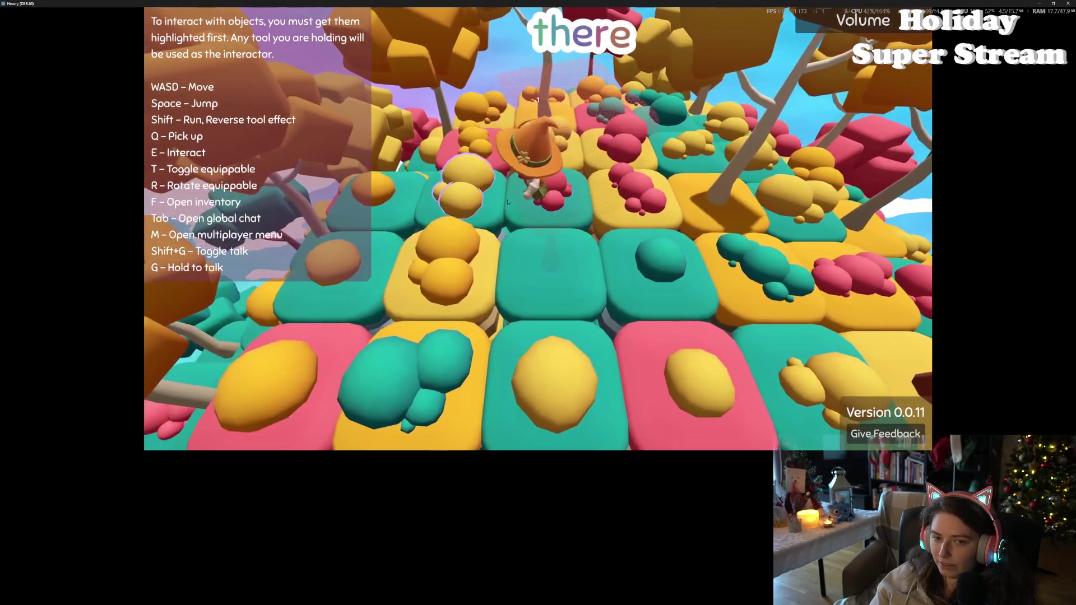
Walk past the pink bushes and beside a tree, then quit the game with Alt+F4
key("d")
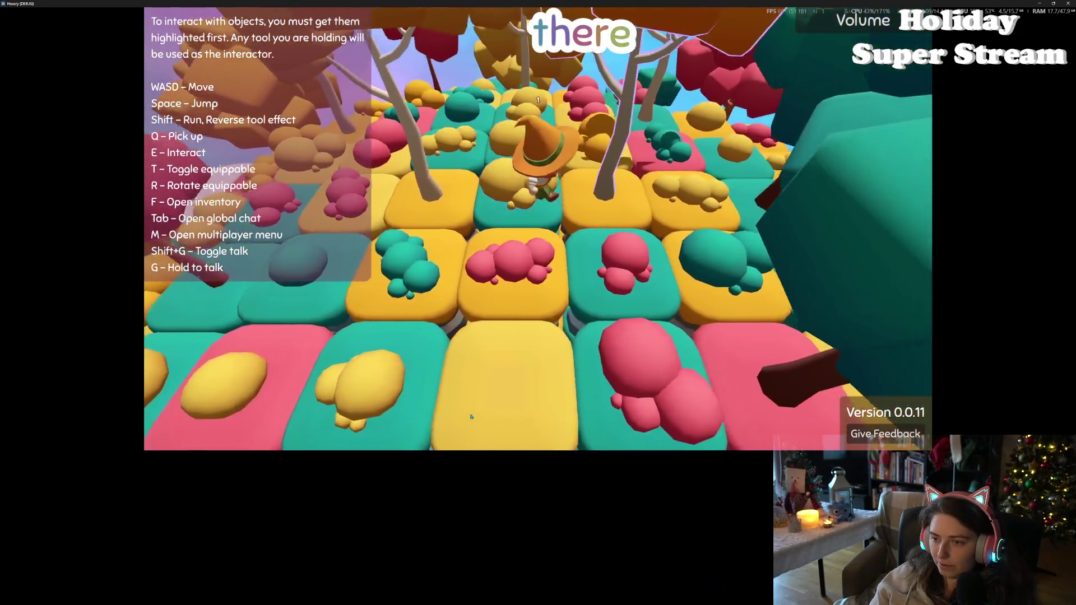
key("s")
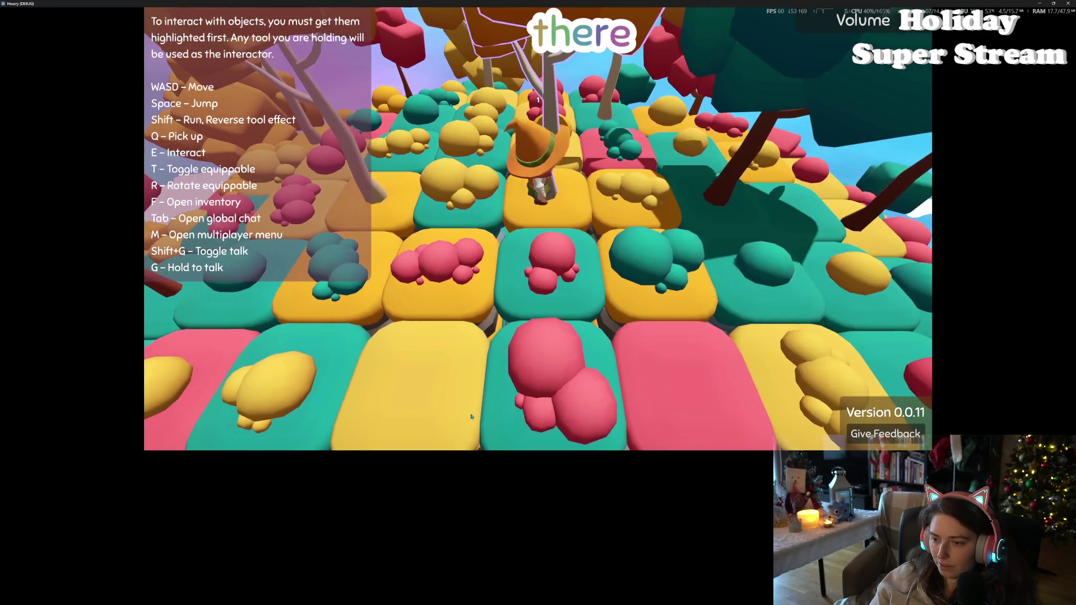
key("a")
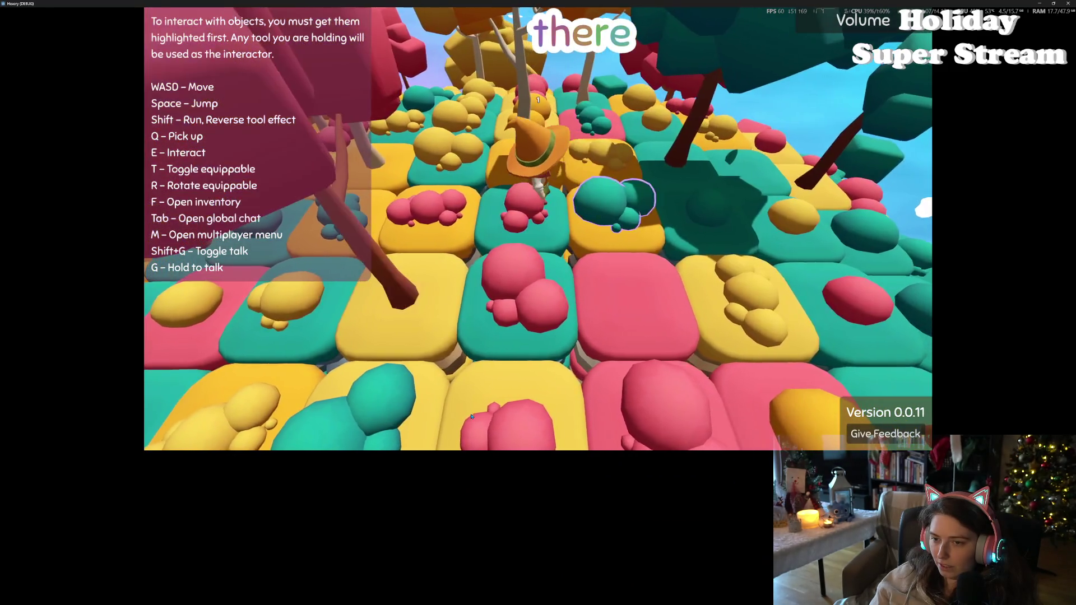
key("w")
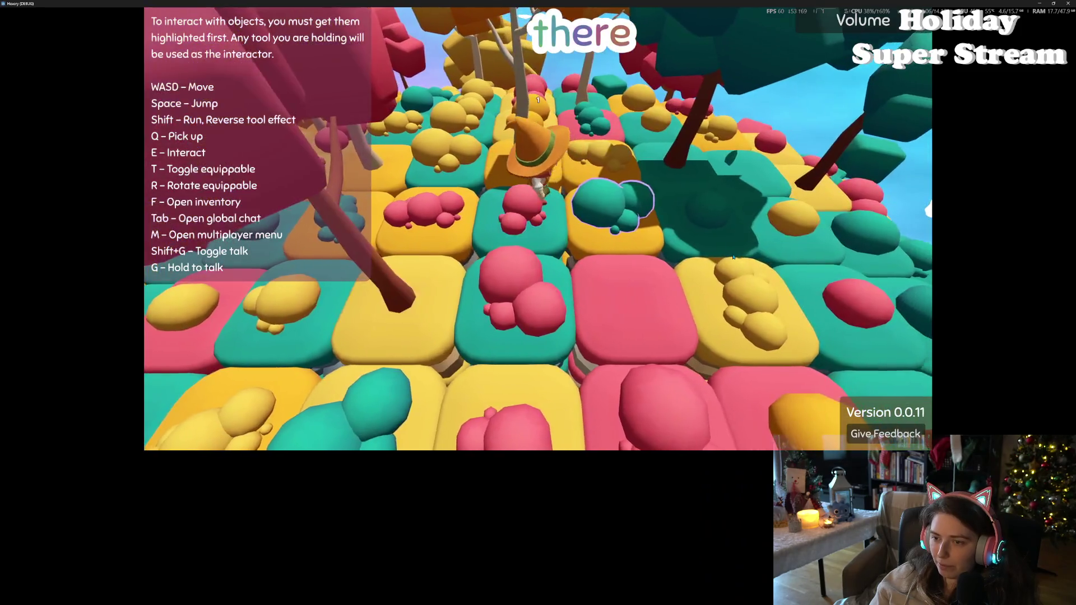
key("a")
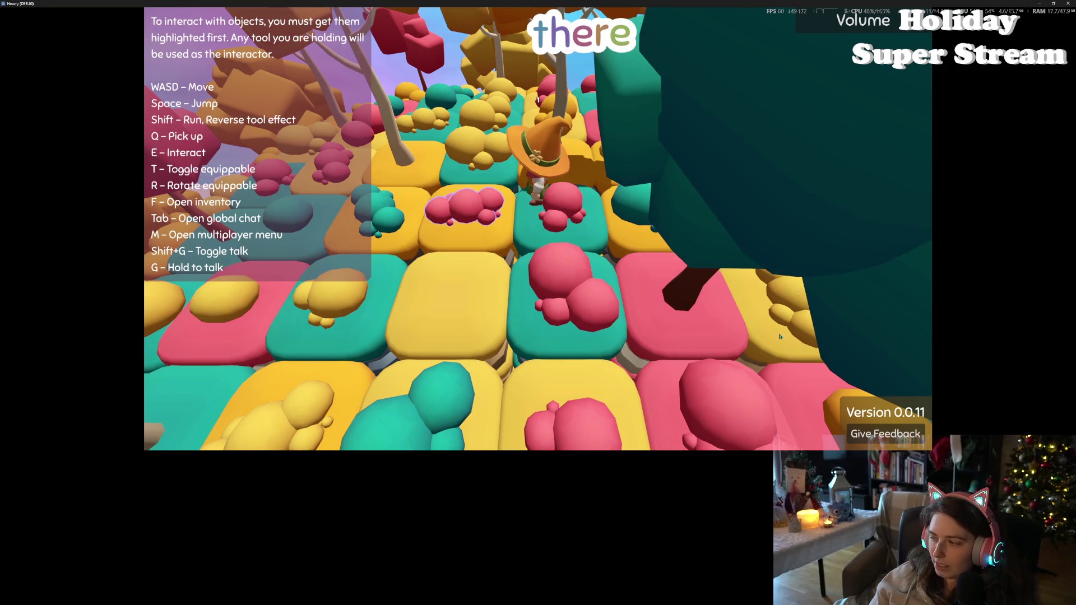
key("d")
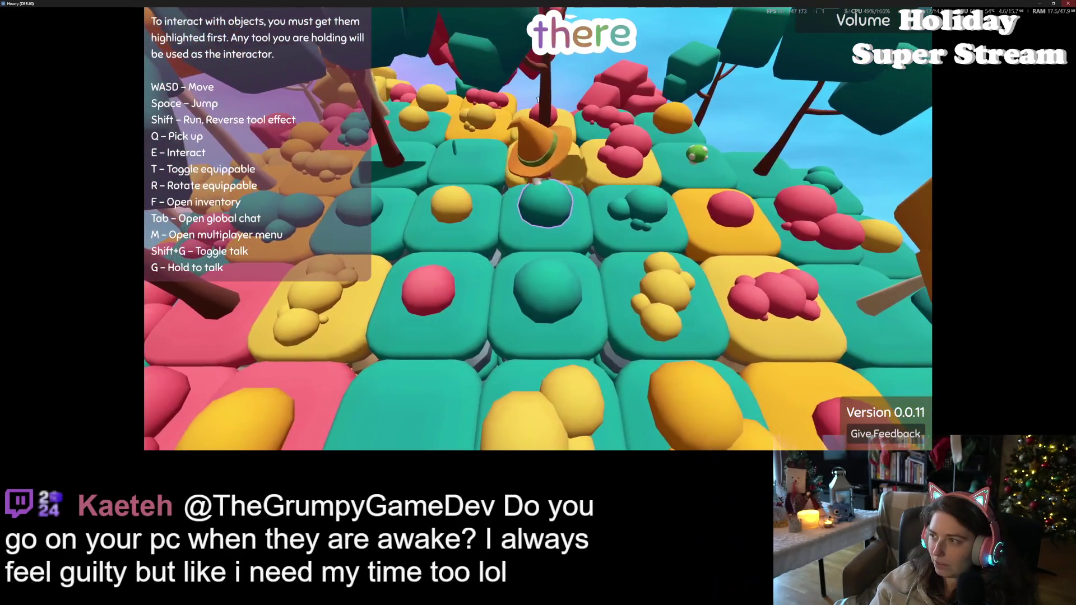
key("alt+F4")
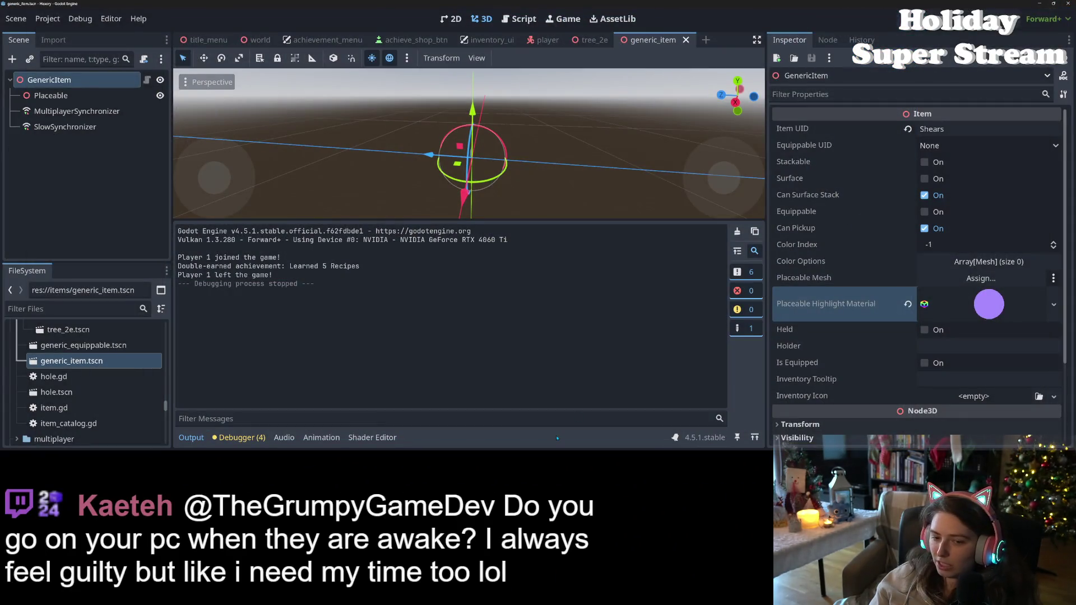
Review the updated tree shader code, rerun the project with F5, and load test2
left_click(373, 437)
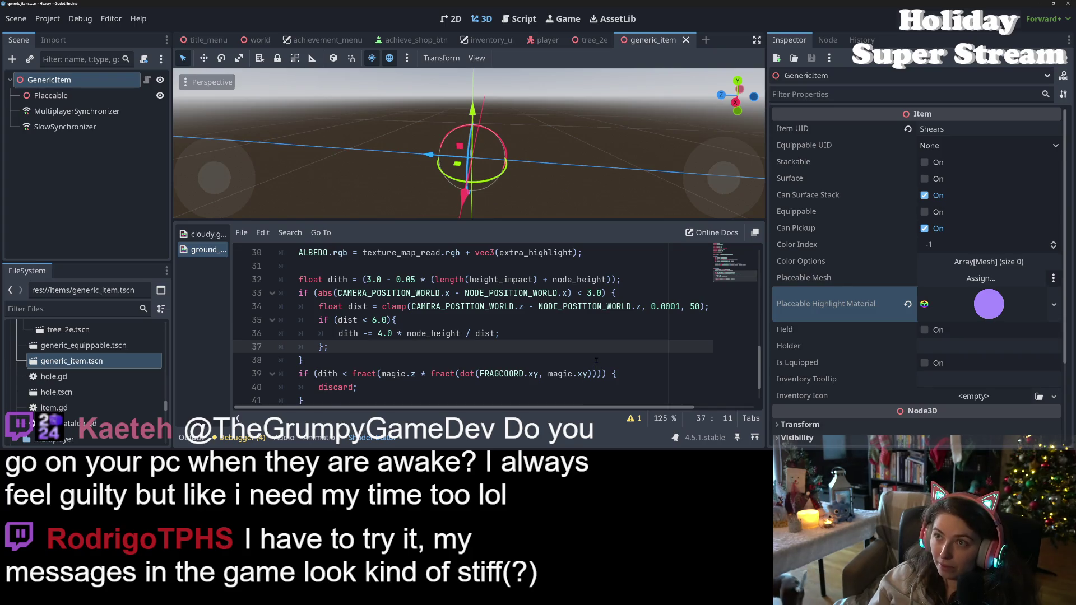
key("F5")
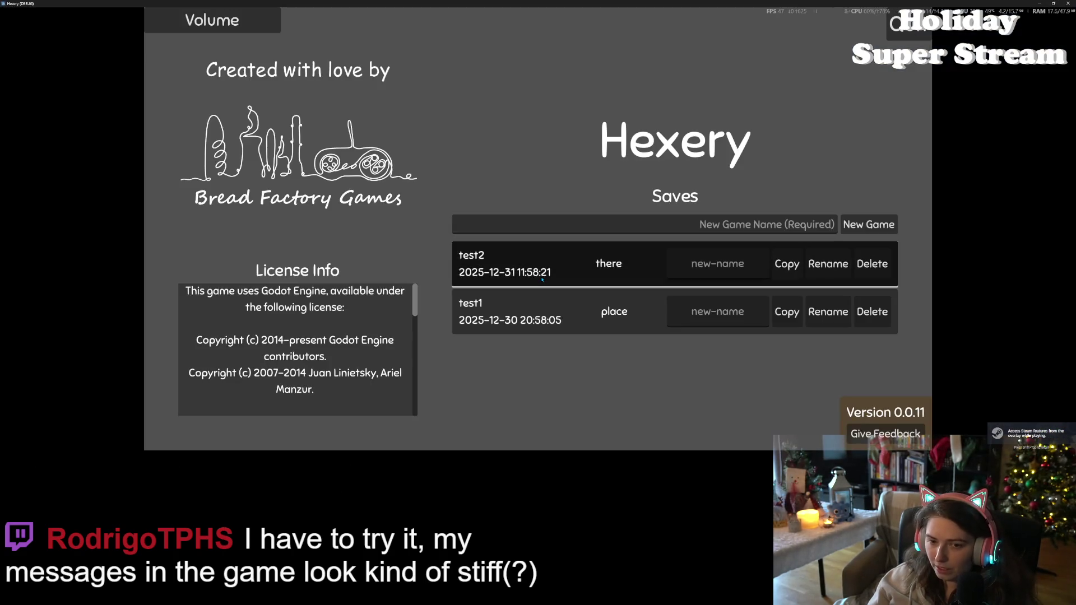
left_click(543, 284)
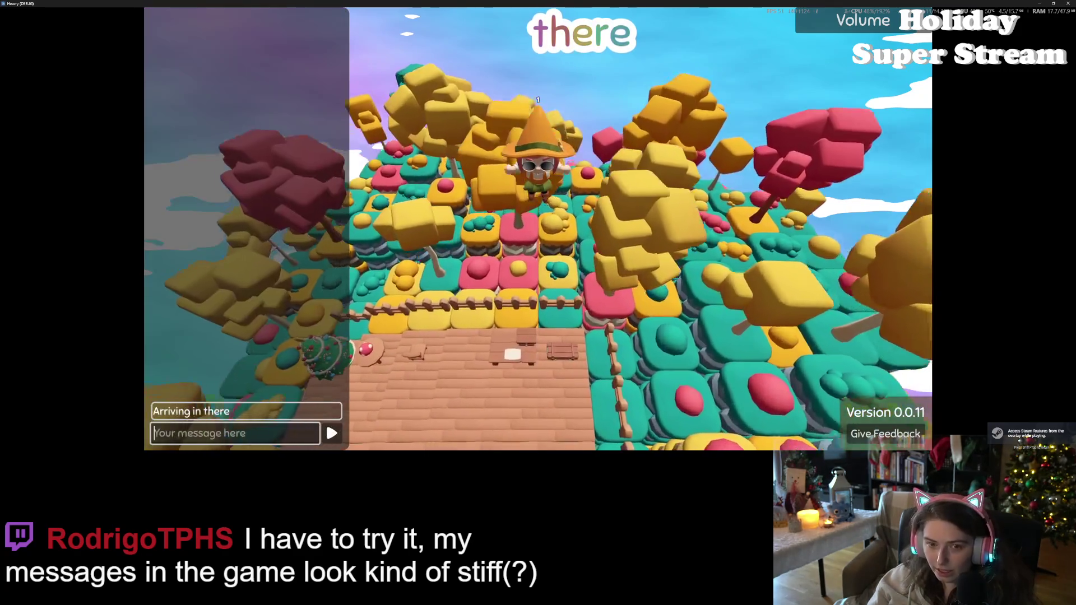
Send the chat messages 'hi' and 'im so cool' in the game
type("shi")
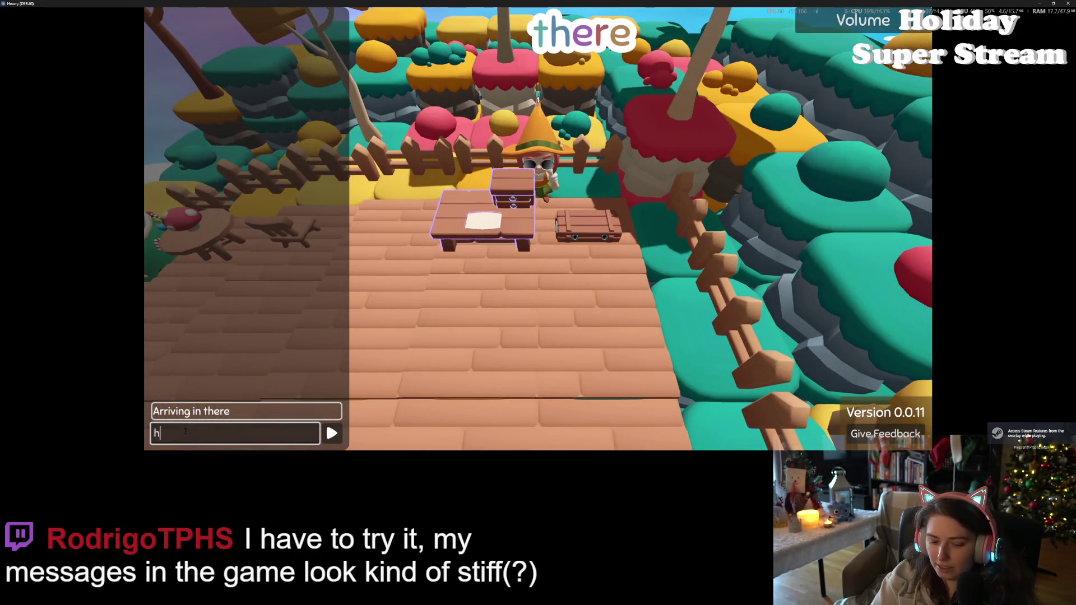
key("Return")
type("im so cool")
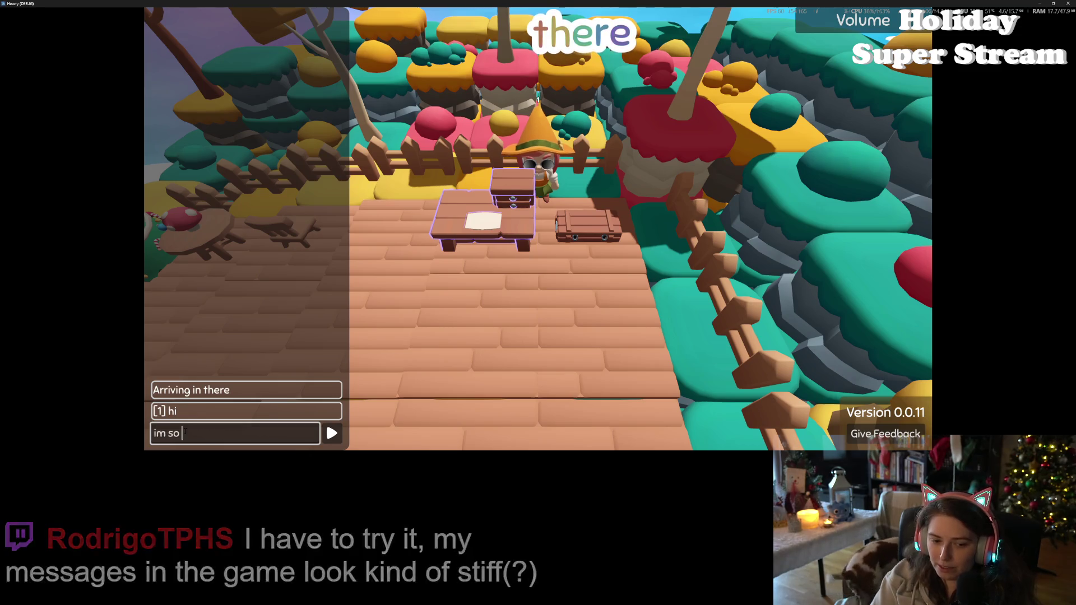
key("Return")
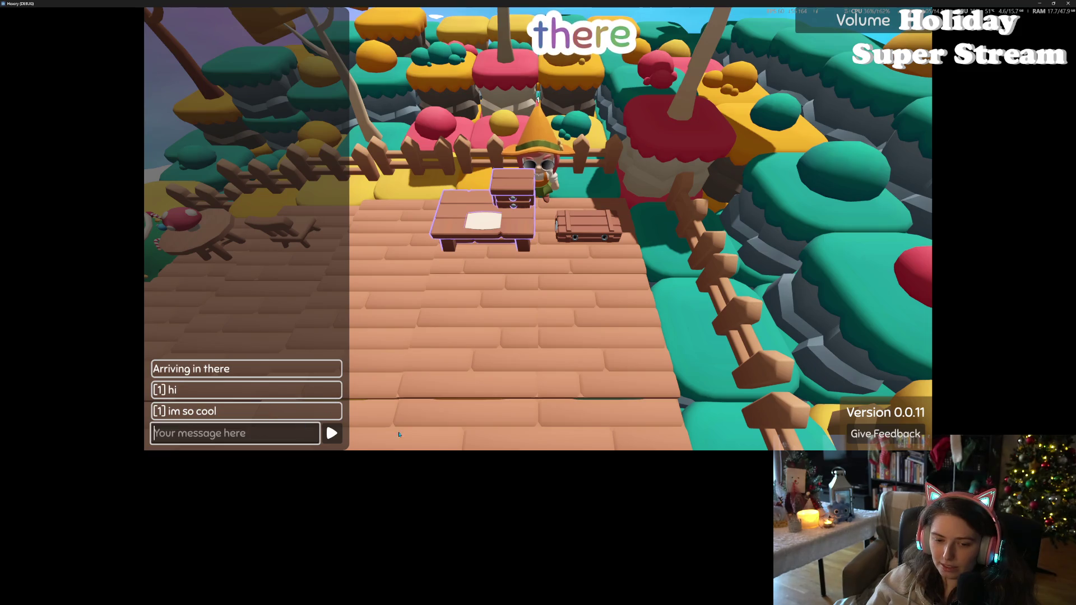
Close the chat, quit Hexery, and bring the shader code back up
key("Escape")
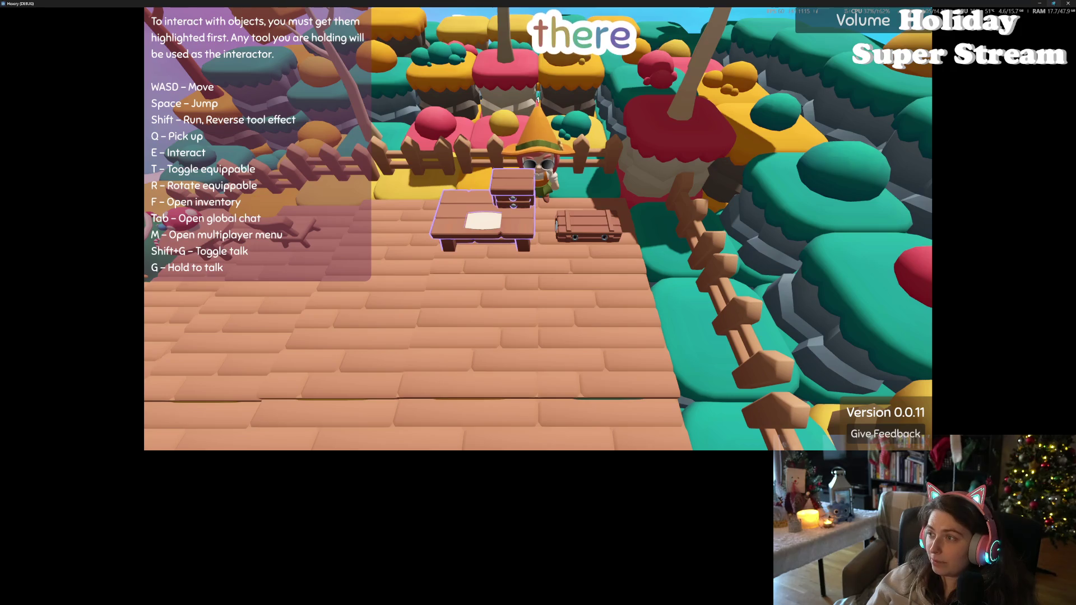
left_click(1066, 4)
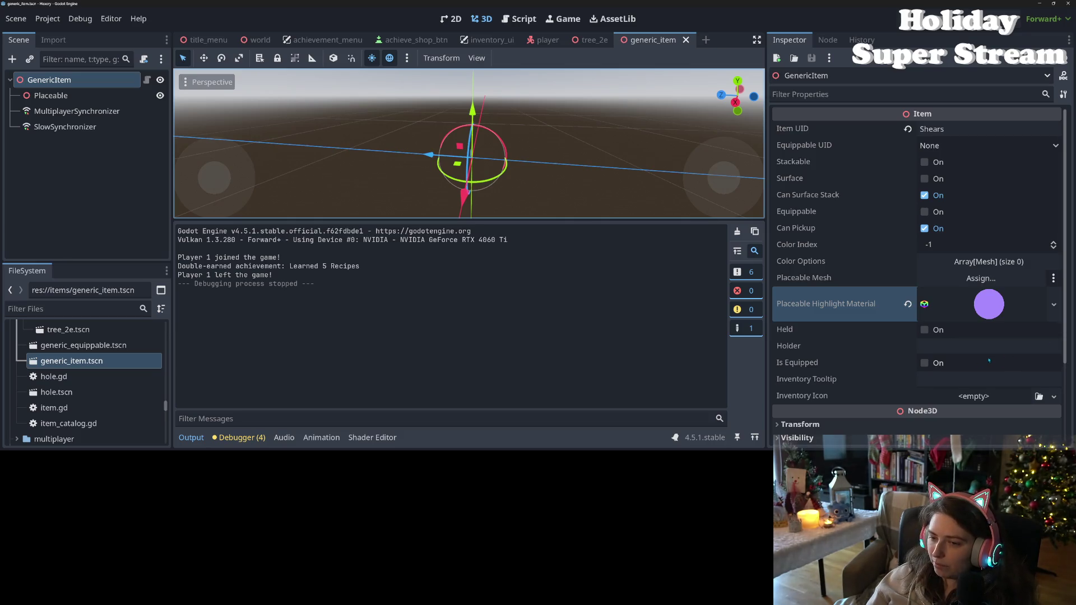
left_click(372, 438)
Strip the 'if (' and both braces from the x-distance block
left_click(385, 362)
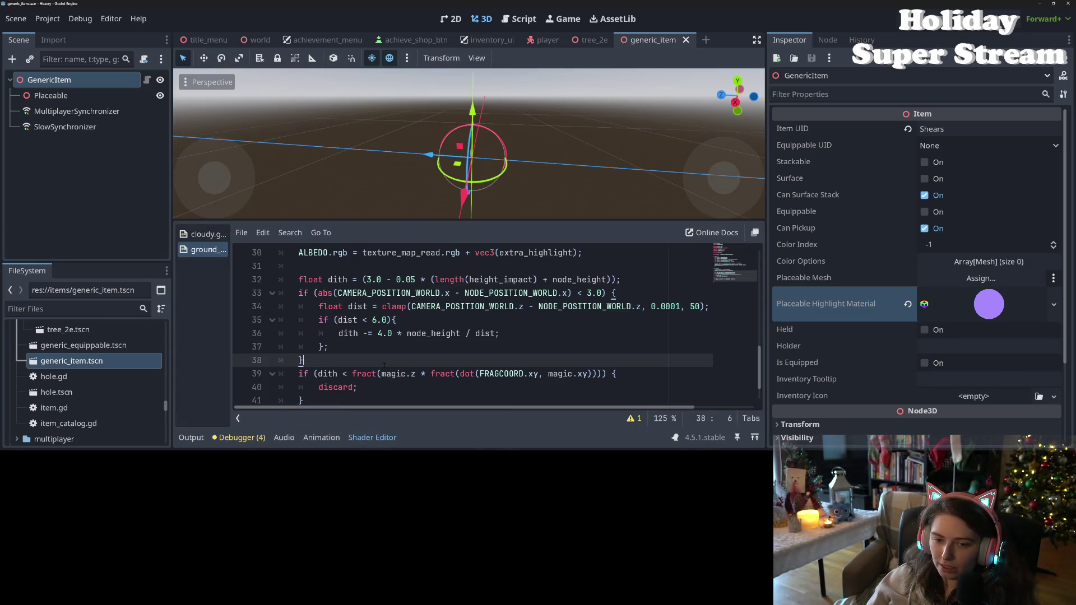
left_click(391, 307)
left_click(324, 293)
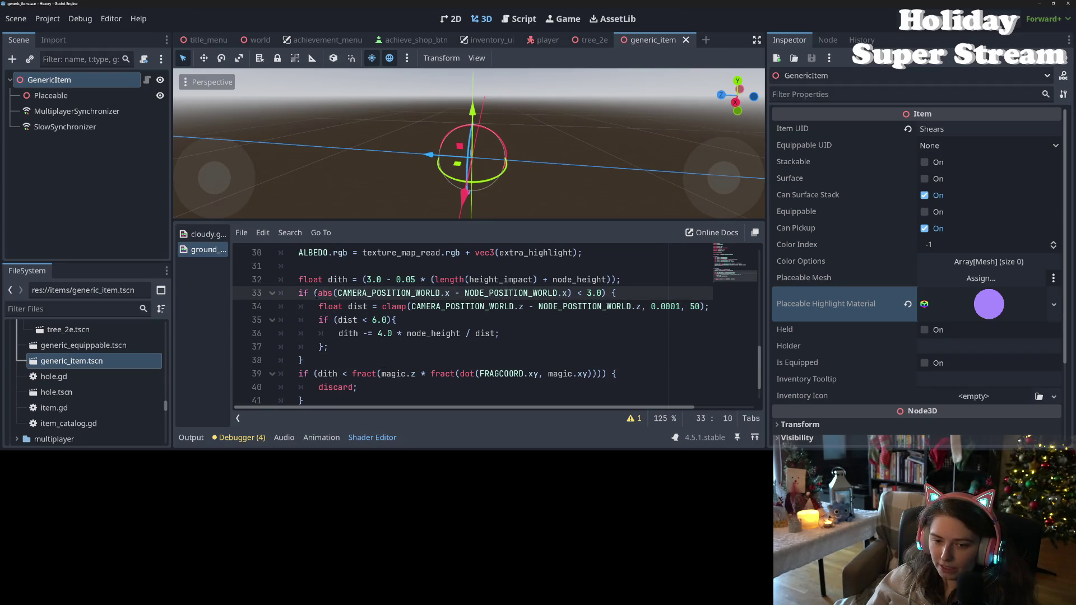
left_click_drag(317, 293, 294, 293)
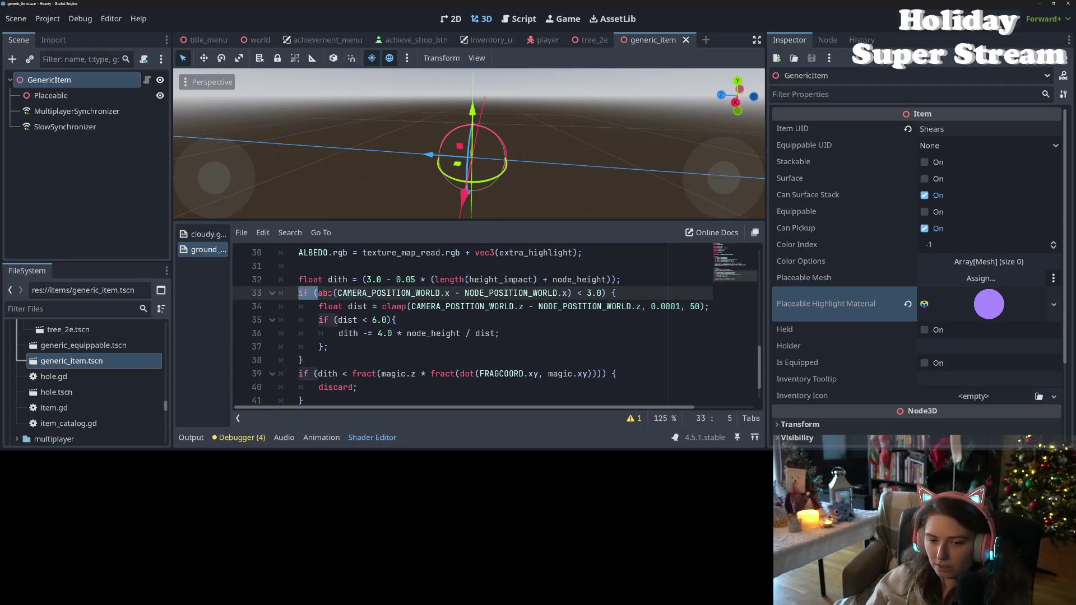
key("BackSpace")
left_click(614, 292)
key("BackSpace")
key("BackSpace")
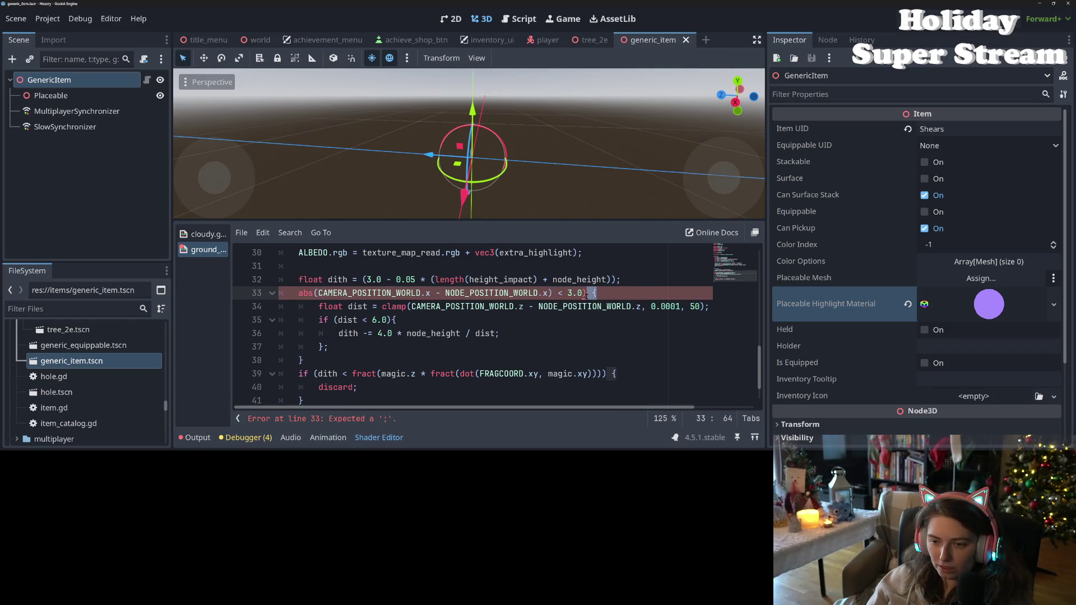
left_click(310, 360)
key("BackSpace")
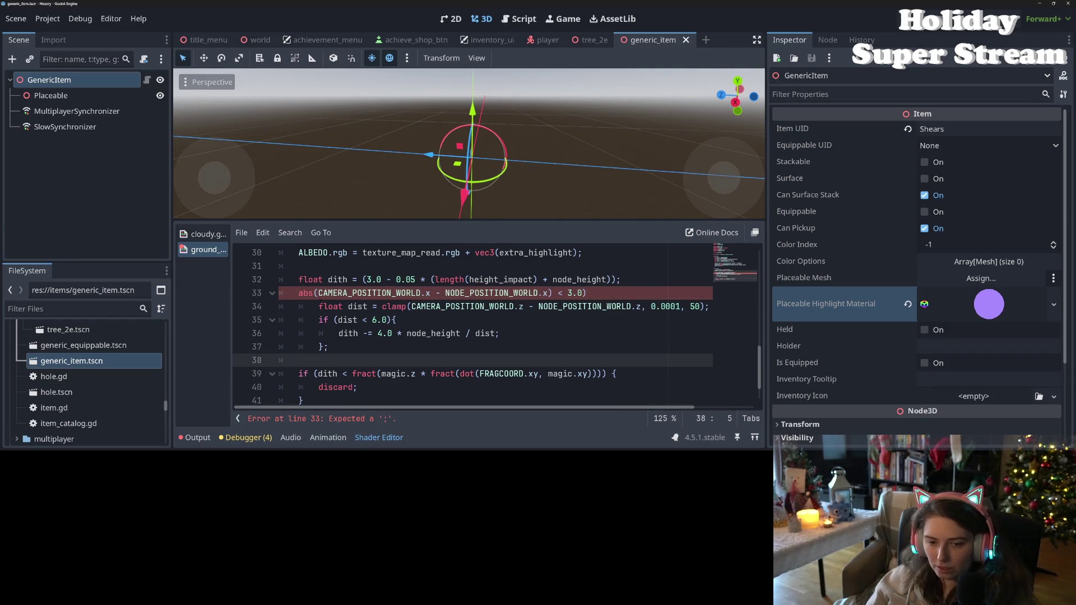
Unindent the former block body, lines 34–37, by one level
left_click_drag(297, 306, 331, 346)
key("shift+Tab")
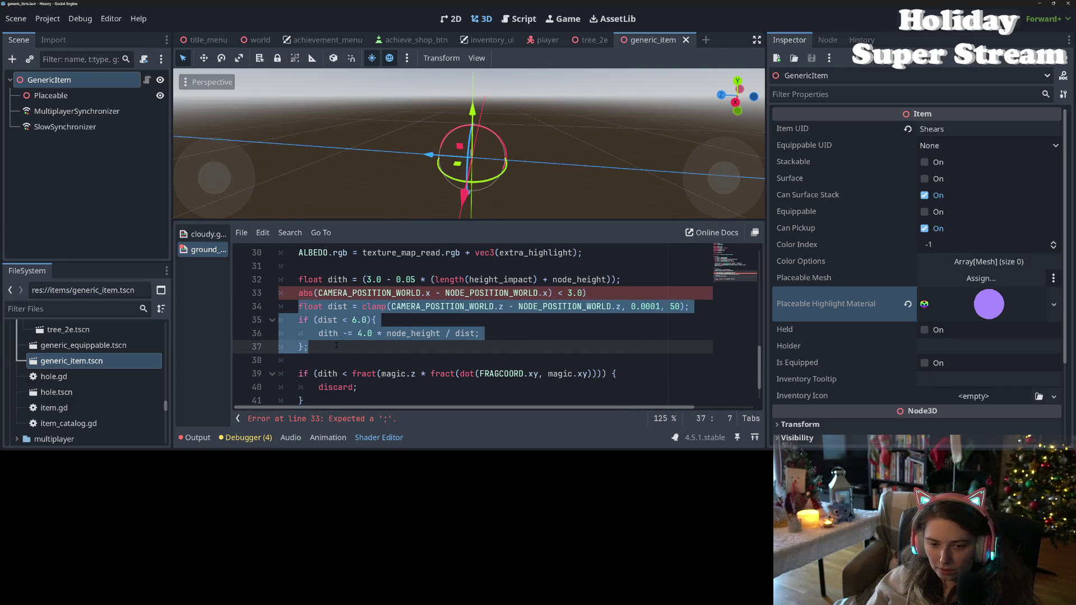
left_click(347, 333)
left_click(364, 306)
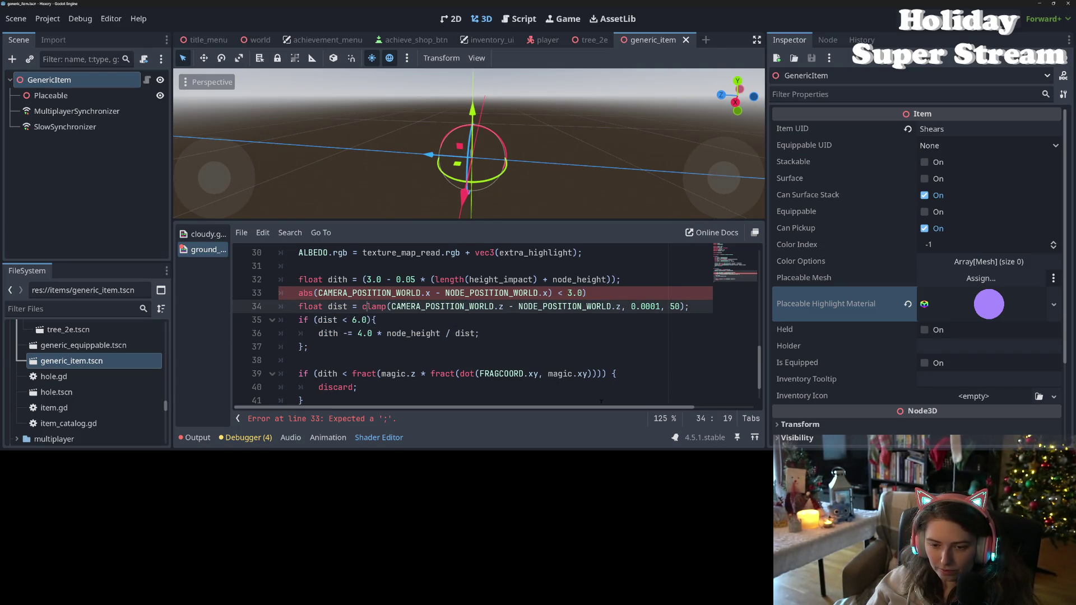
left_click_drag(766, 239, 954, 240)
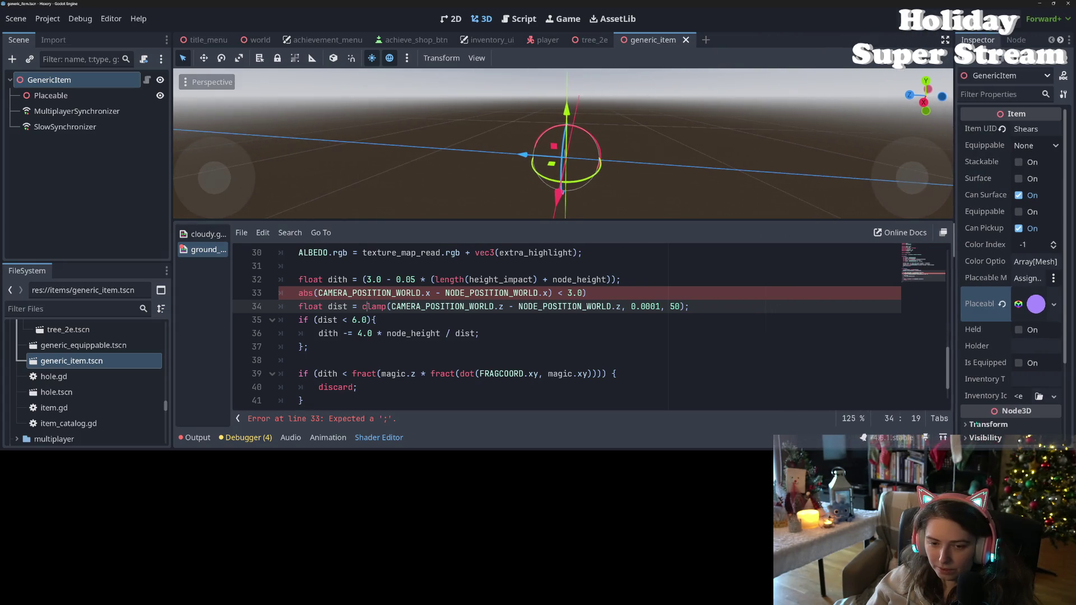
Make line 33 'float dist_x = abs(CAMERA_POSITION_WORLD.x - NODE_POSITION_WORLD.x);' and save
left_click(295, 292)
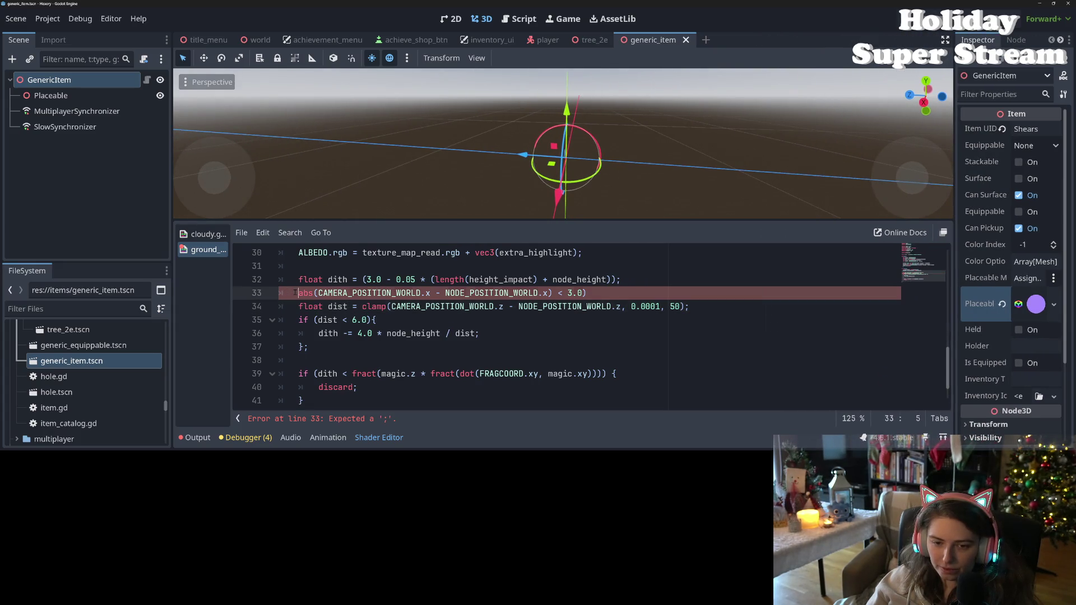
type("float ")
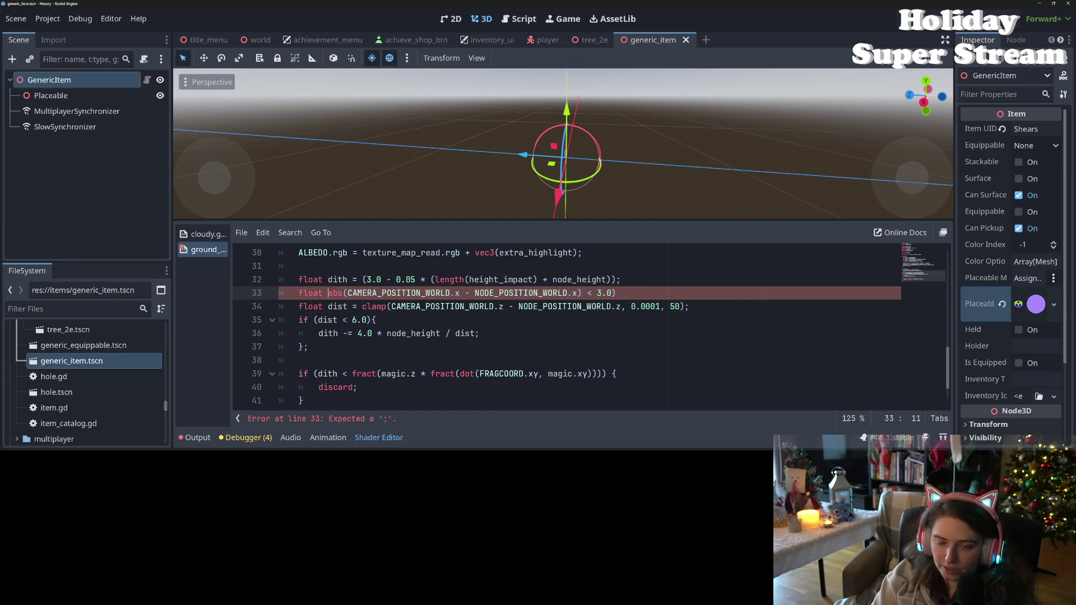
type("x_dis")
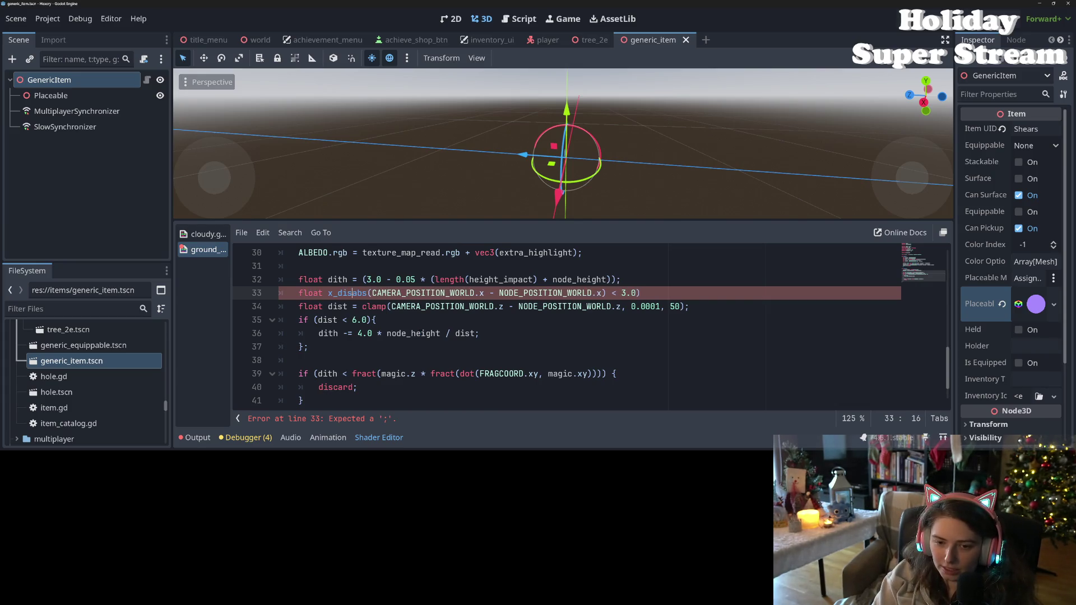
key("BackSpace")
key("BackSpace")
type("dist_x")
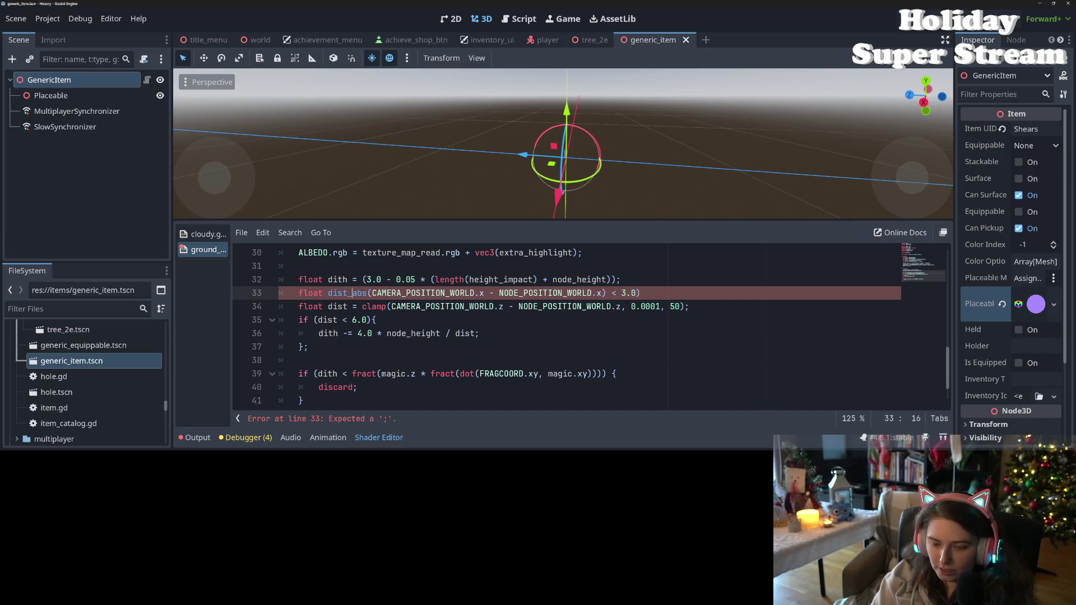
type(" =")
key("End")
type(";")
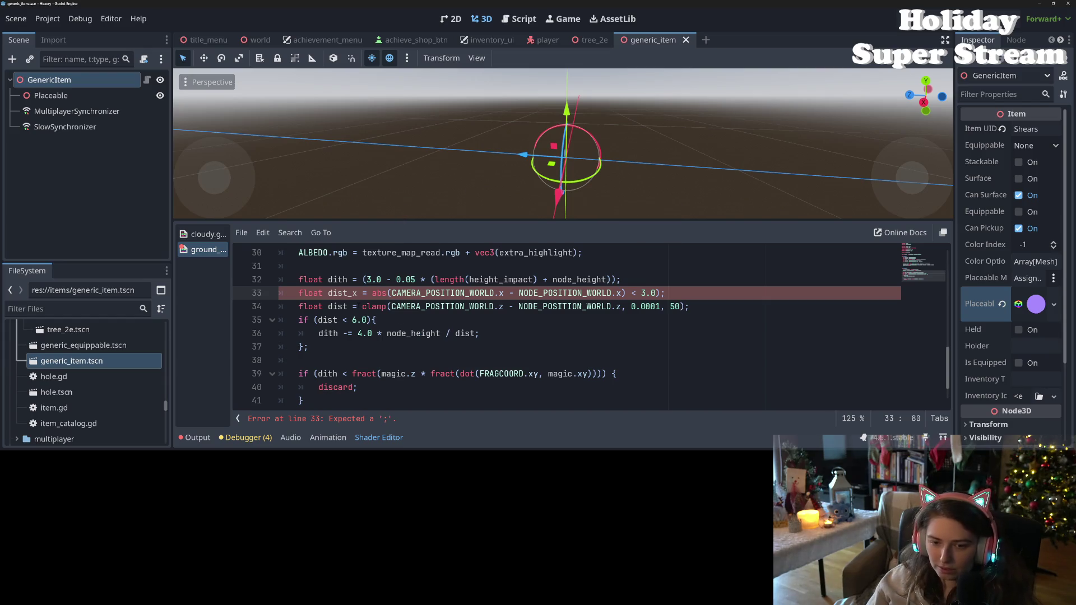
double_click(342, 293)
left_click(625, 293)
key("BackSpace")
key("BackSpace")
key("BackSpace")
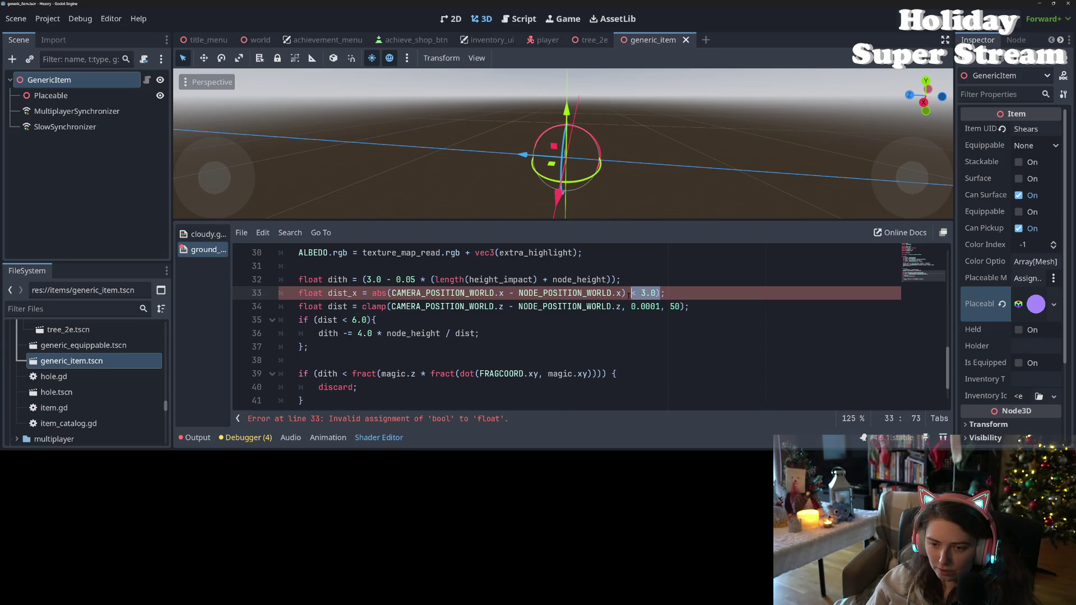
key("ctrl+s")
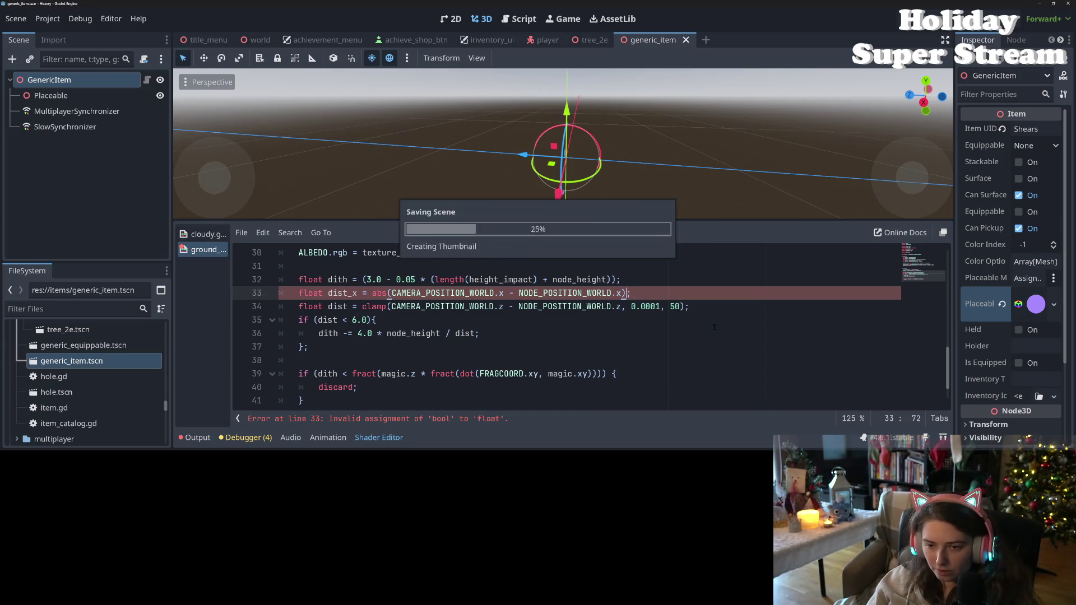
Highlight where dist_x and dist are used in the shader's dithering lines
double_click(344, 293)
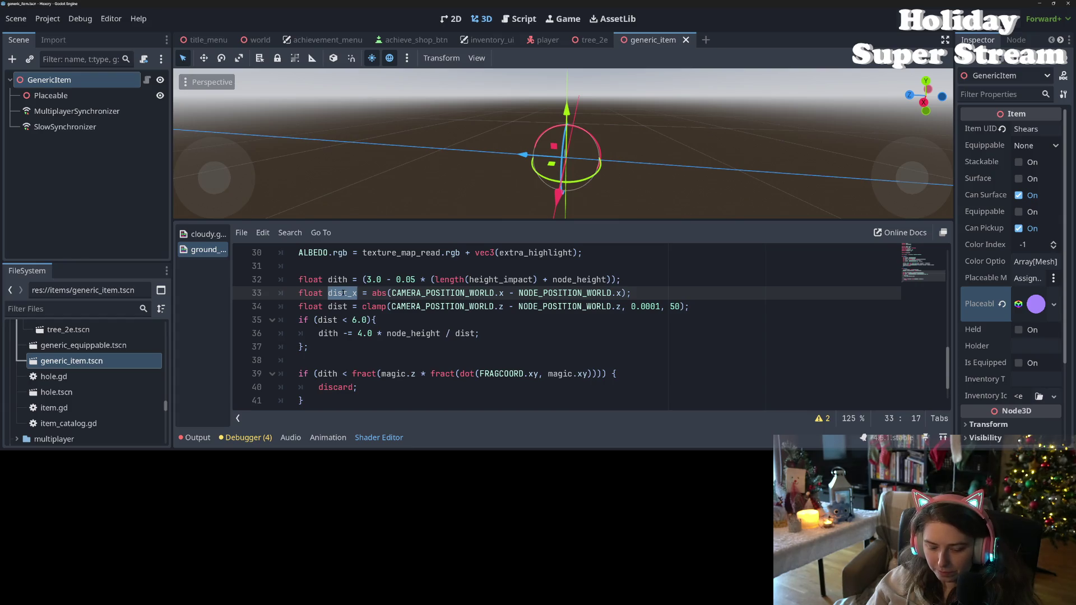
double_click(337, 306)
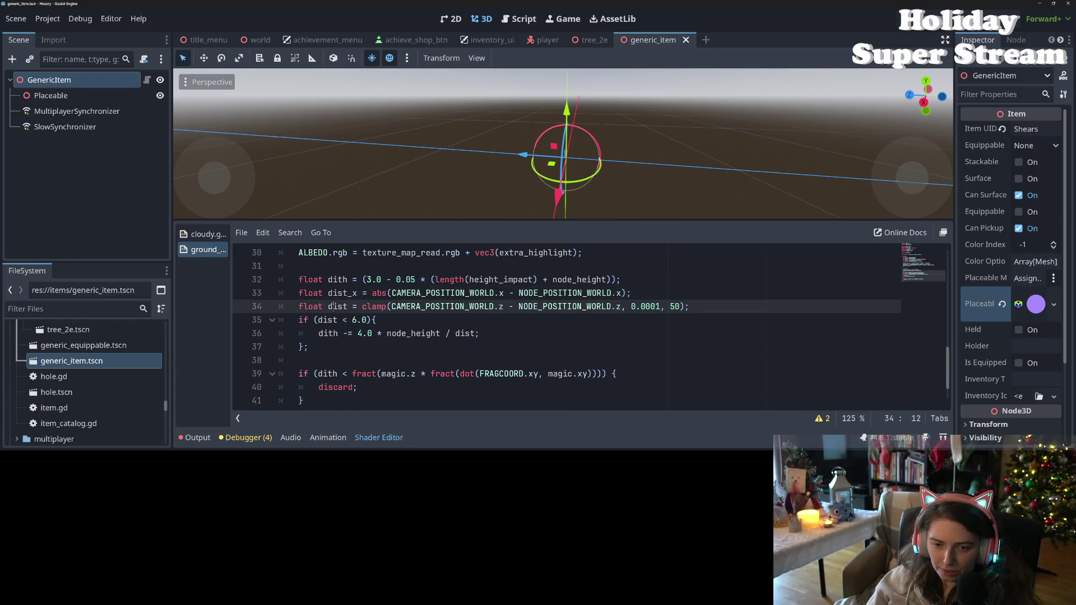
double_click(328, 320)
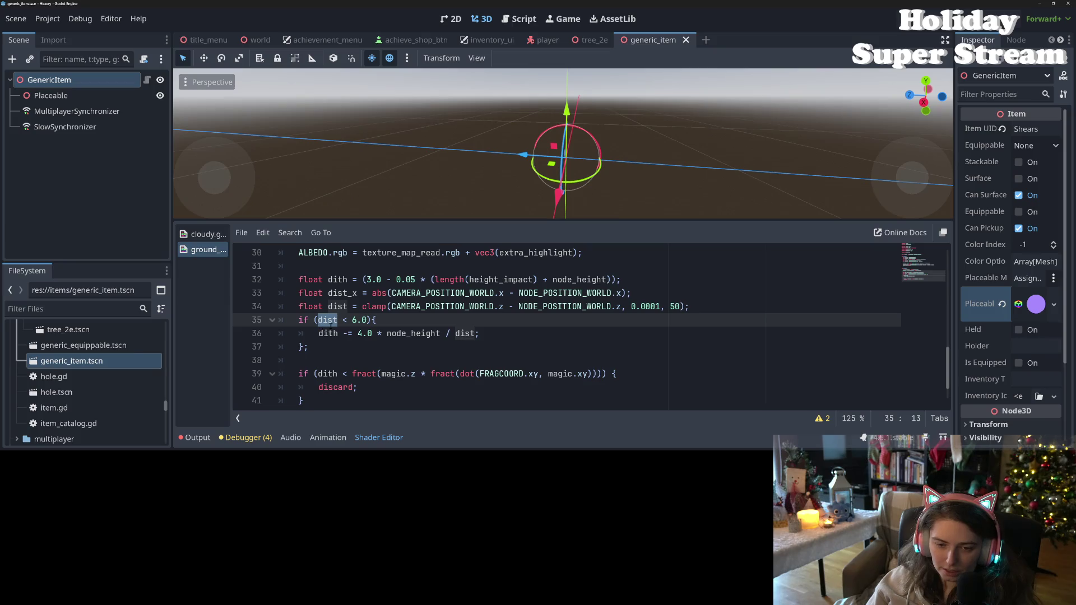
double_click(374, 306)
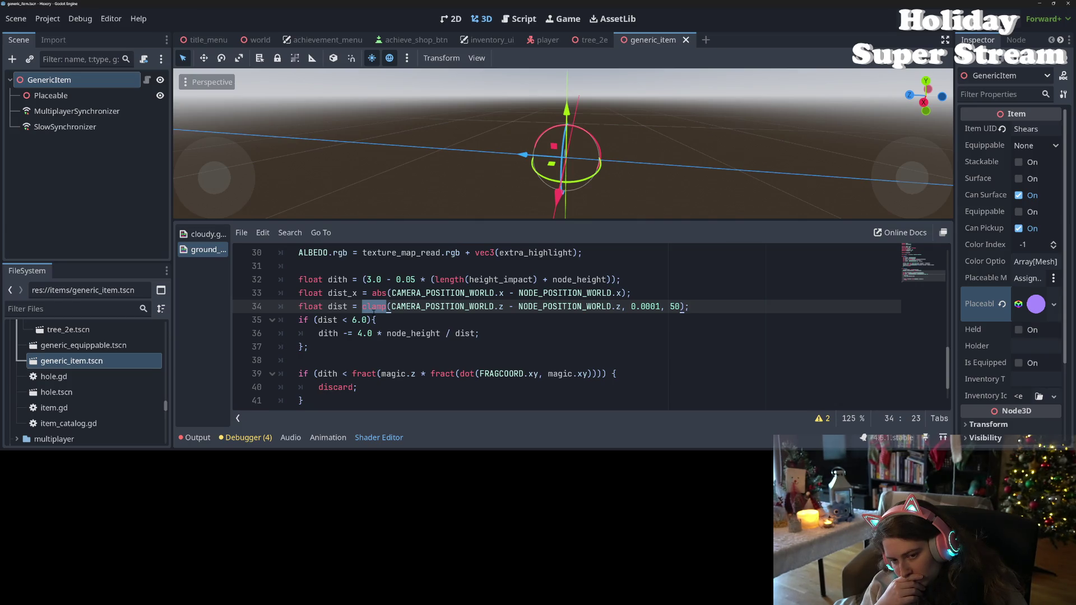
Start an if line after the dist_x declaration, then discard it
left_click(352, 349)
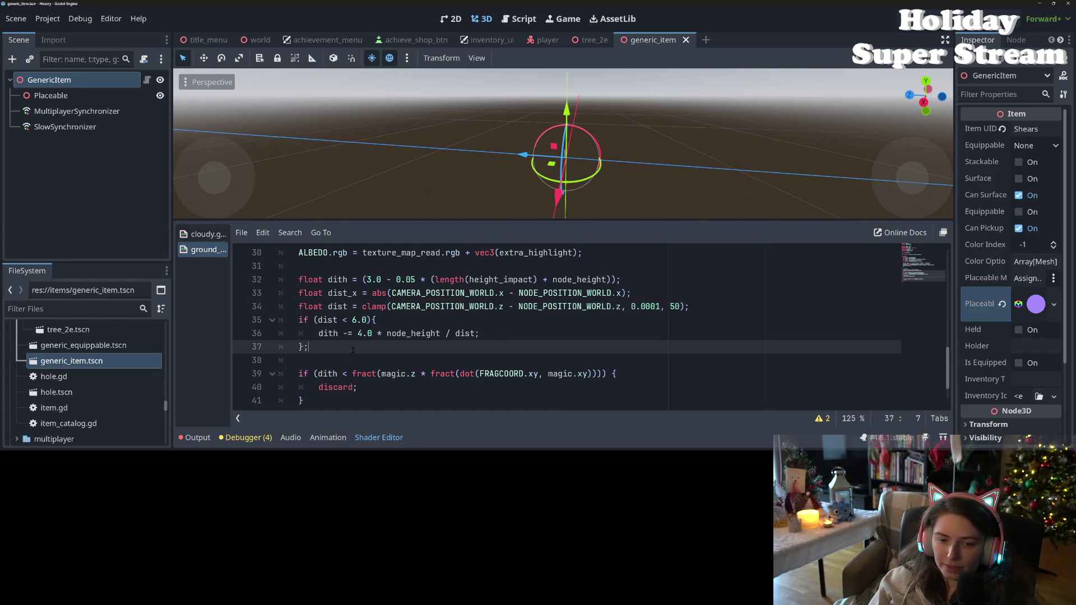
left_click(651, 296)
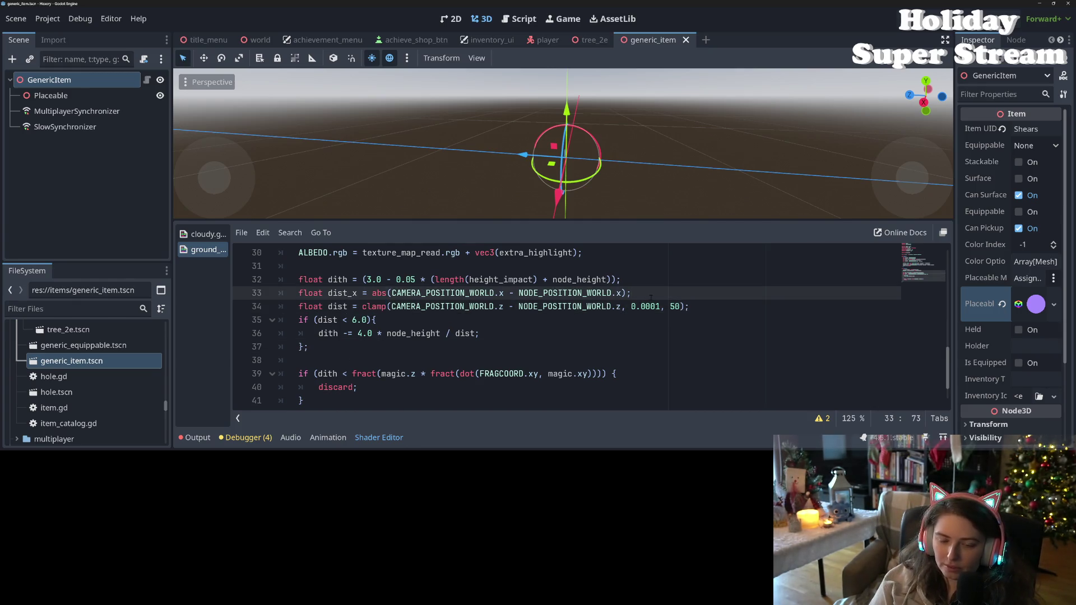
key("Return")
type("if")
key("BackSpace")
key("BackSpace")
key("BackSpace")
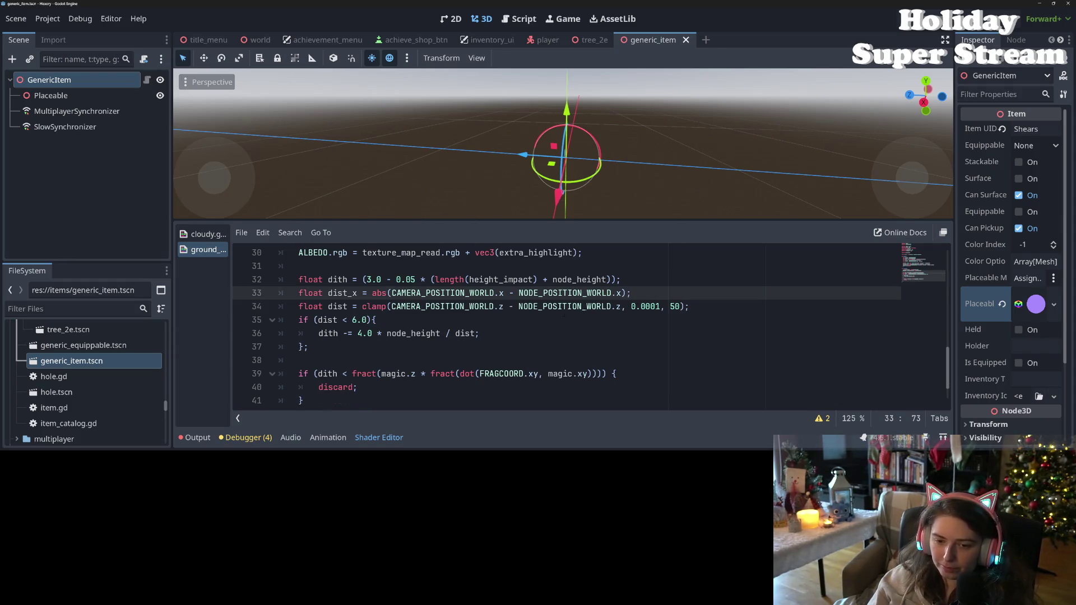
Inspect the dist_x name on line 33 and the 4.0 * node_height / dist expression
left_click(335, 293)
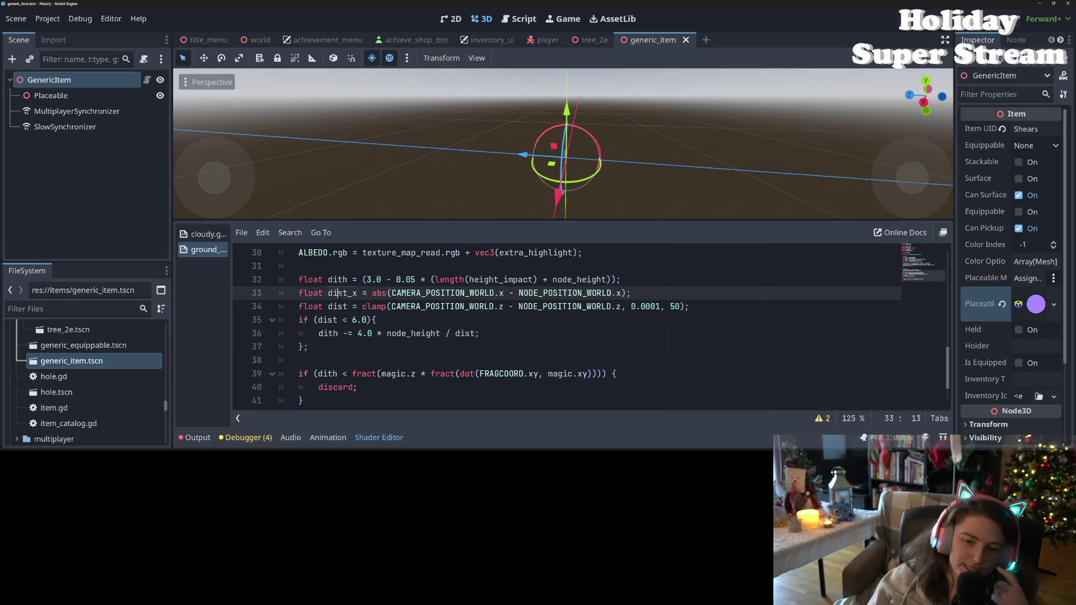
key("Down")
key("Down")
key("Down")
key("Up")
key("Right")
key("Right")
key("Right")
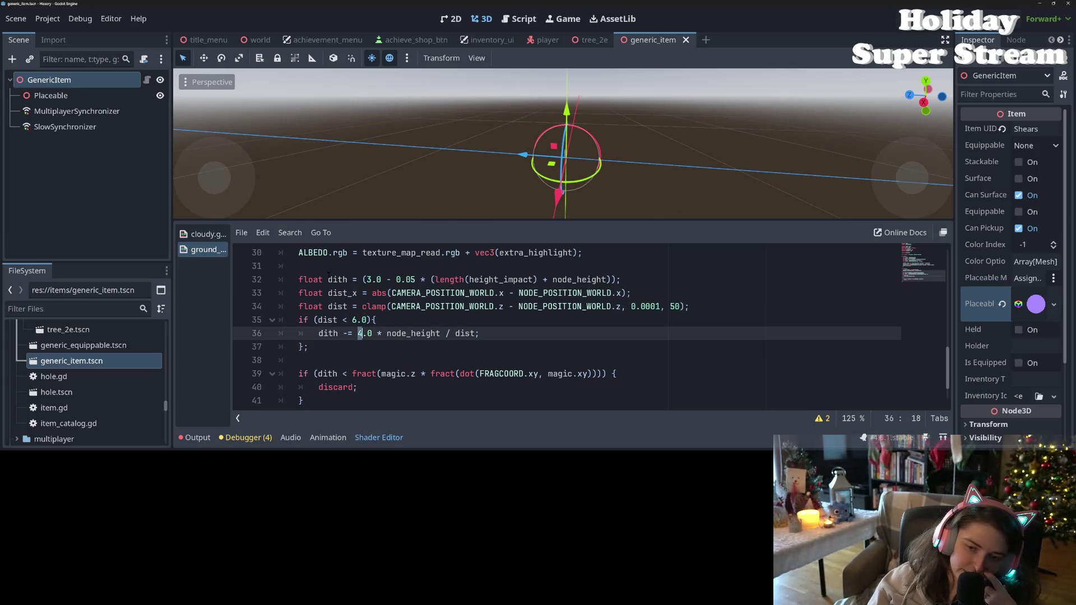
double_click(339, 292)
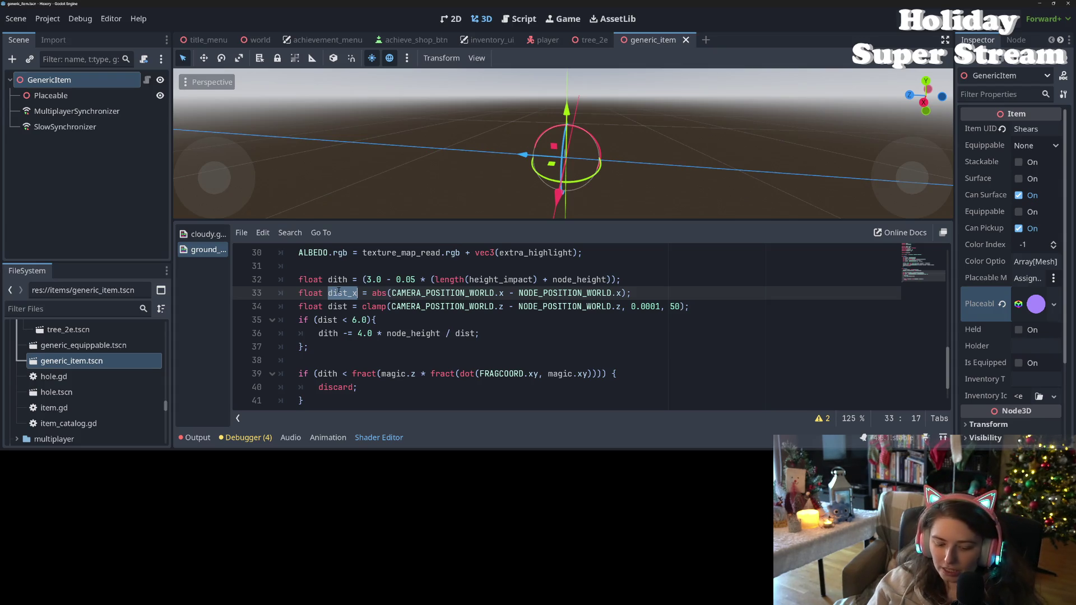
key("BackSpace")
key("ctrl+z")
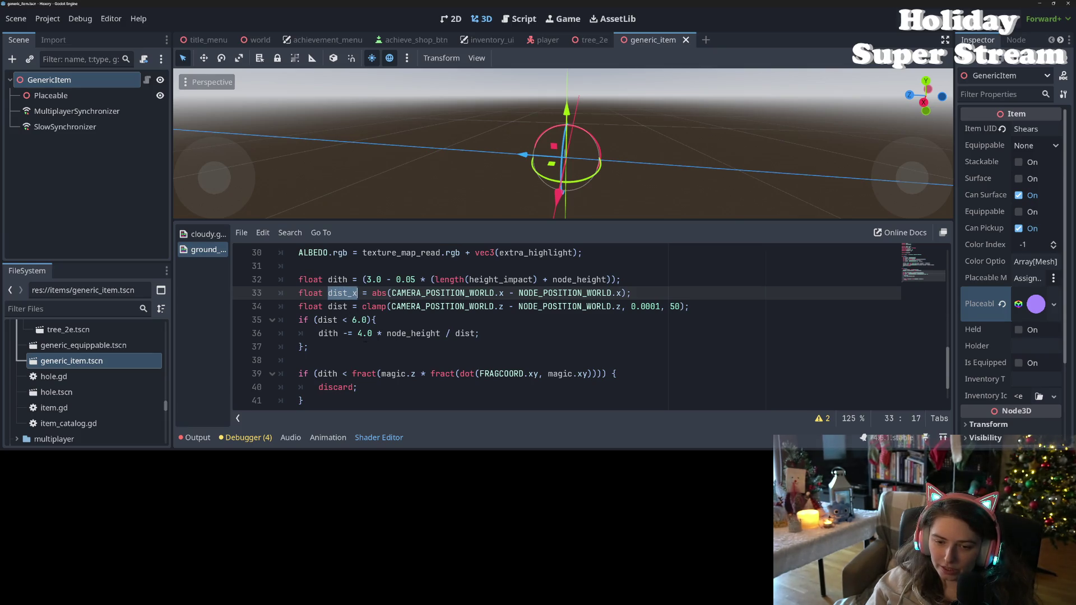
mouse_move(363, 334)
left_mouse_down()
mouse_move(505, 336)
mouse_move(358, 334)
left_mouse_up()
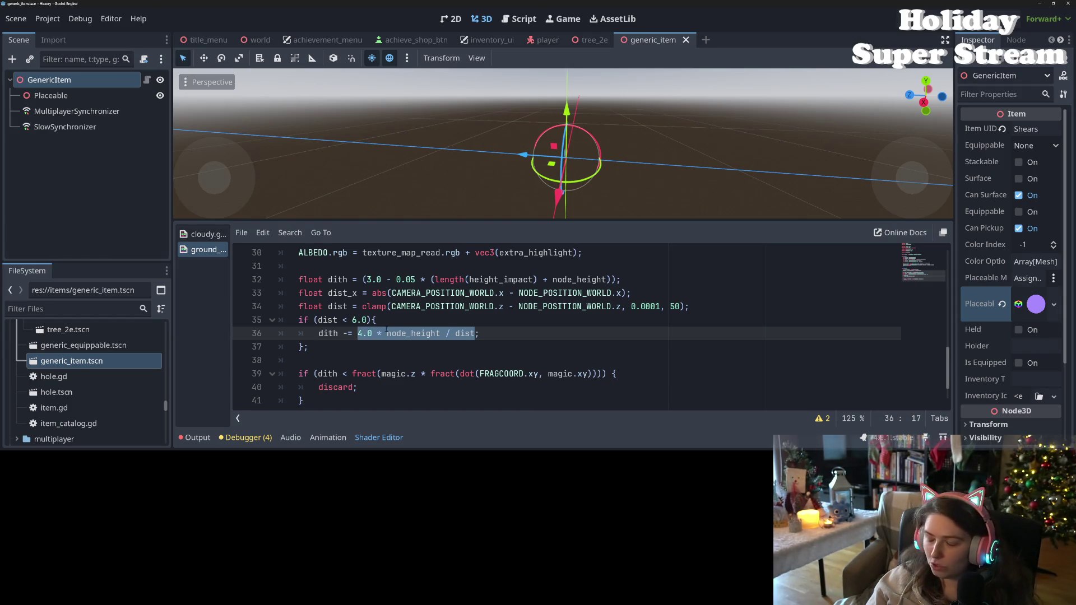
left_click(369, 333)
Check the 6.0 threshold on line 35 and where dist is used on line 36
left_click(328, 320)
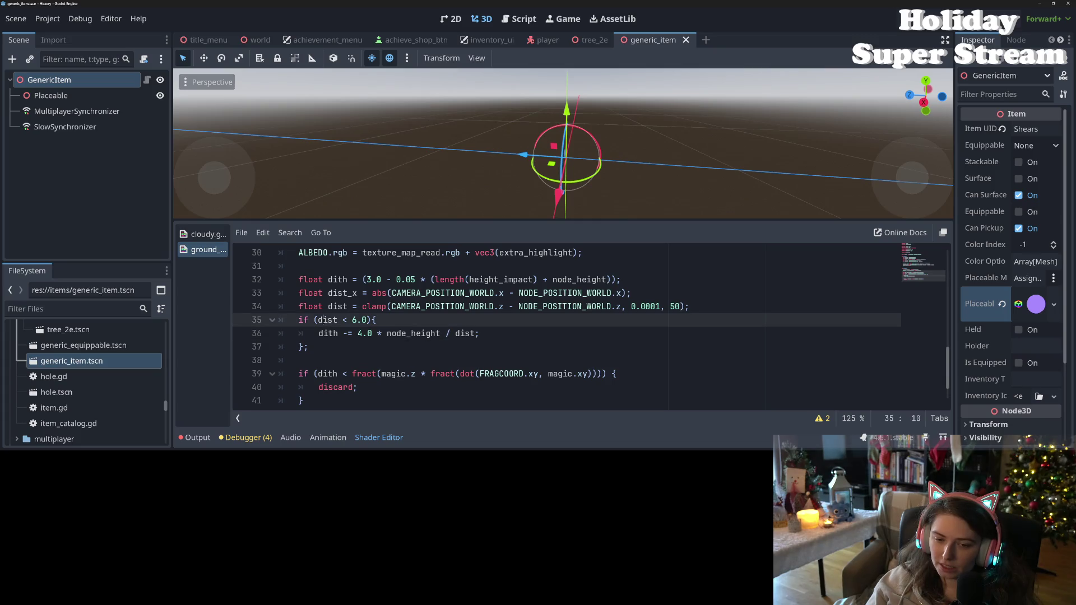
left_click(354, 320)
left_click(358, 333)
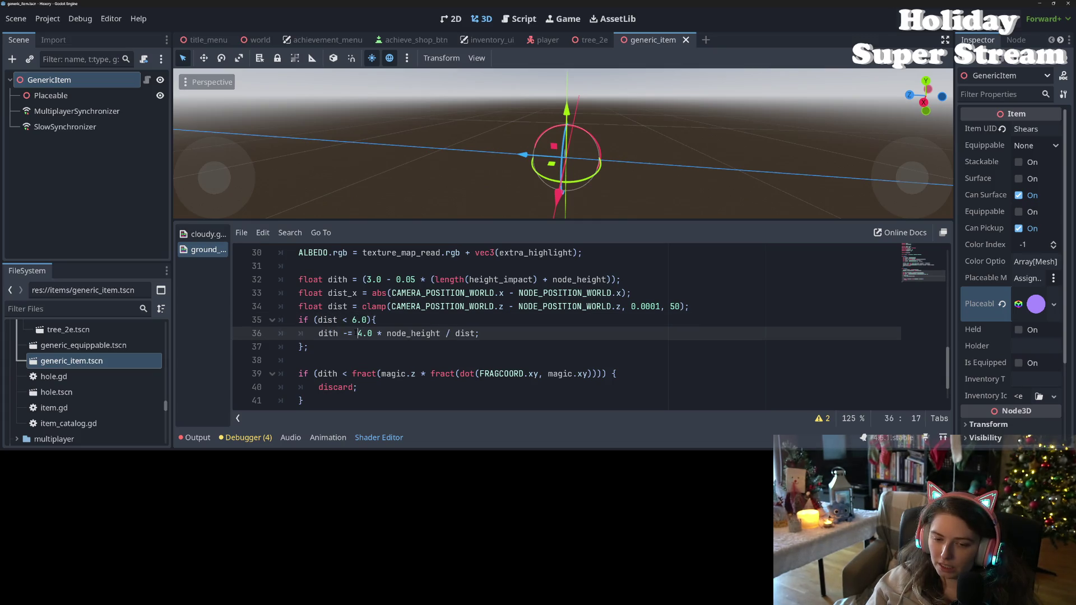
double_click(464, 334)
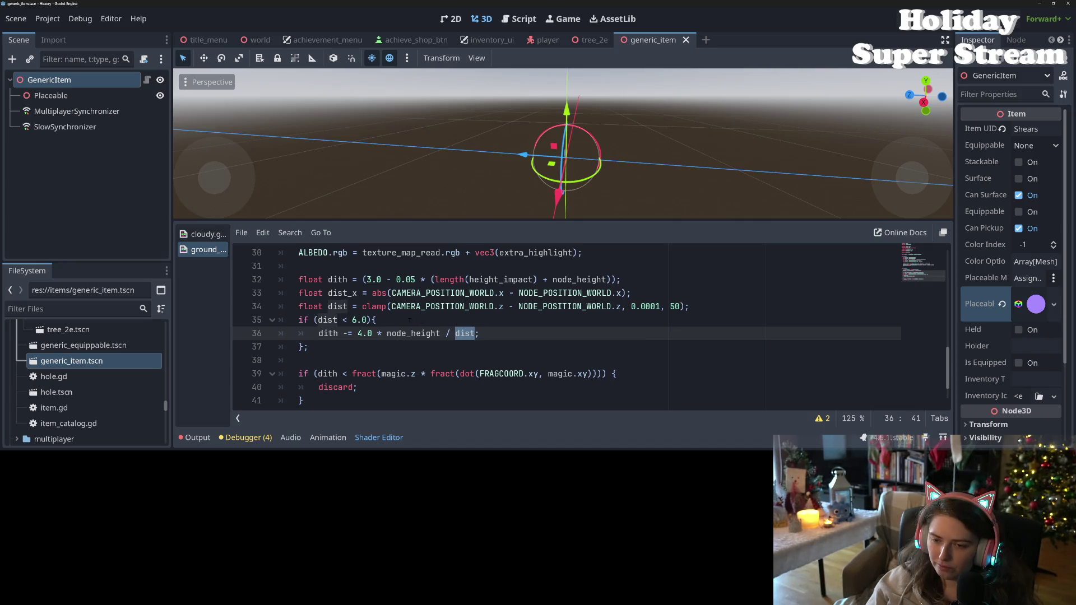
left_click(468, 338)
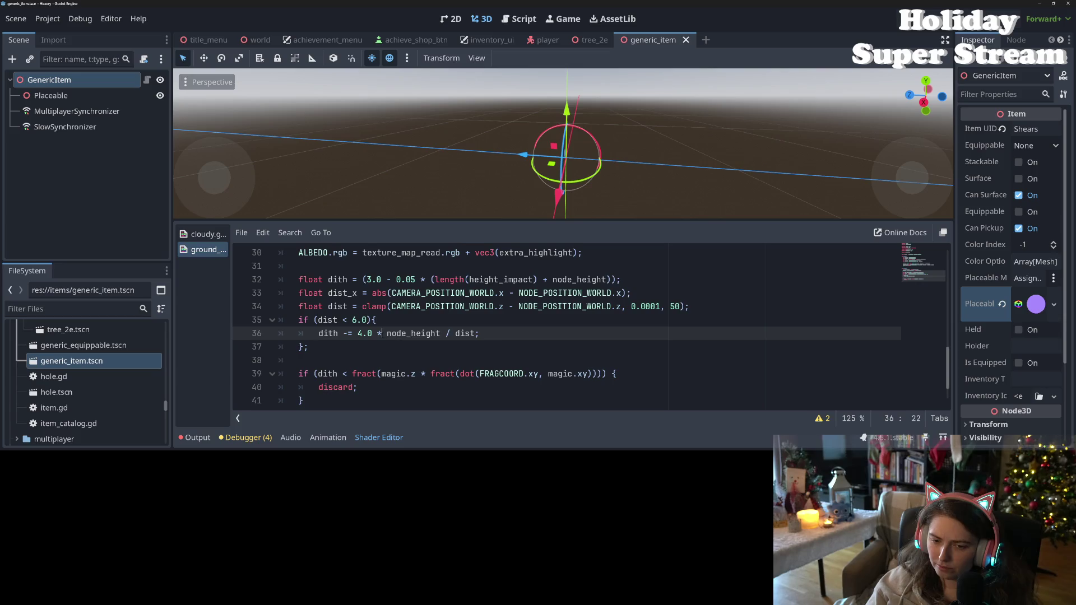
key("Right")
key("Right")
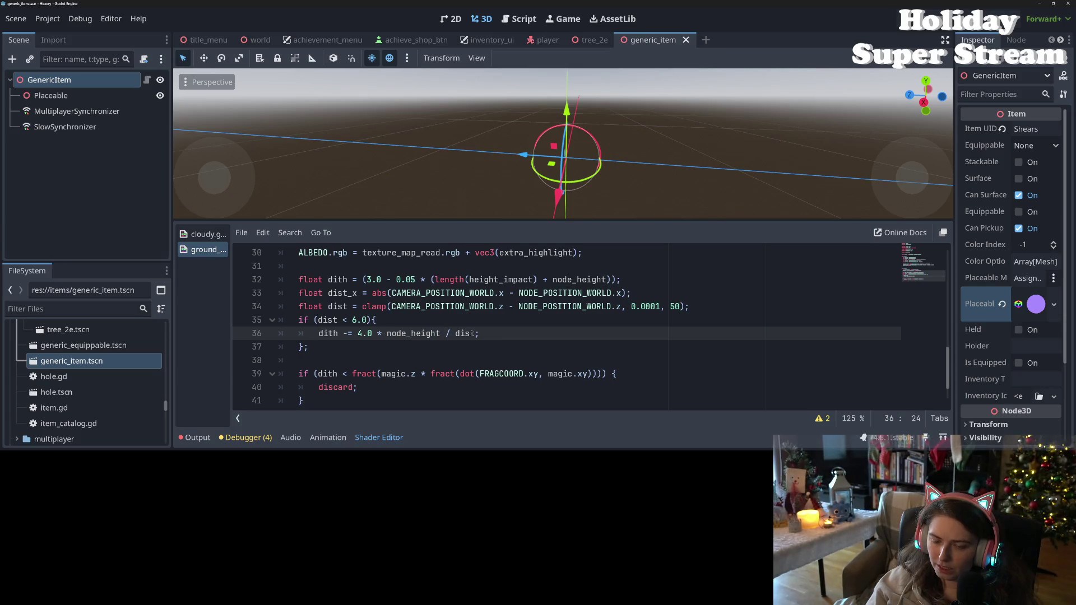
left_click(475, 333)
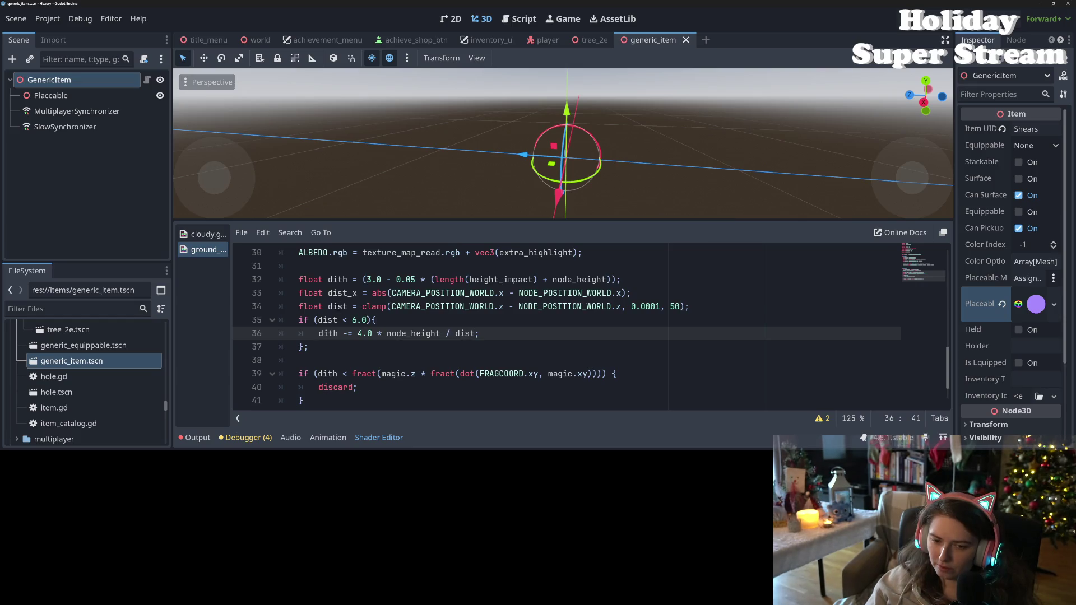
Review the dist declaration on line 34 and the abs-based dist_x on line 33
double_click(338, 307)
key("Right")
key("Right")
key("Right")
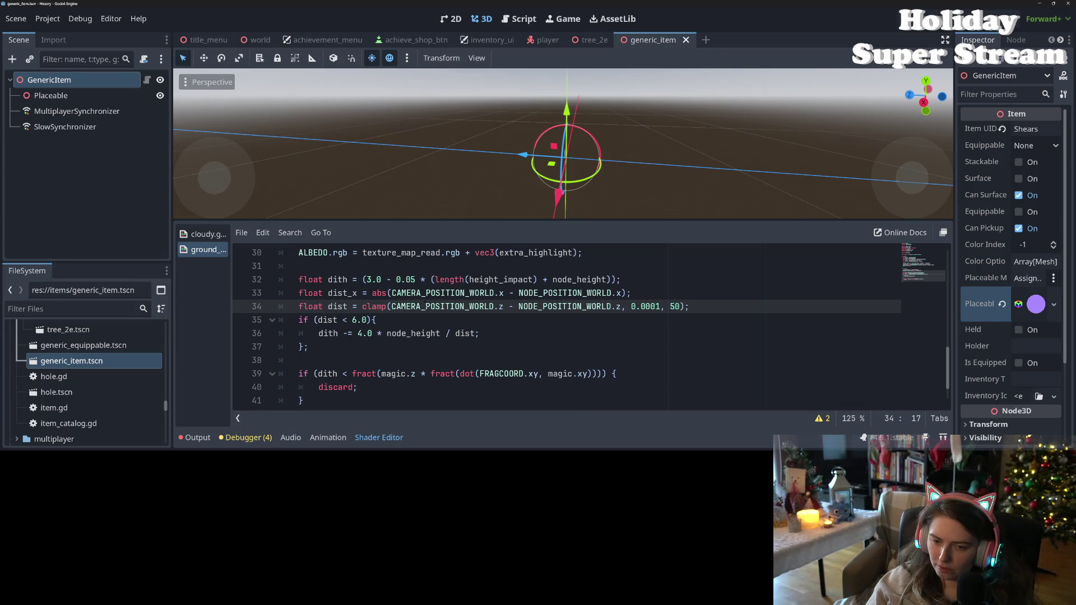
left_click(443, 293)
double_click(379, 293)
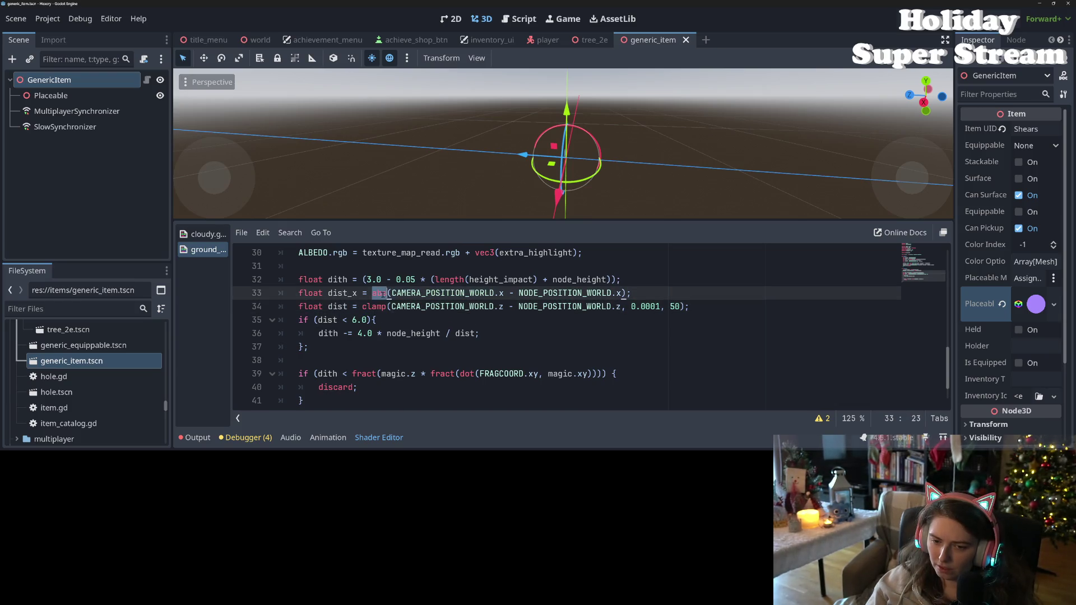
left_click(562, 293)
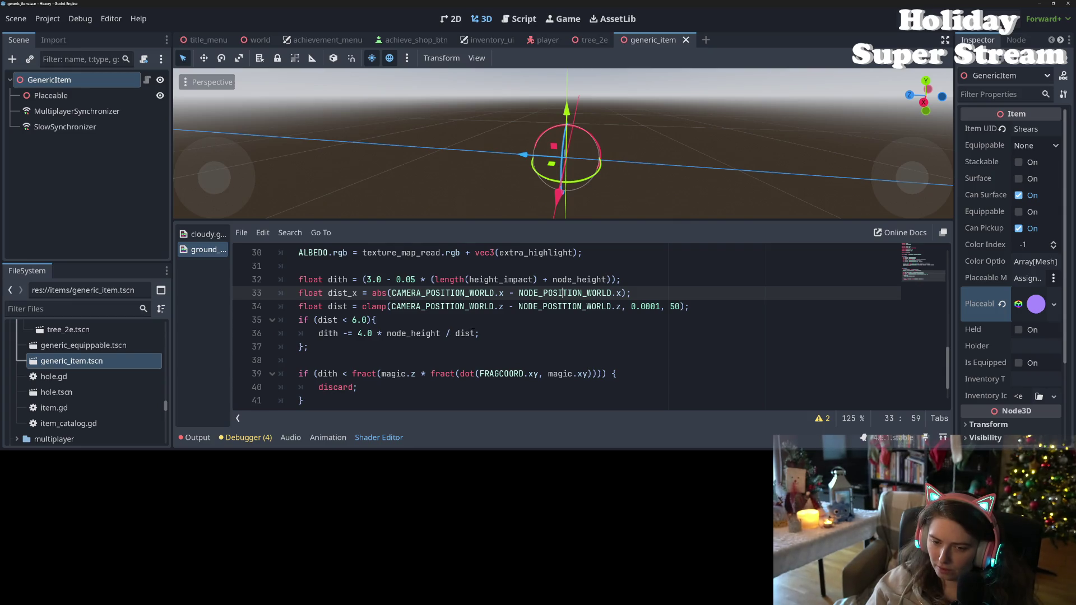
double_click(349, 294)
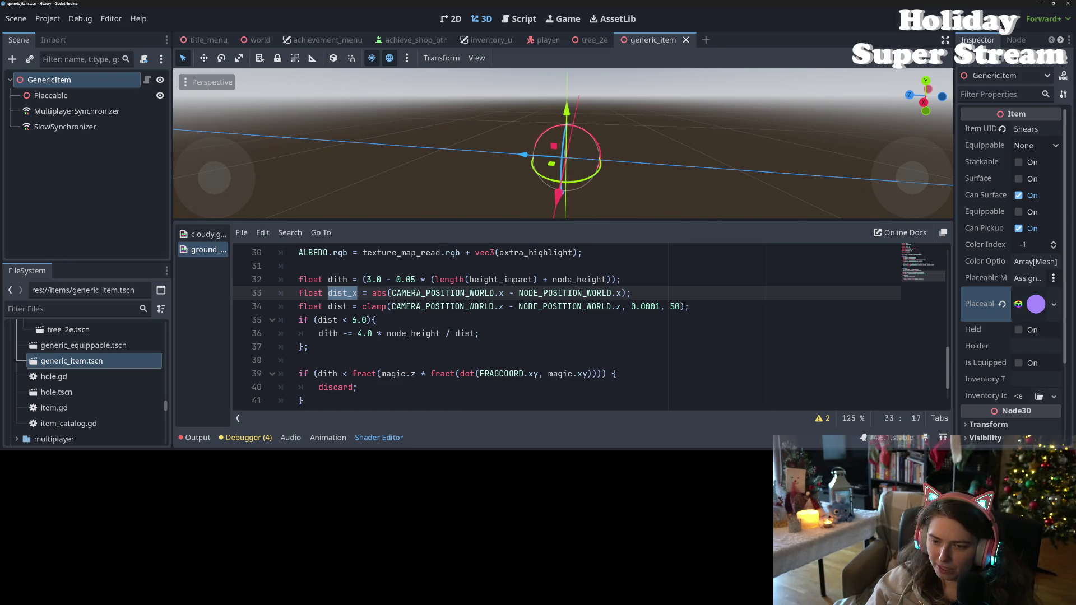
Append '* dist_x' after the clamp call on line 34 and save the shader
left_click(690, 307)
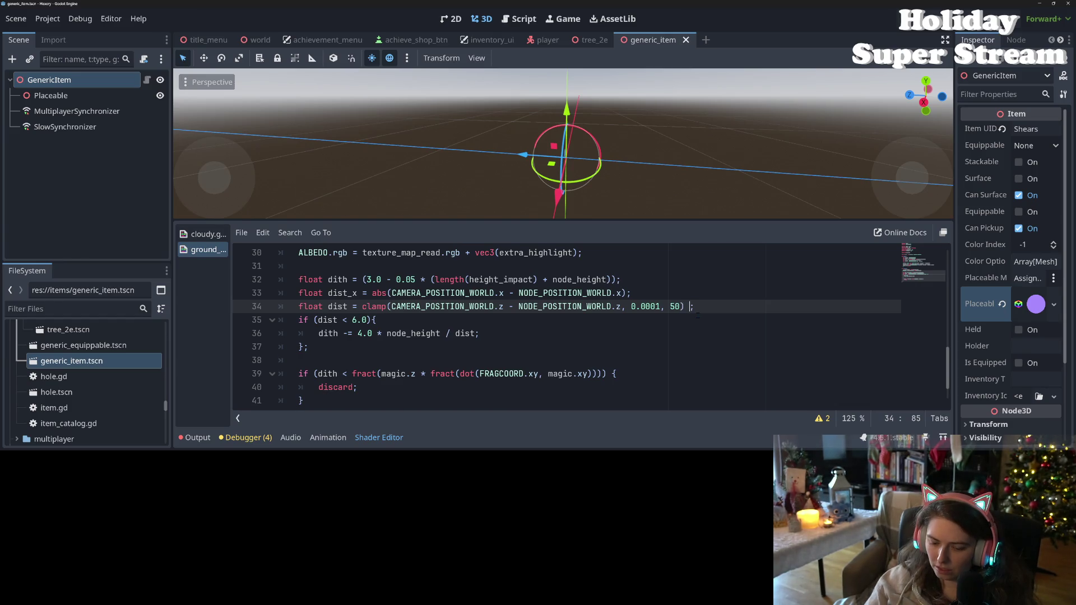
type("* dist_x")
key("ctrl+s")
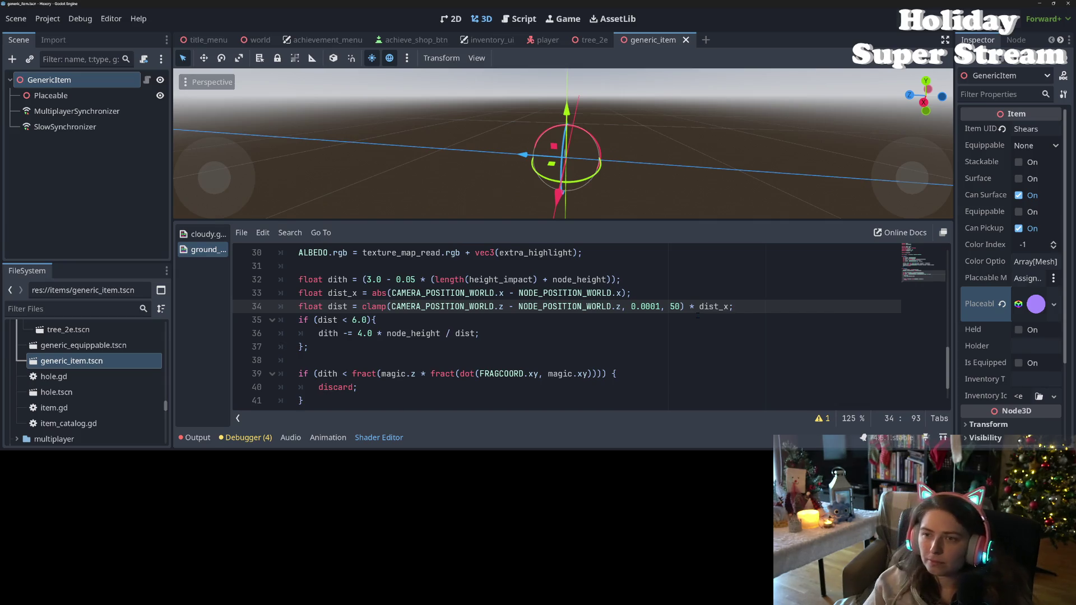
left_click(594, 40)
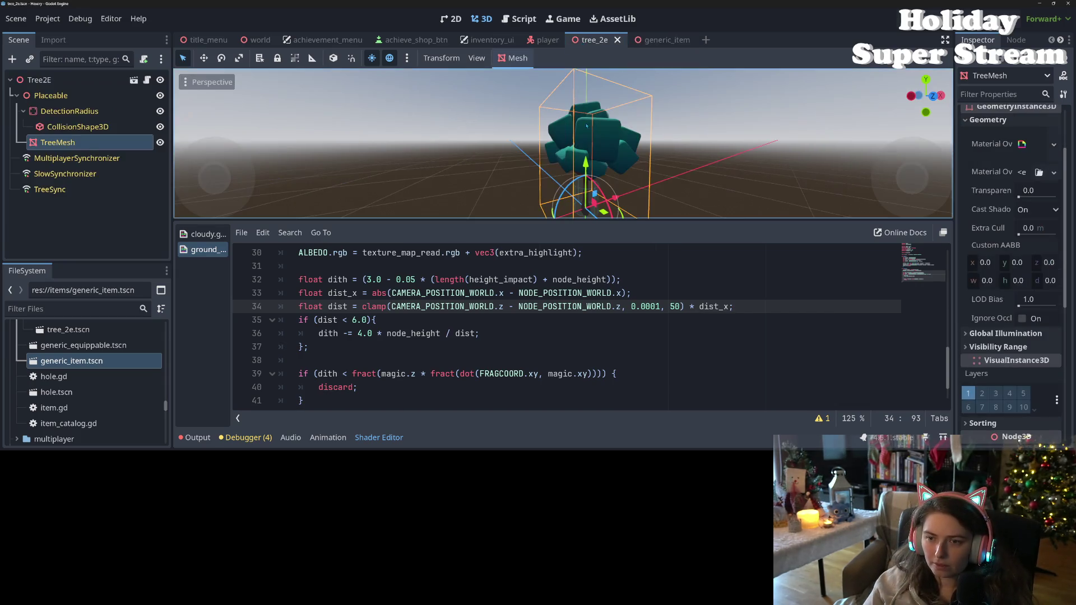
Check the debugger errors, zoom the viewport onto the tree, and bring back the shader code
left_click(249, 438)
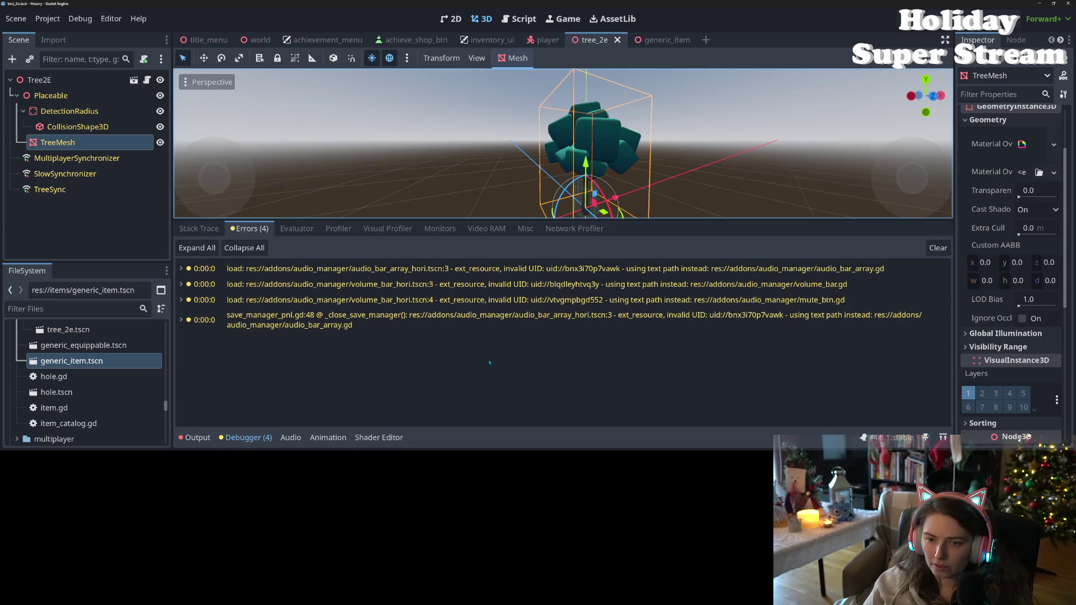
left_click(248, 439)
scroll(642, 352, "down", 3)
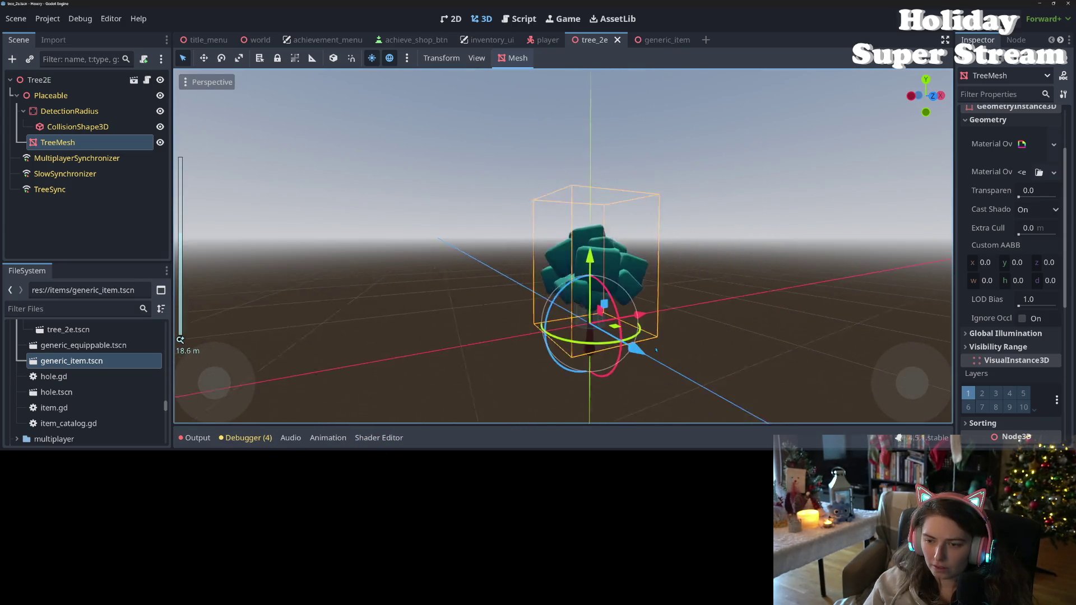
scroll(642, 352, "up", 6)
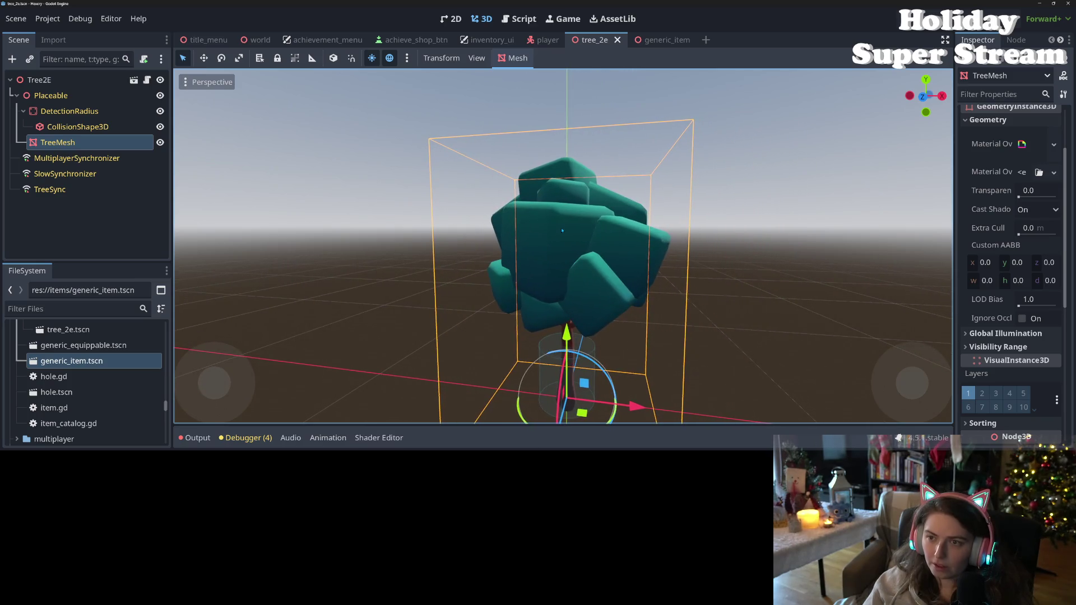
left_click(406, 442)
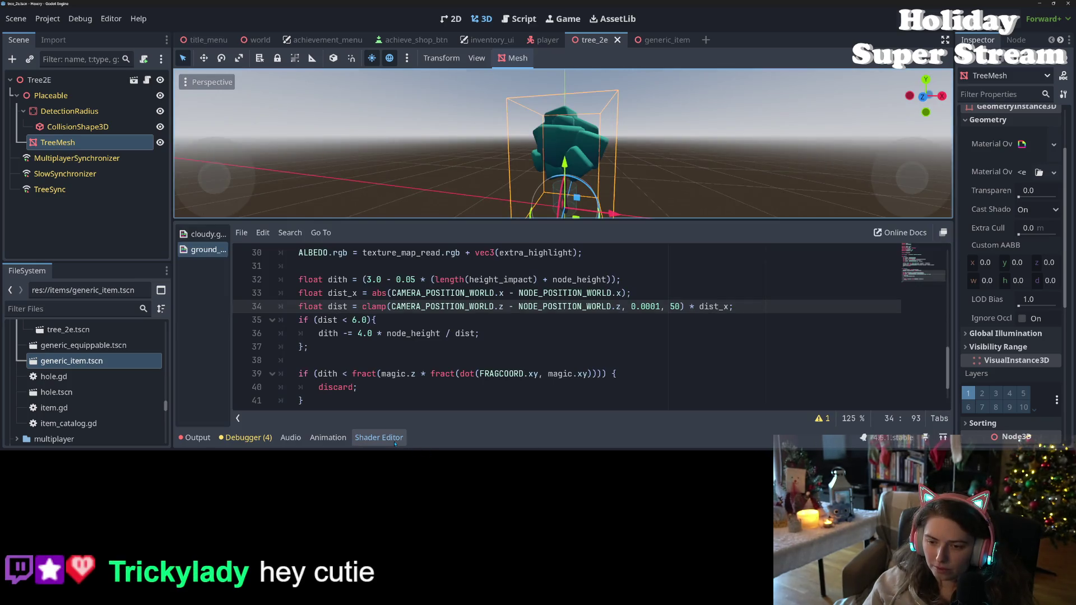
double_click(715, 306)
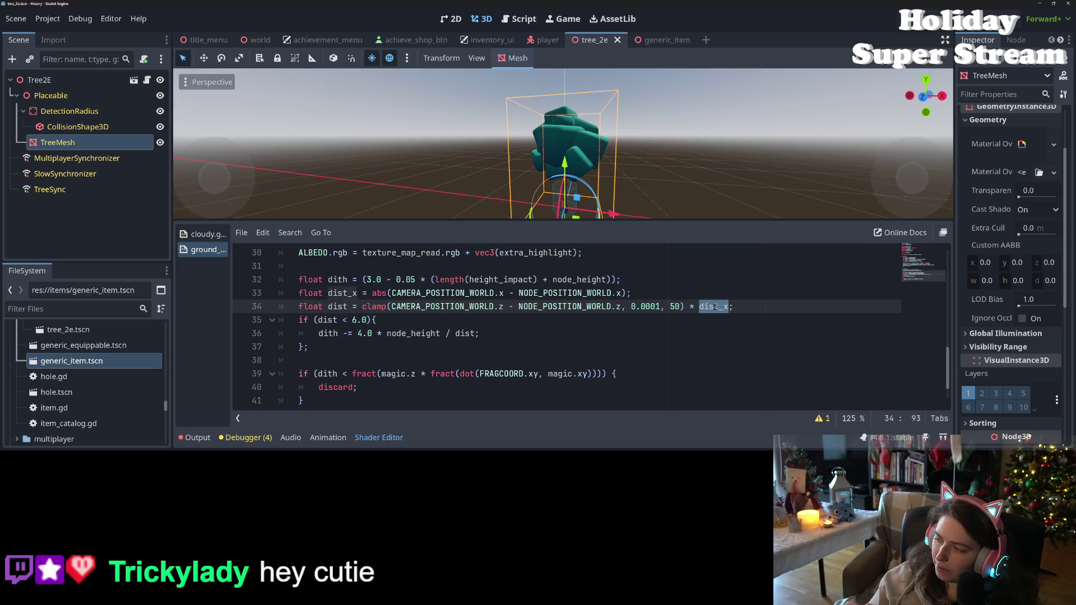
left_click(689, 306)
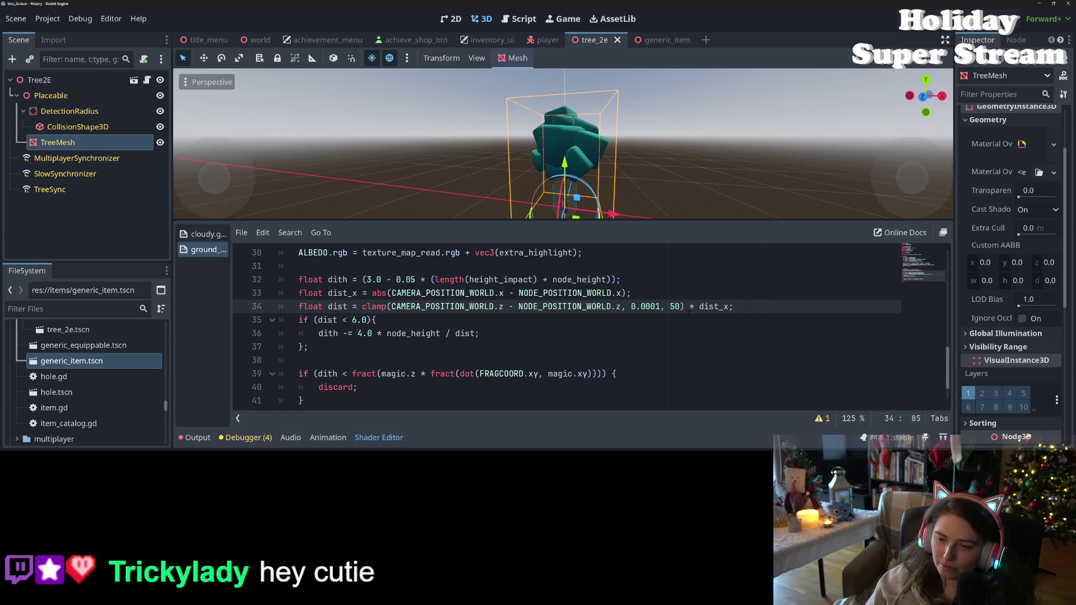
key("Right")
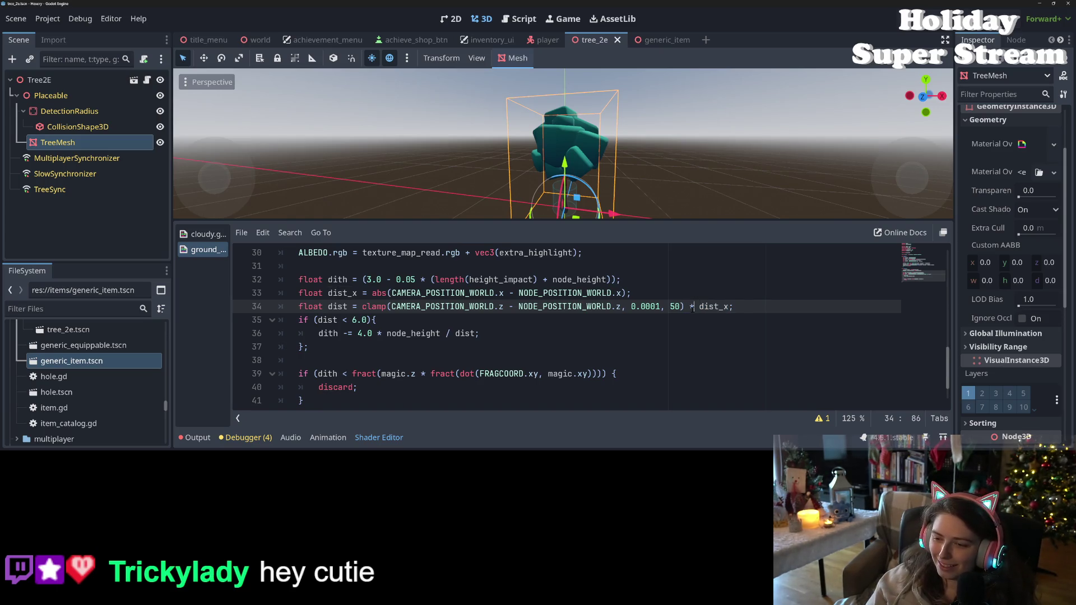
key("BackSpace")
type("+")
key("ctrl+s")
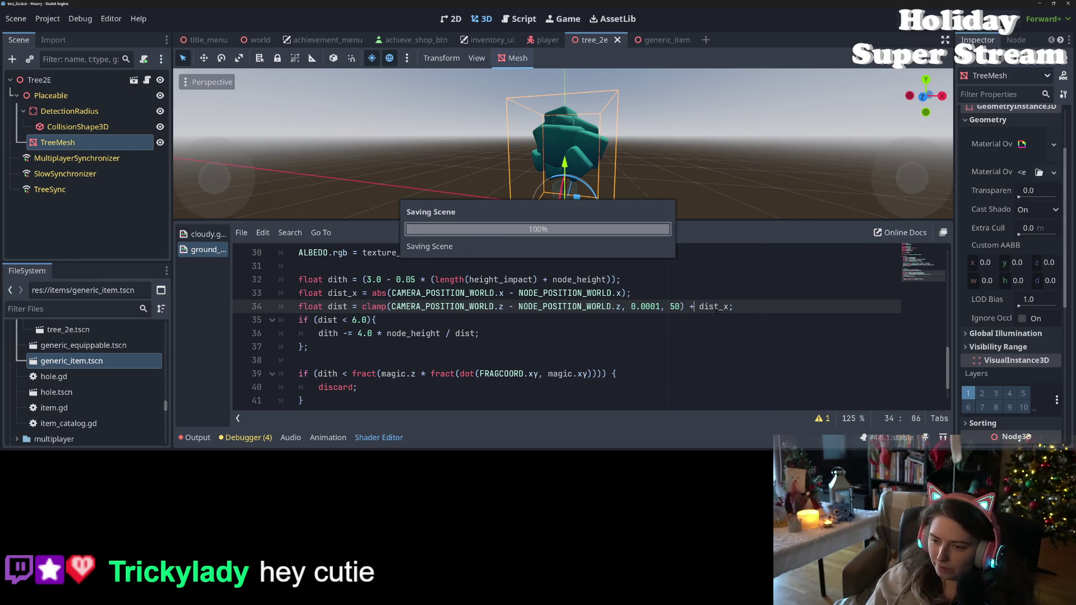
key("Right")
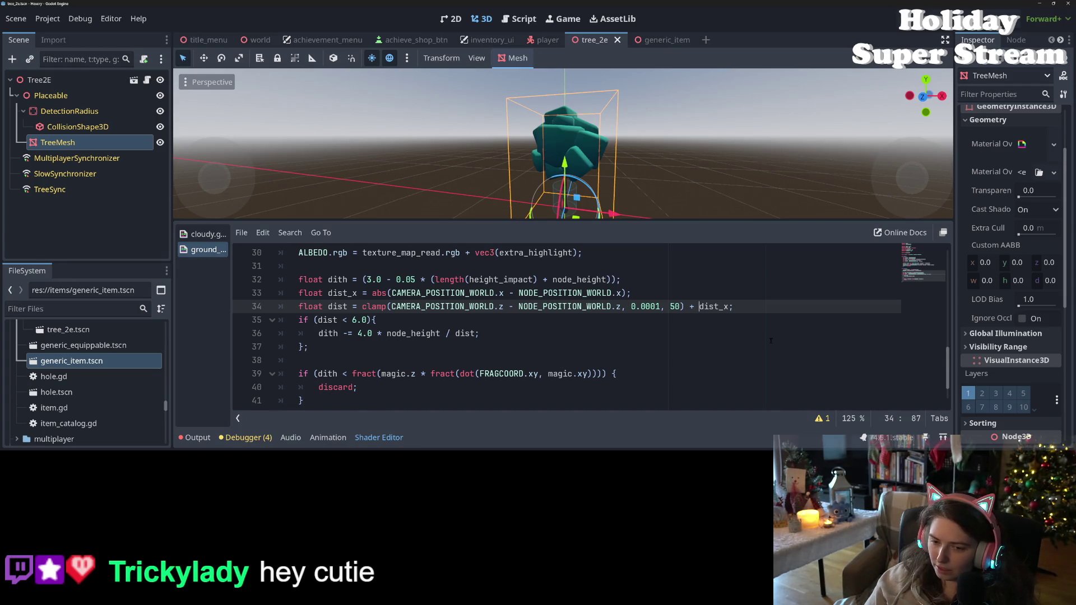
type("0.2")
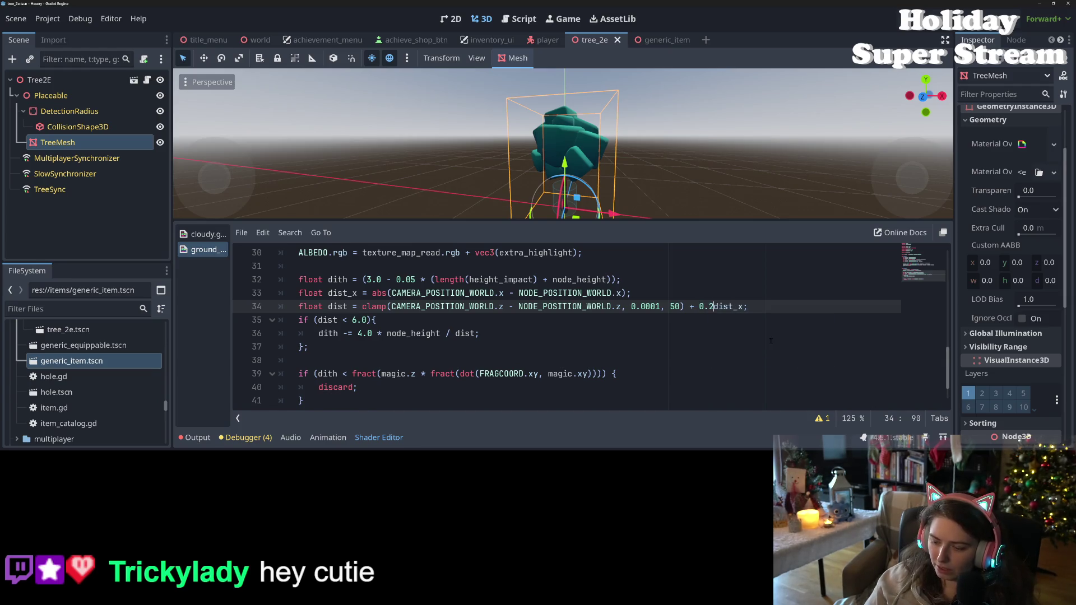
type("*")
key("ctrl+s")
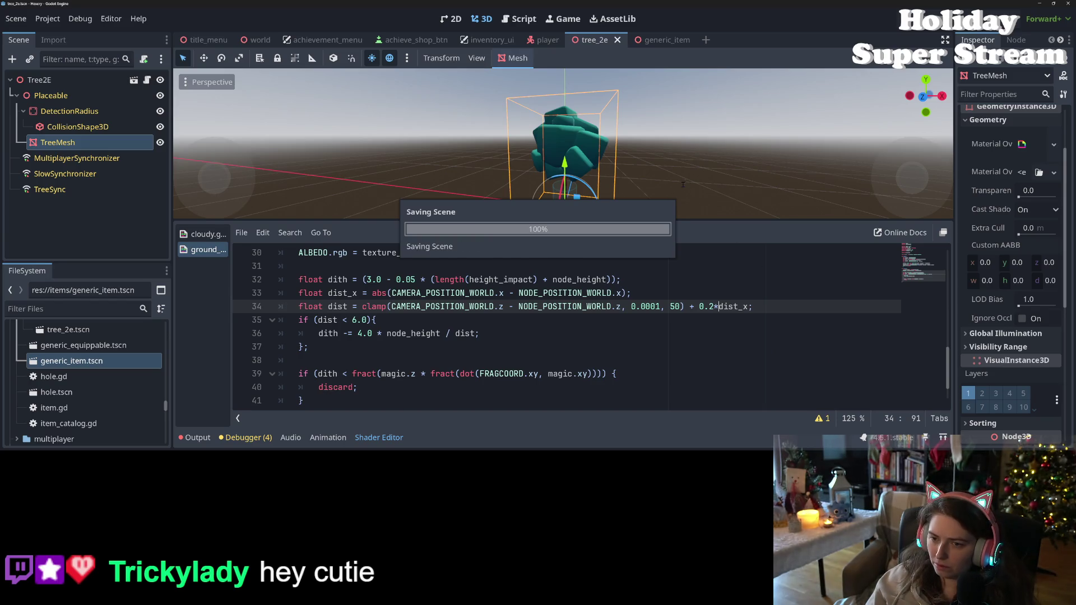
mouse_move(645, 169)
left_mouse_down()
mouse_move(737, 179)
mouse_move(642, 178)
mouse_move(617, 193)
mouse_move(671, 217)
left_mouse_up()
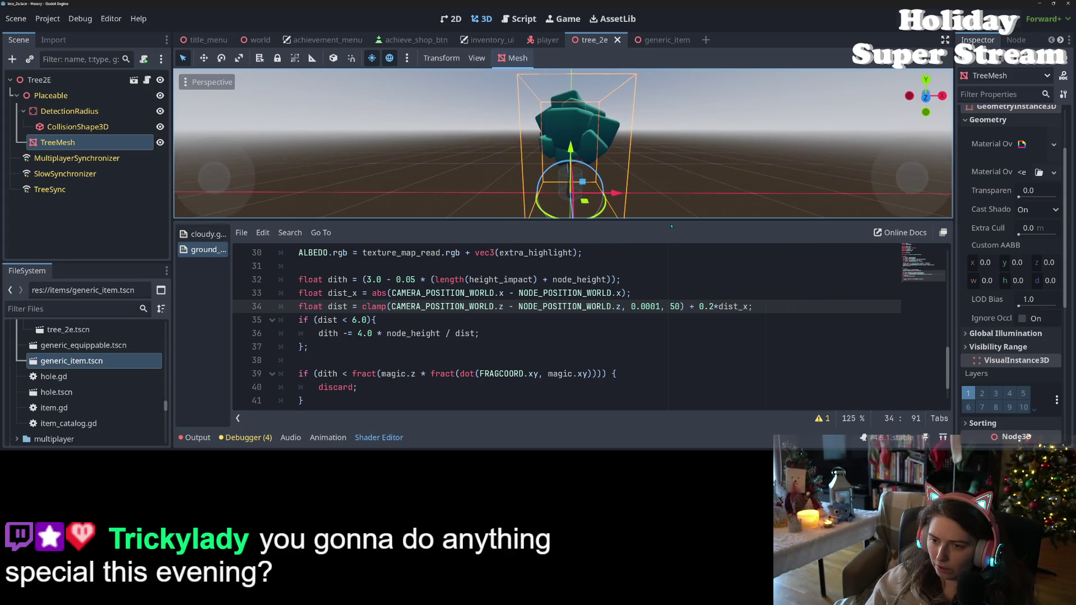
left_click_drag(716, 307, 700, 307)
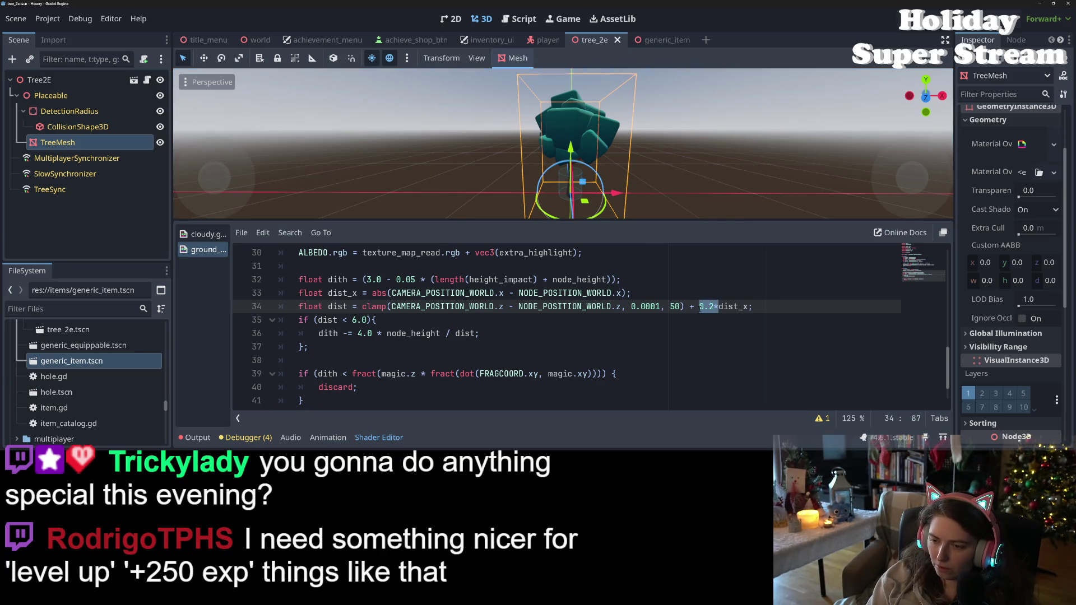
left_click(700, 306)
key("Delete")
key("Delete")
key("Delete")
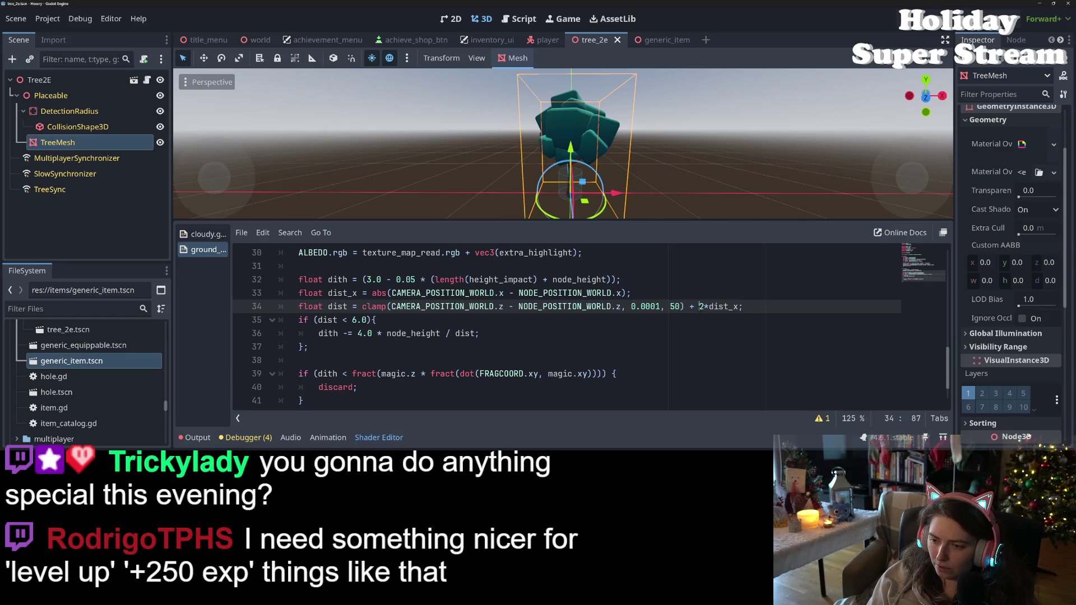
key("BackSpace")
key("BackSpace")
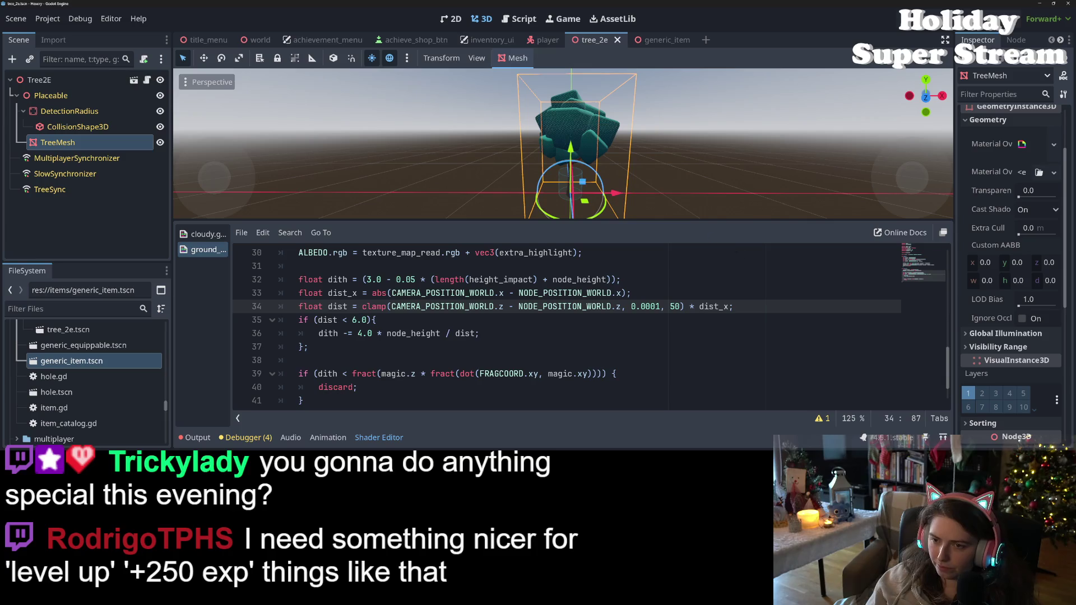
left_click_drag(582, 182, 581, 182)
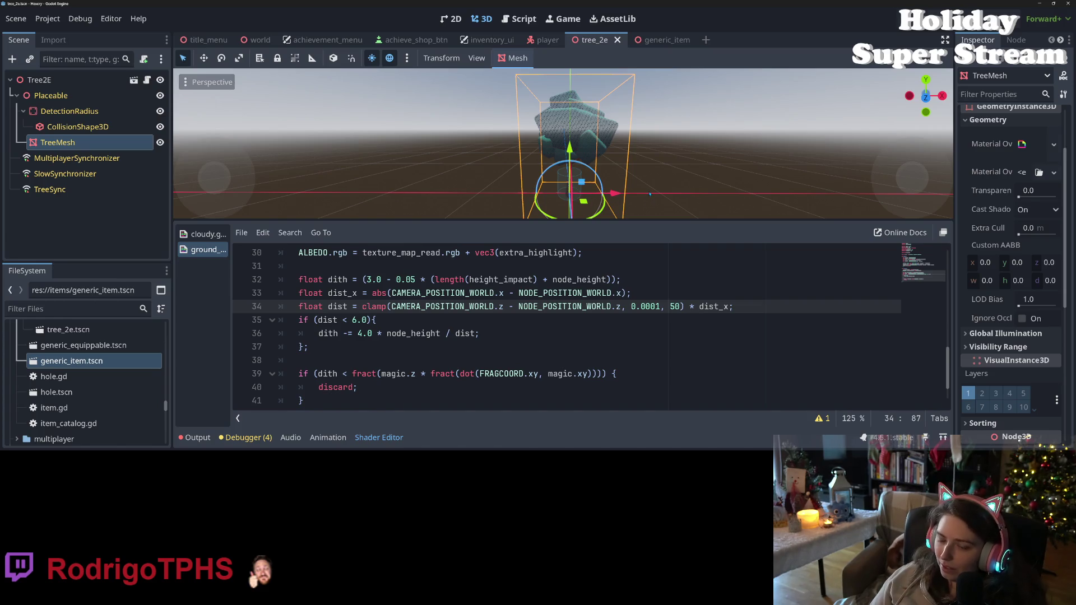
left_click_drag(650, 194, 676, 192)
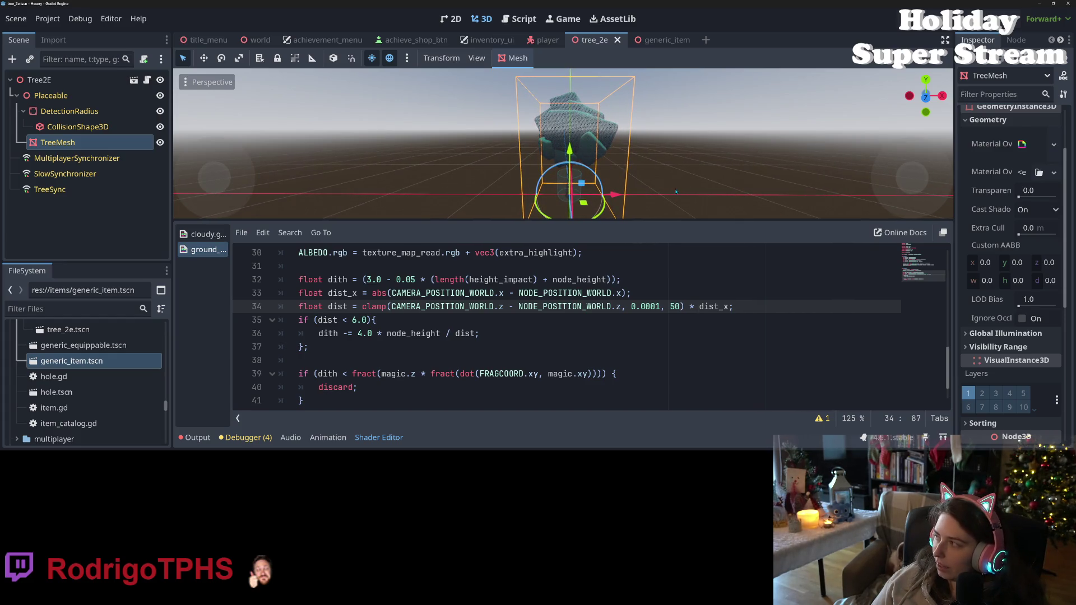
double_click(708, 307)
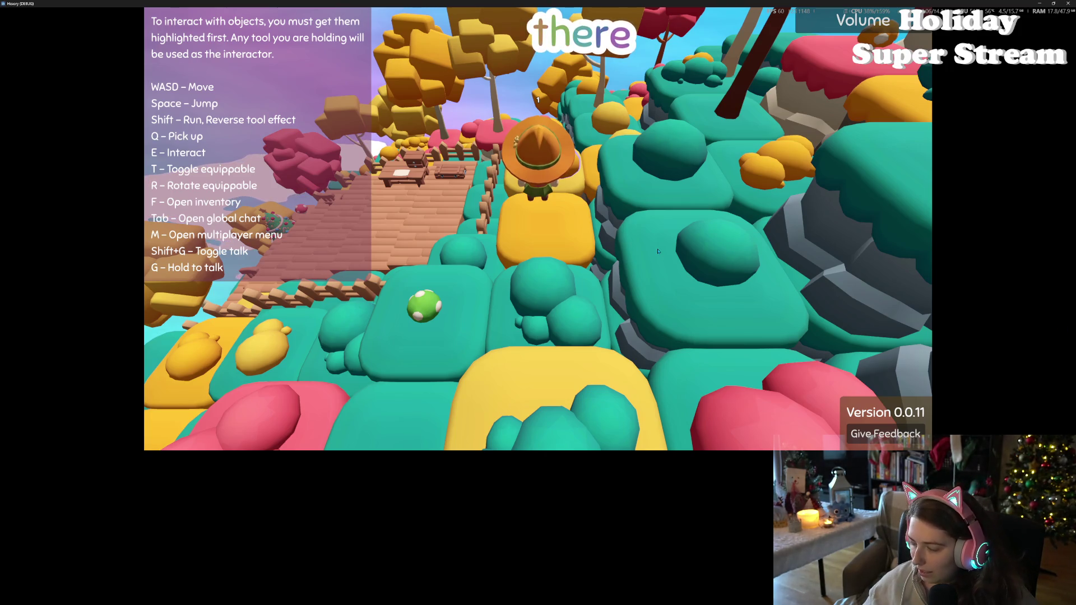
Walk past the trees in the running game, then close it and return to the shader
key("w")
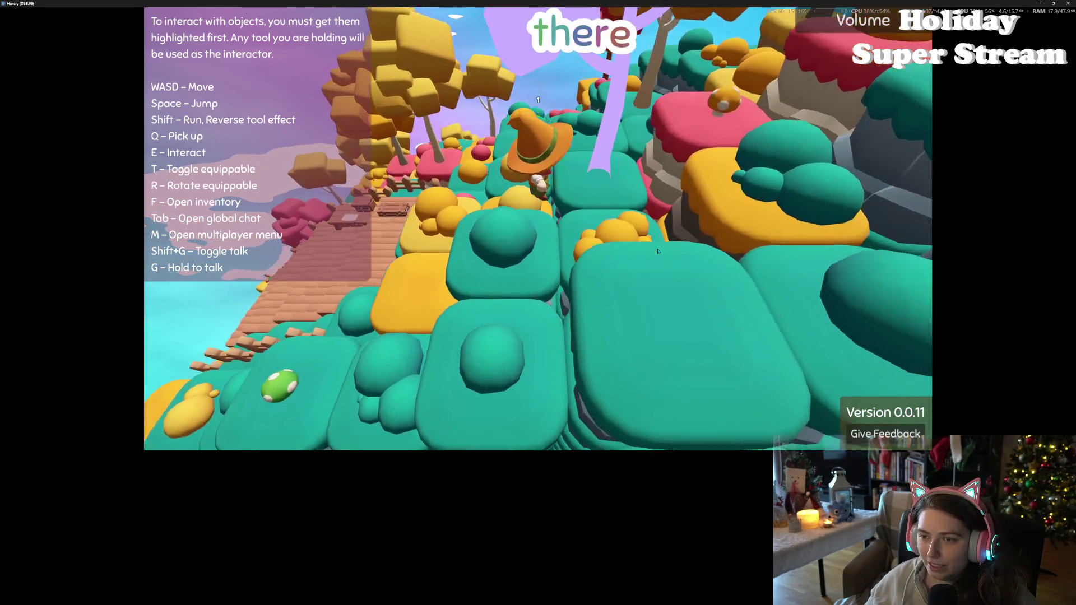
key("w")
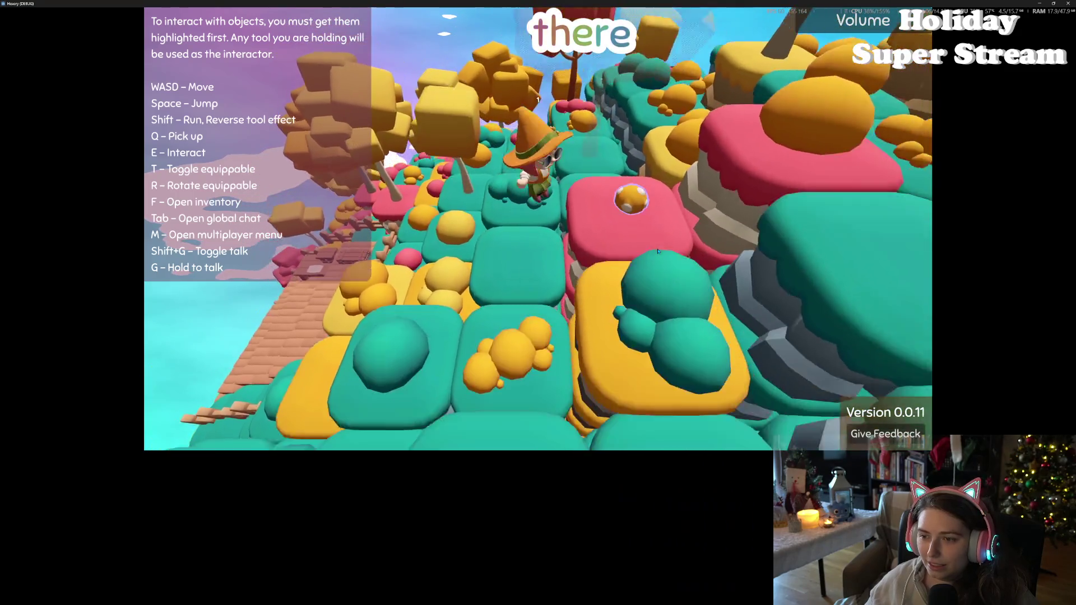
key("s")
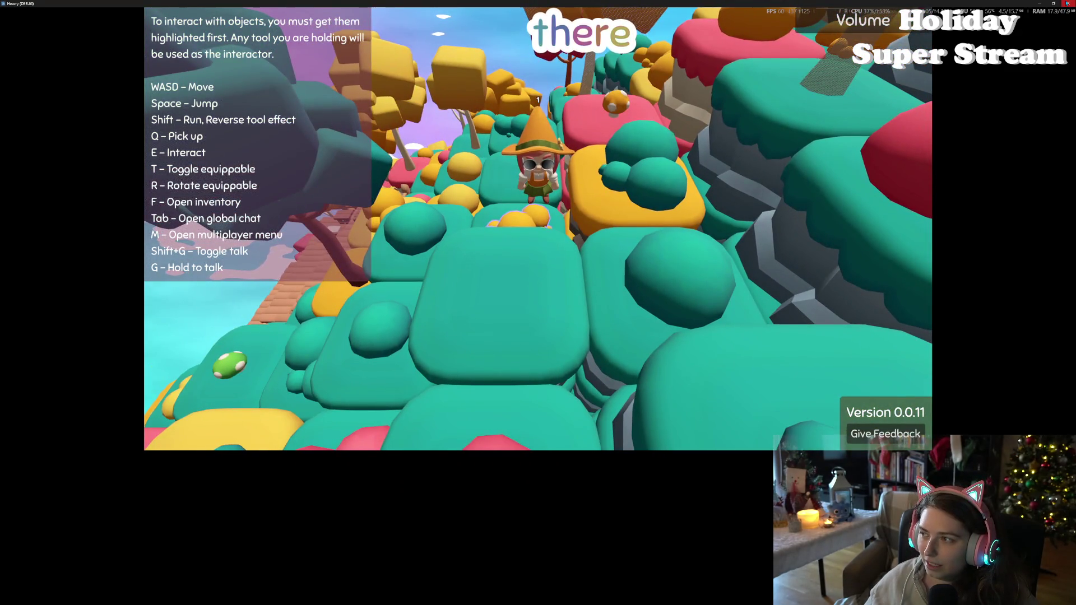
key("alt+F4")
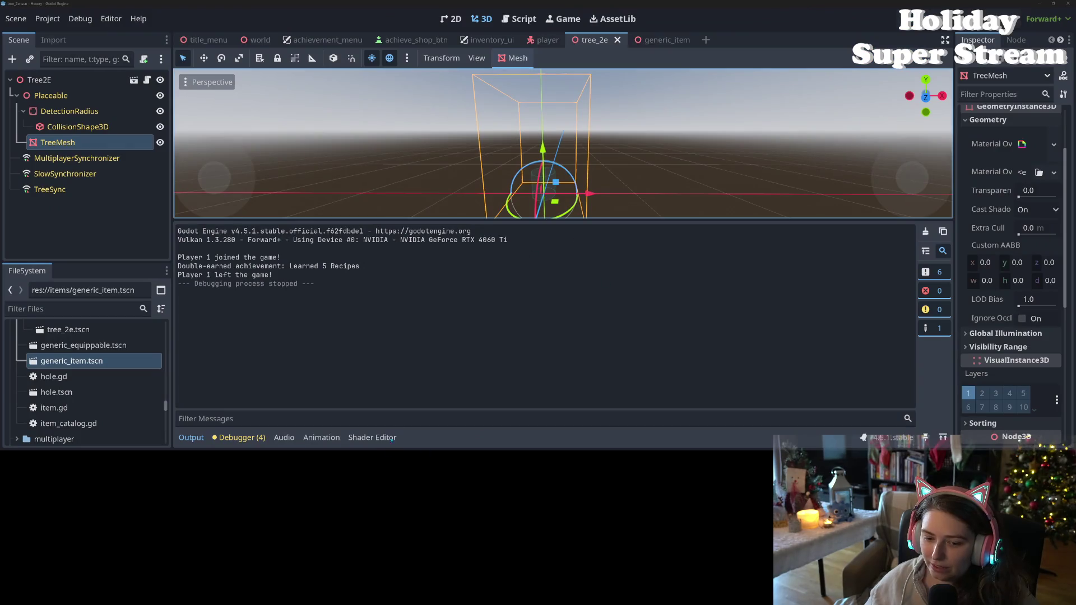
left_click(392, 440)
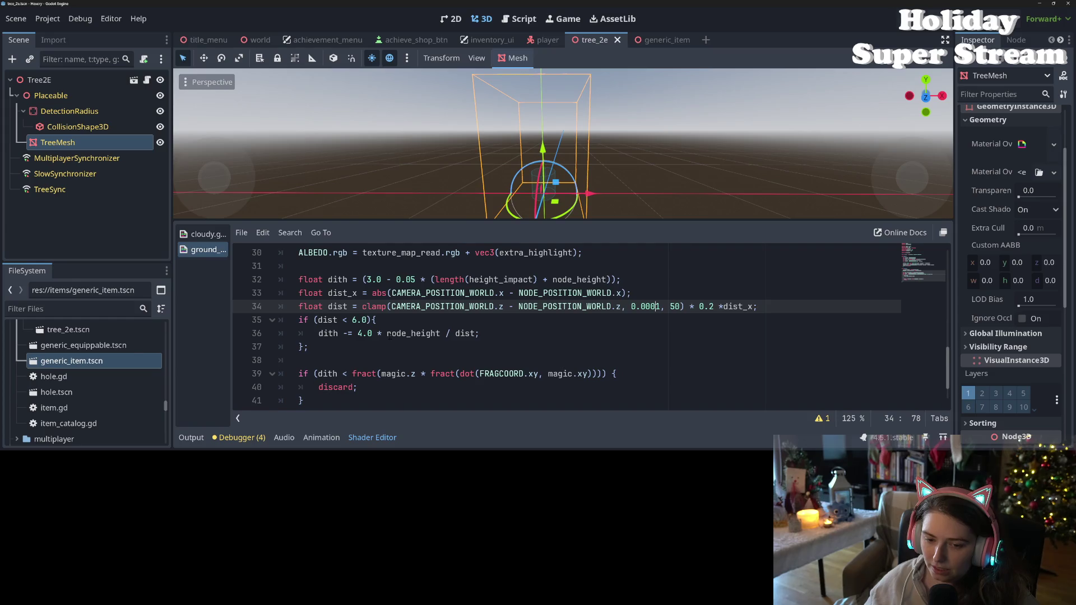
Review the dist_x term in line 34's clamp and save the scene
left_click(353, 320)
double_click(732, 307)
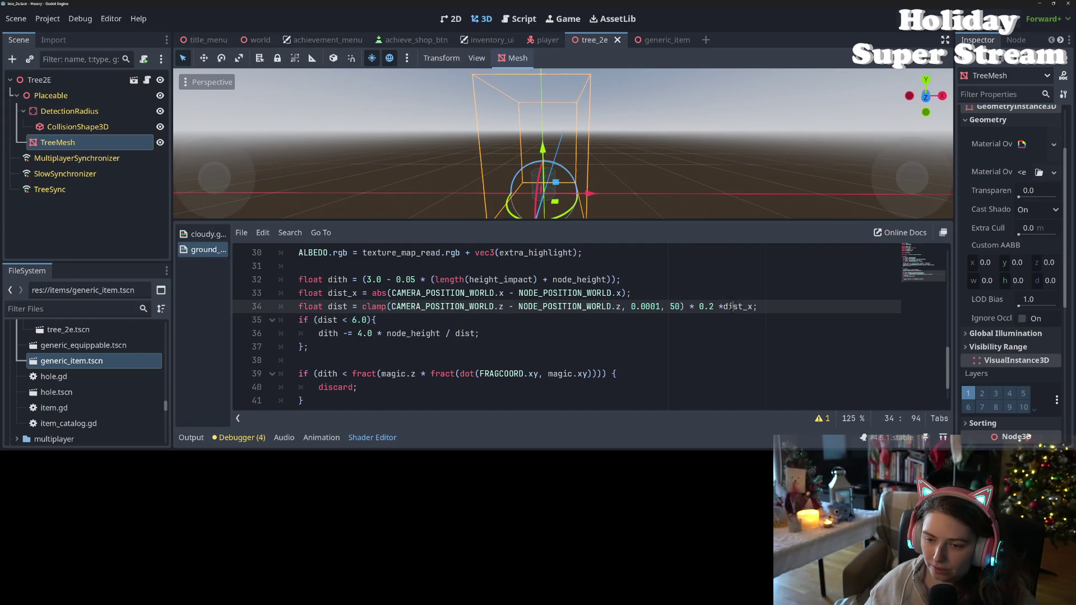
left_click(723, 307)
key("ctrl+s")
double_click(743, 307)
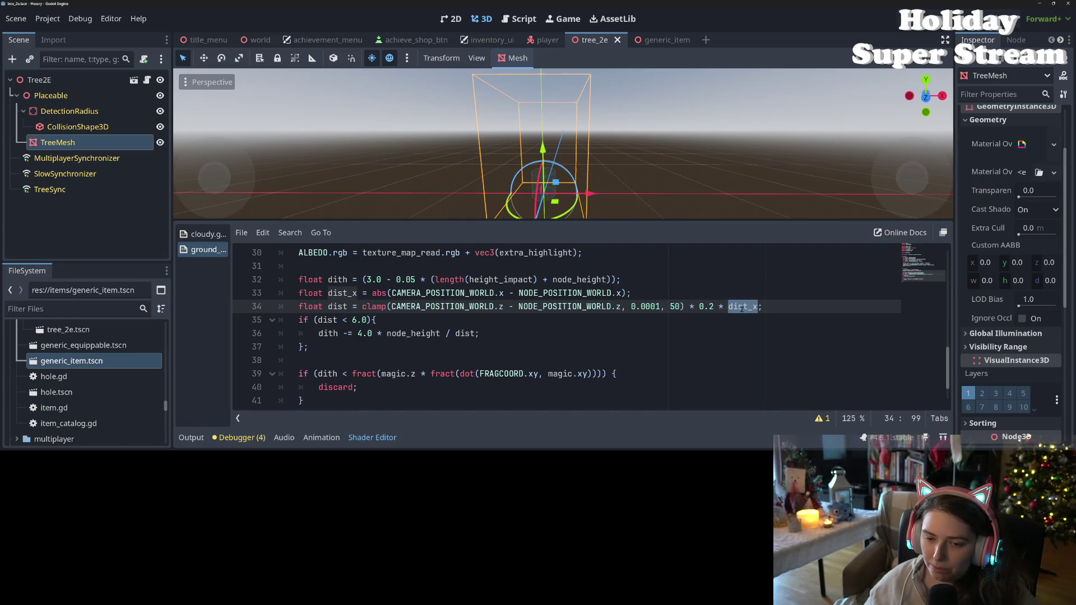
left_click(511, 293)
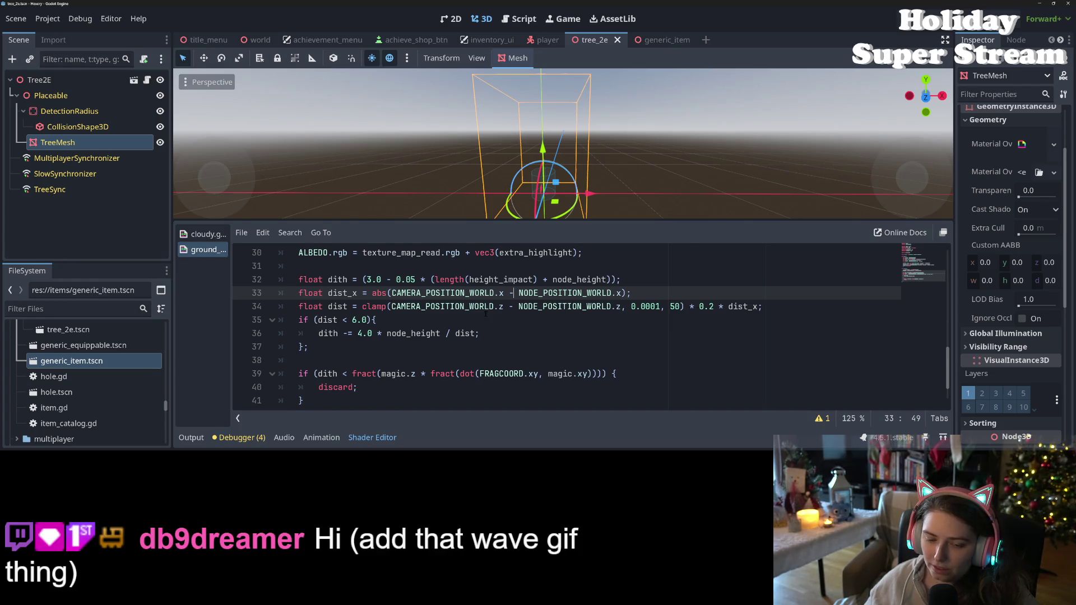
Change the line 36 dithering coefficient to 8.0, then 16.0, saving to recompile
left_click(367, 334)
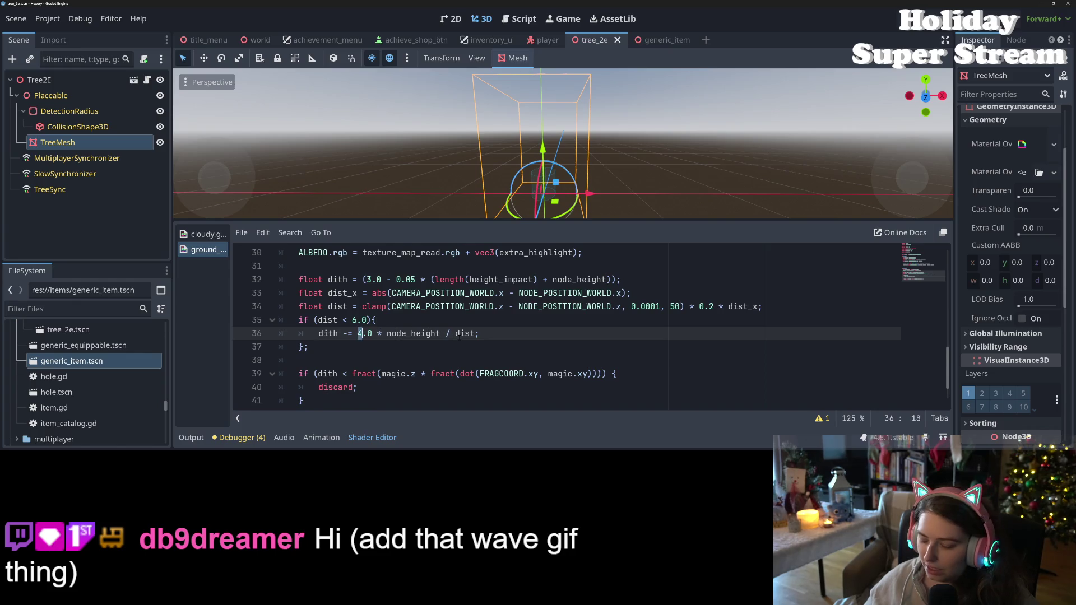
type("8")
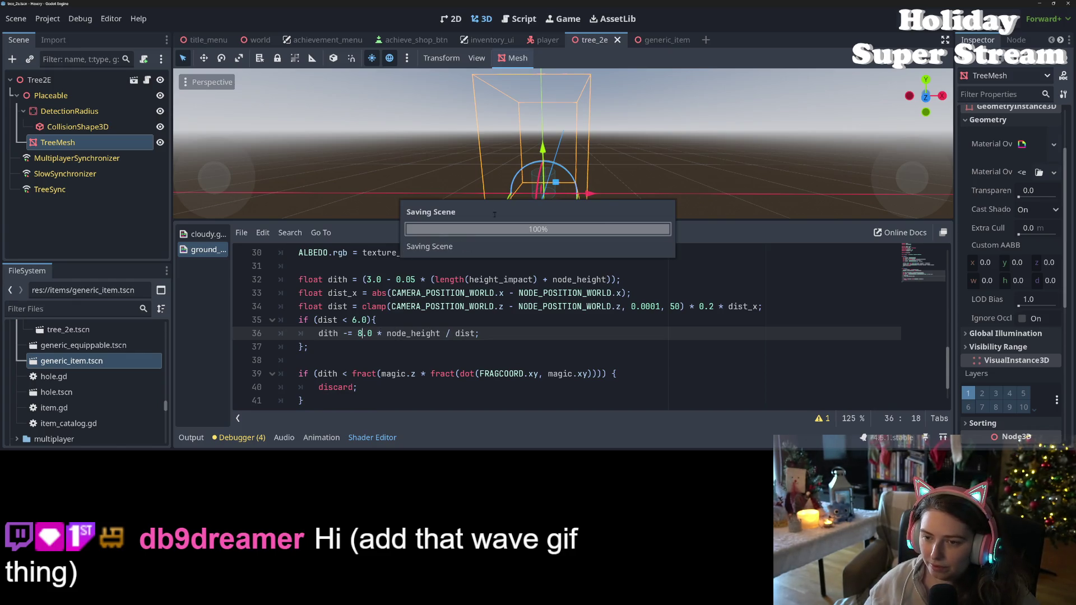
scroll(549, 188, "up", 5)
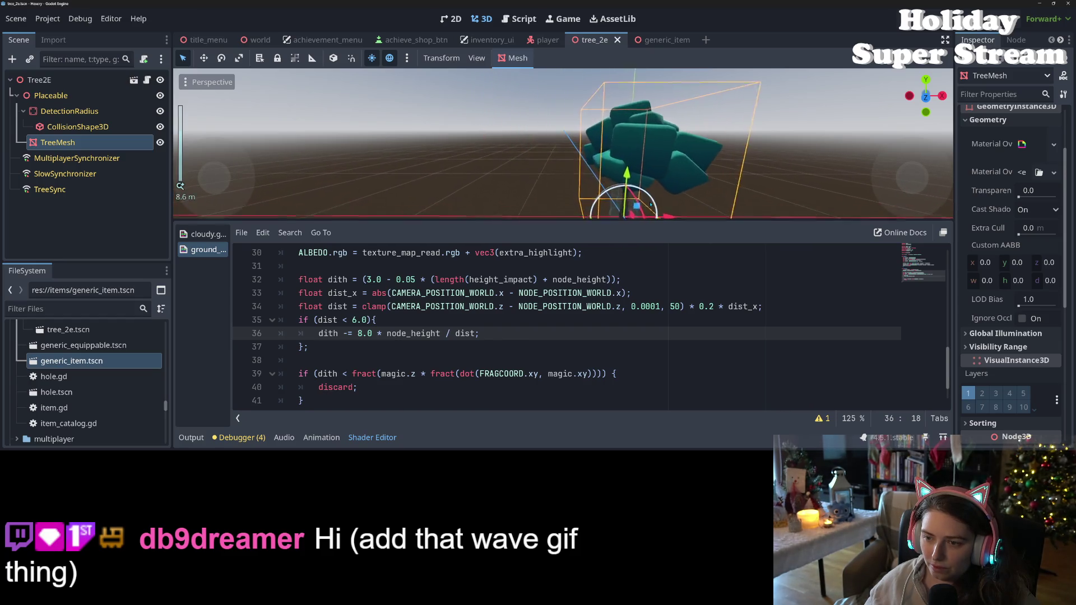
scroll(651, 205, "up", 2)
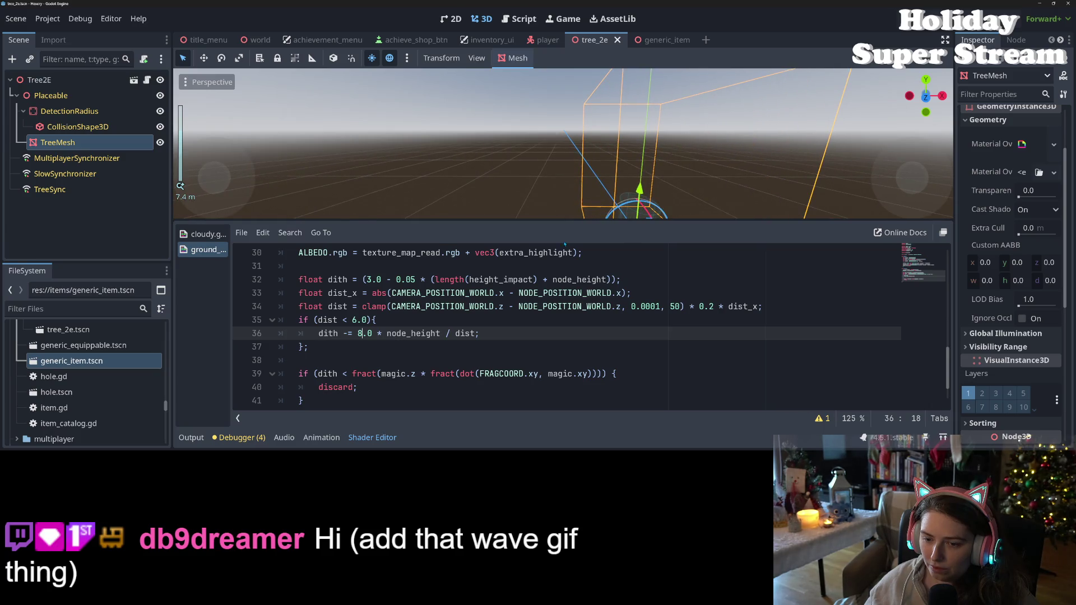
key("BackSpace")
type("16")
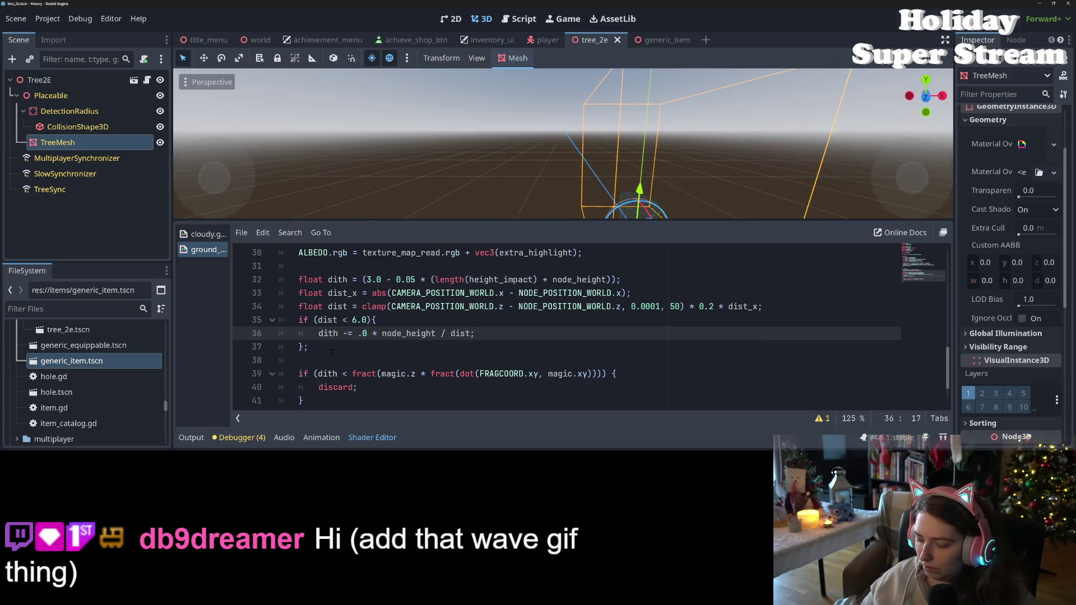
key("ctrl+s")
key("f")
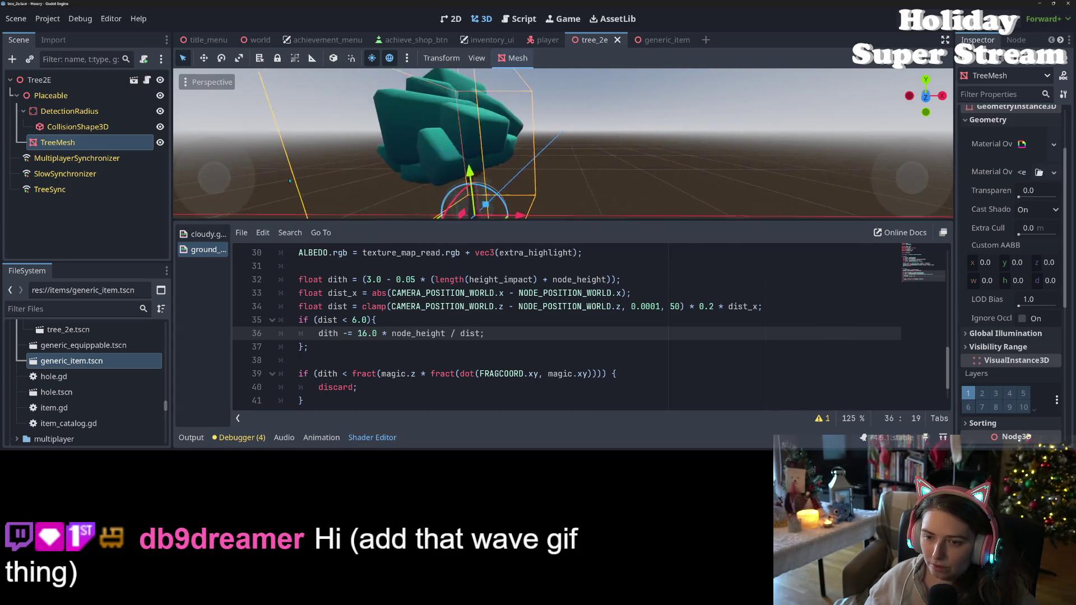
Revert the coefficient to 4.0, save, and begin typing pow before dist on line 36
key("BackSpace")
key("BackSpace")
type("4")
left_click(723, 306)
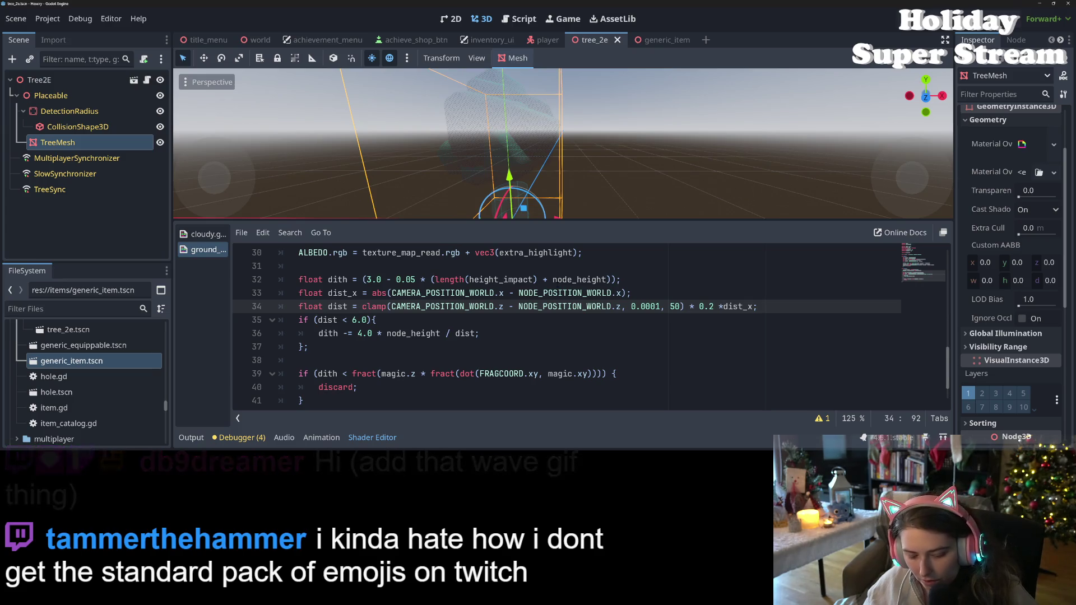
key("ctrl+s")
left_click(328, 319)
left_click(338, 334)
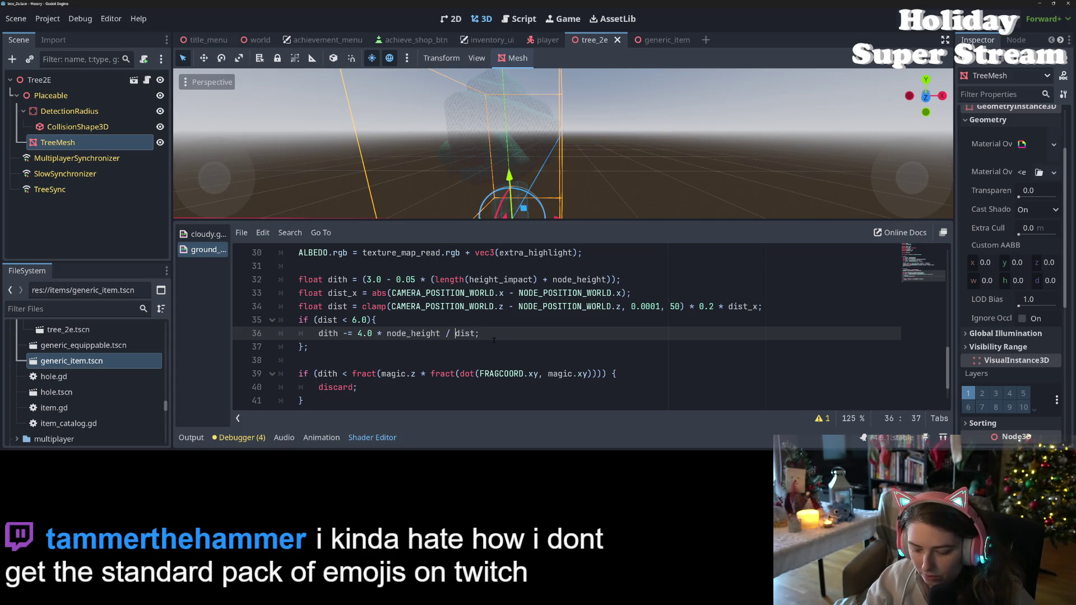
type("pow")
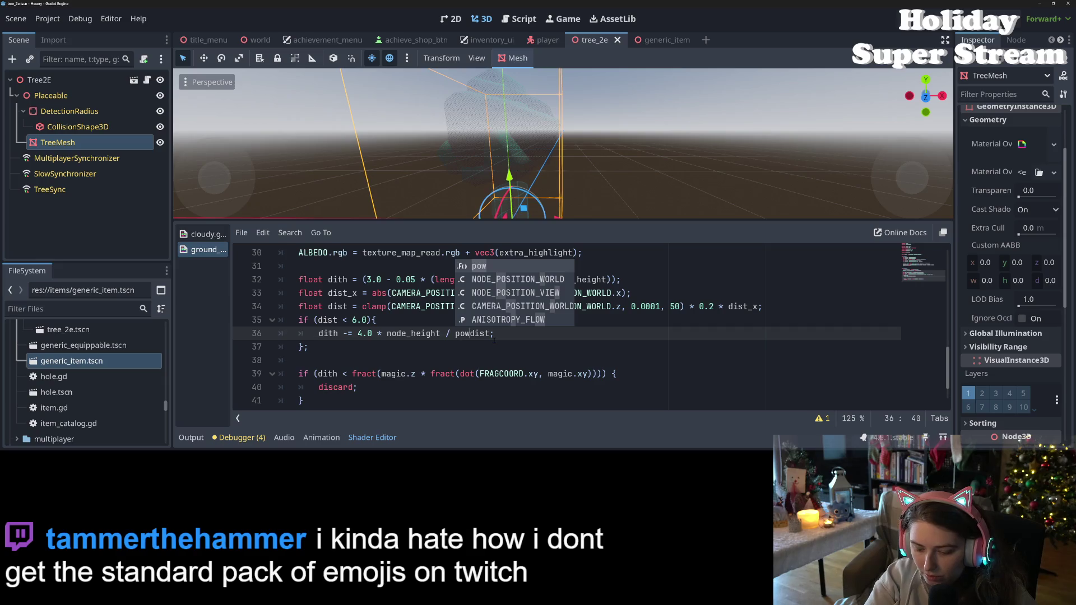
type("(")
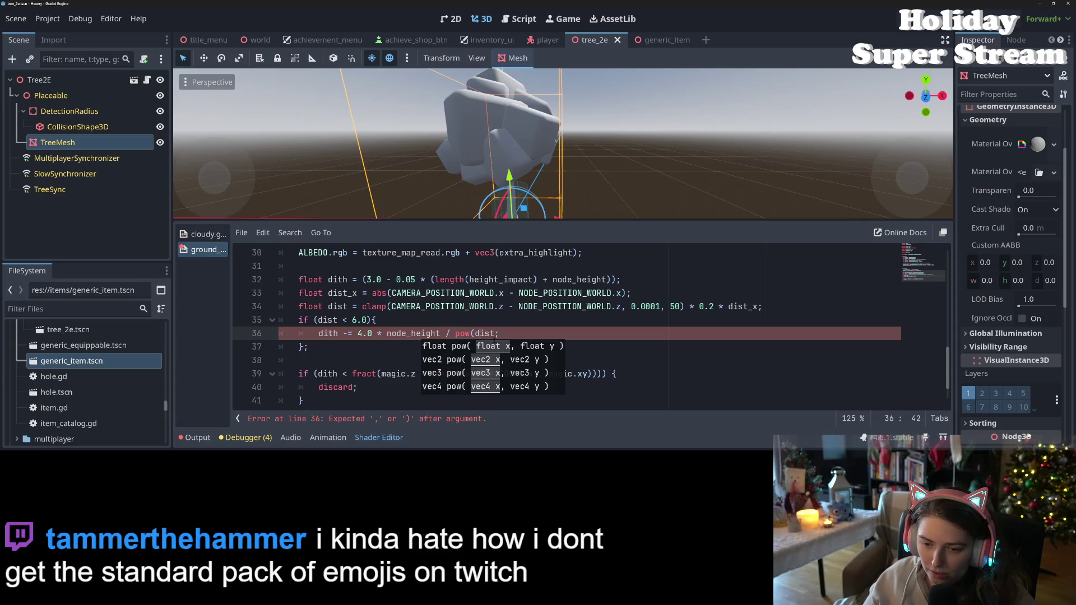
Finish line 36 as dith -= 4.0 * node_height / pow(dist,2); and save to recompile
key("Left")
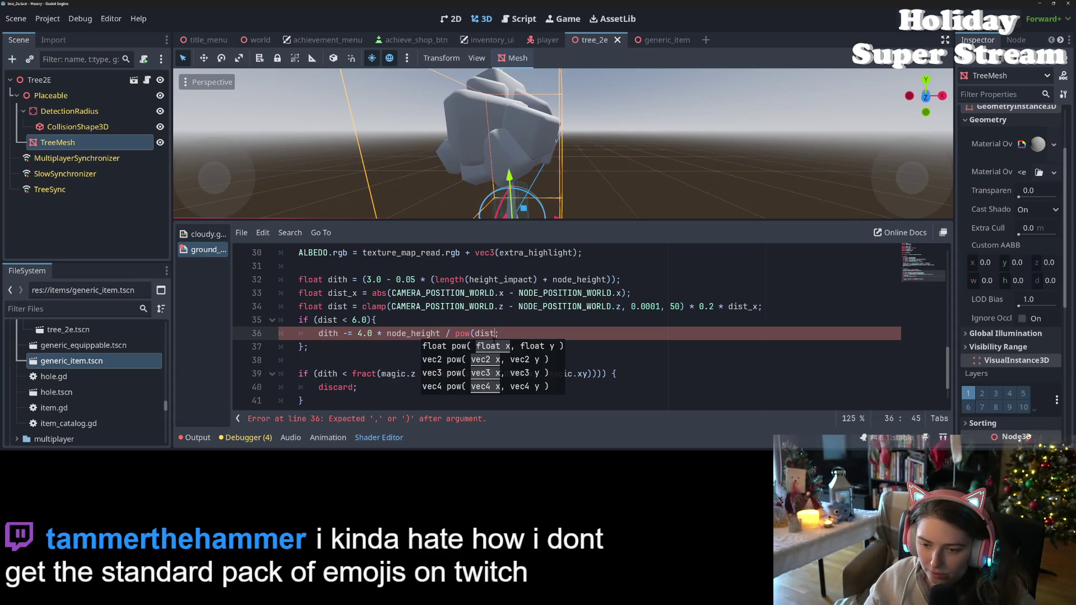
type(",x2)")
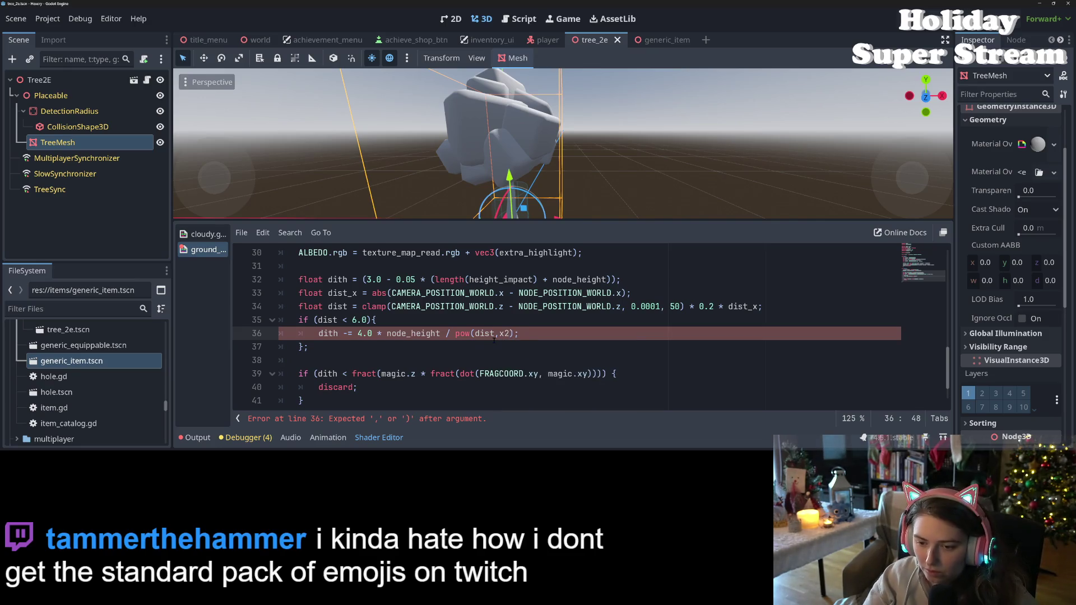
key("BackSpace")
key("ctrl+s")
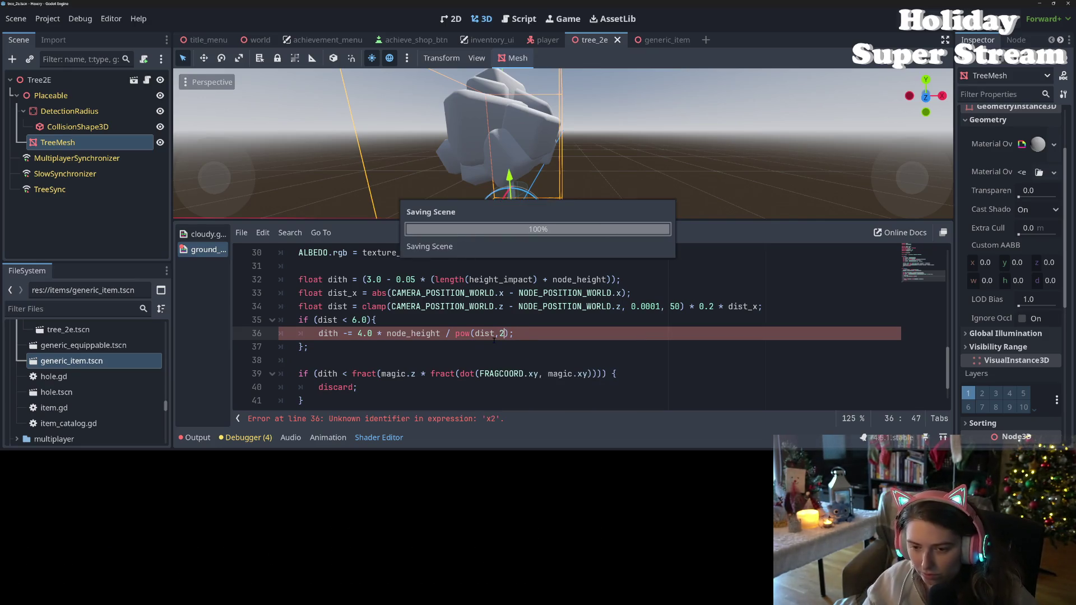
type("as")
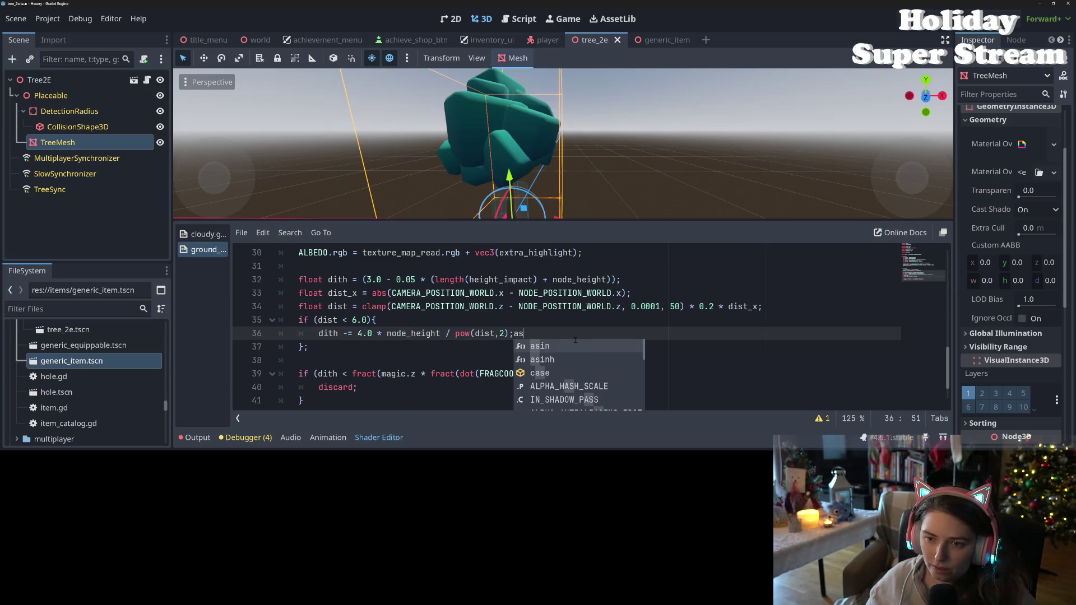
key("BackSpace")
key("BackSpace")
key("ctrl+s")
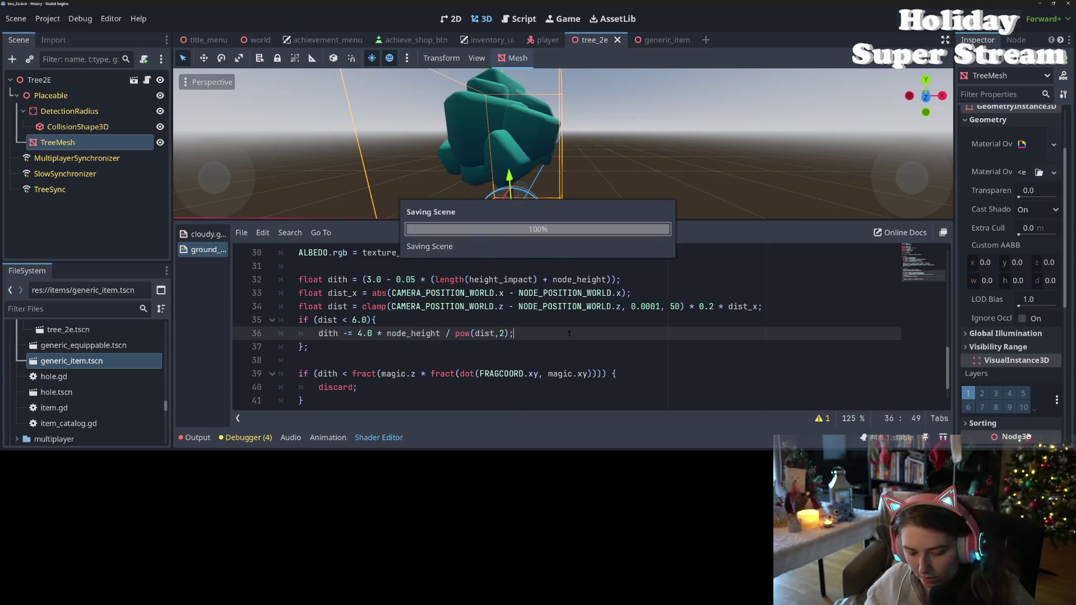
scroll(438, 167, "up", 5)
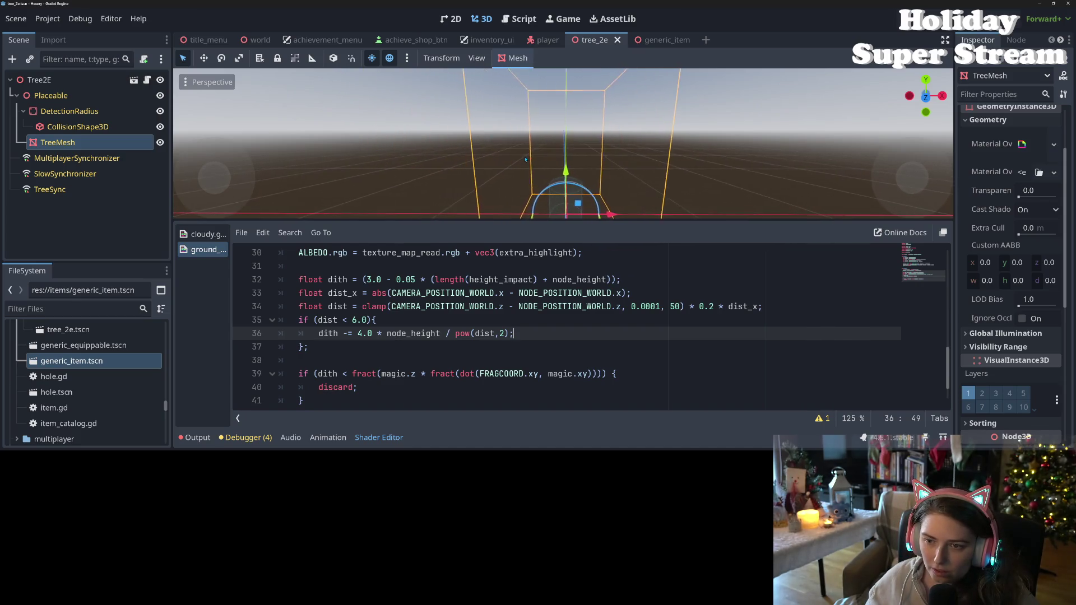
left_click_drag(564, 162, 550, 162)
scroll(555, 163, "down", 4)
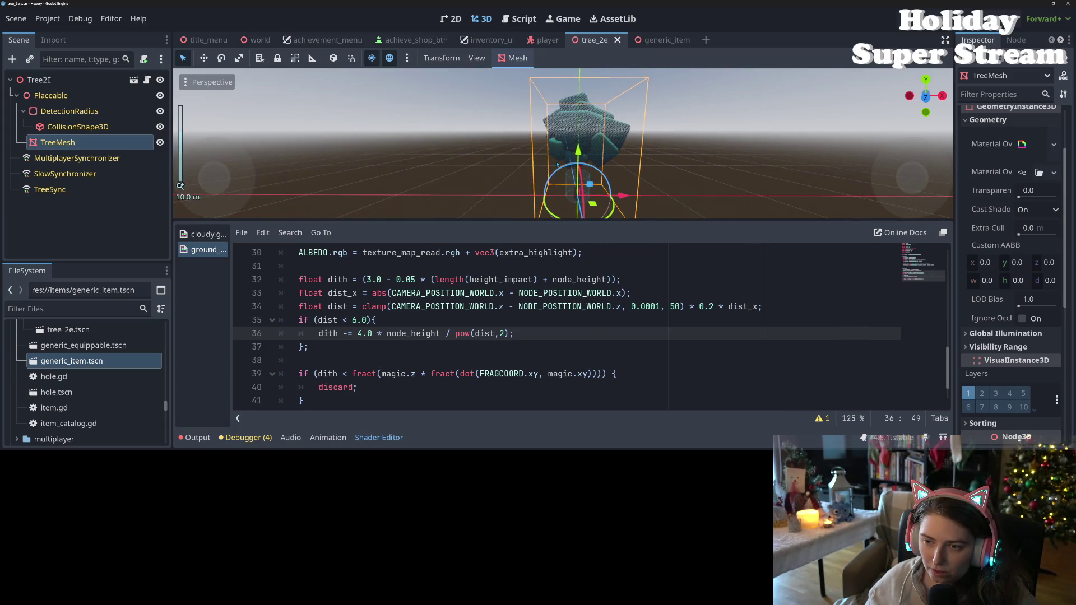
left_click_drag(557, 163, 501, 183)
scroll(541, 179, "up", 2)
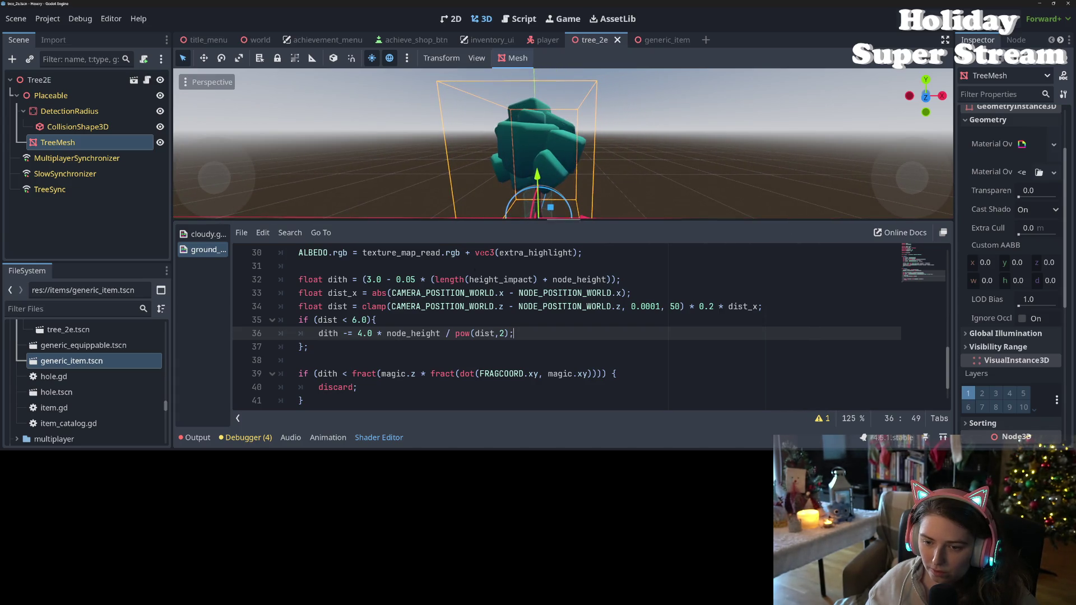
Move '* dist_x' inside clamp() ahead of the 0.0001, 50 bounds on line 34 and save
left_click(450, 306)
left_click(393, 307)
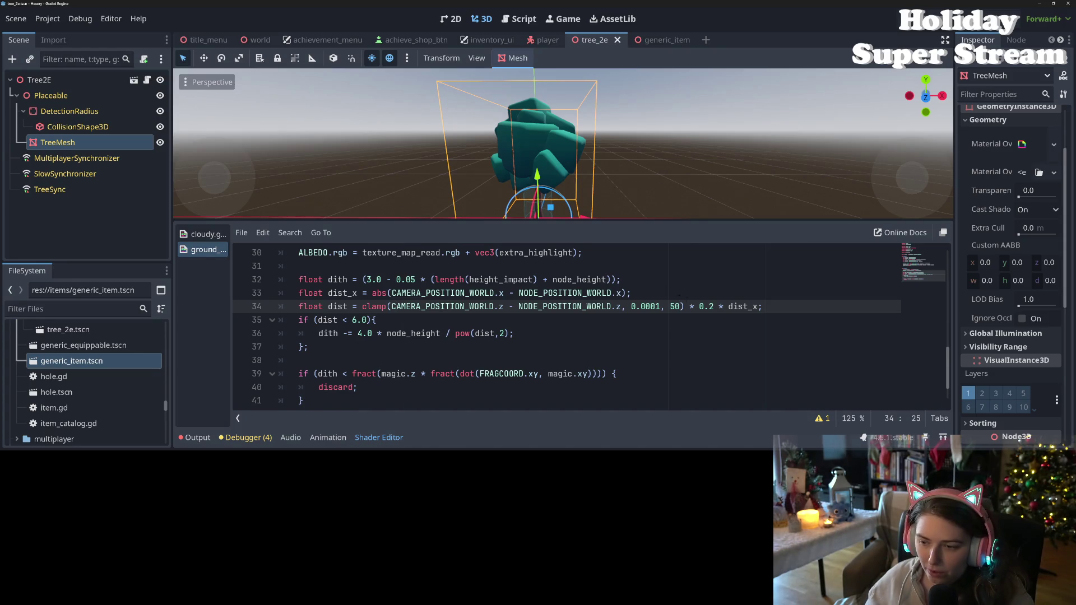
left_click_drag(631, 307, 685, 306)
key("Delete")
key("Delete")
key("Delete")
key("BackSpace")
key("BackSpace")
type("*")
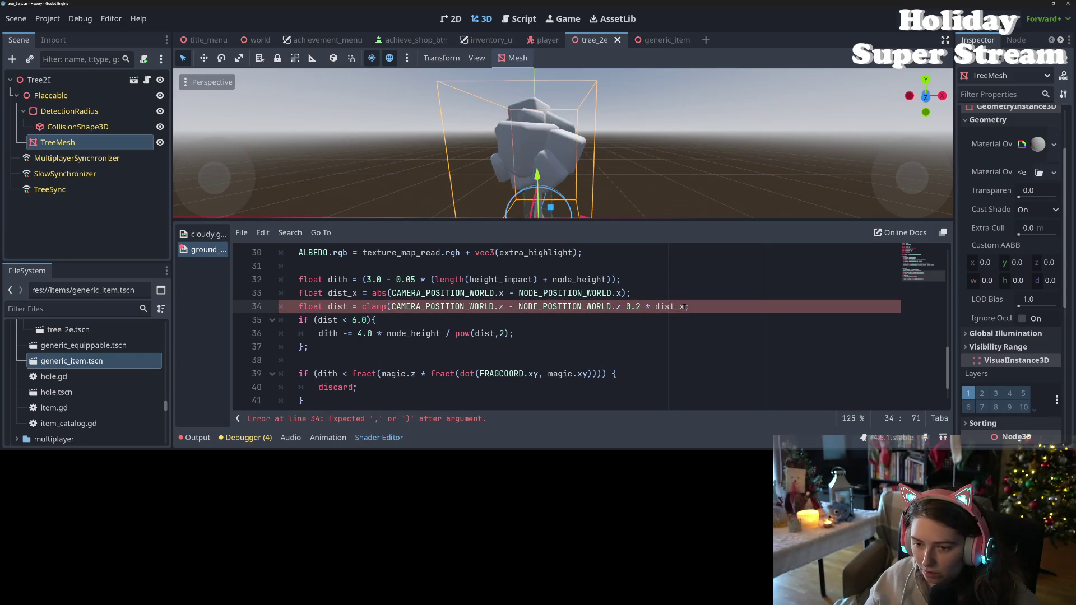
type(" dist_x, ")
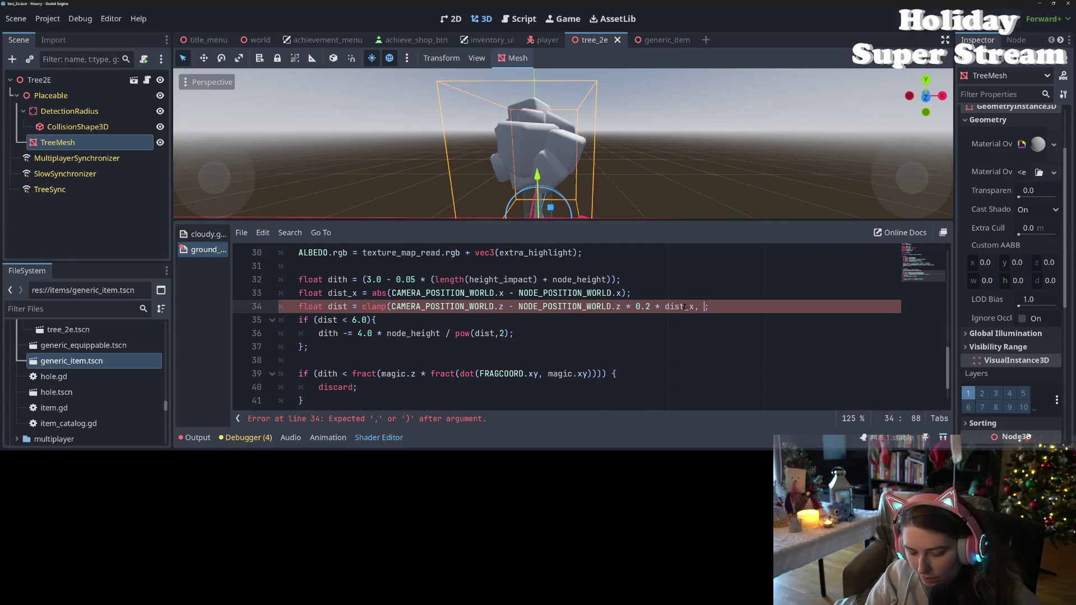
type("0.0001, 50)")
key("ctrl+s")
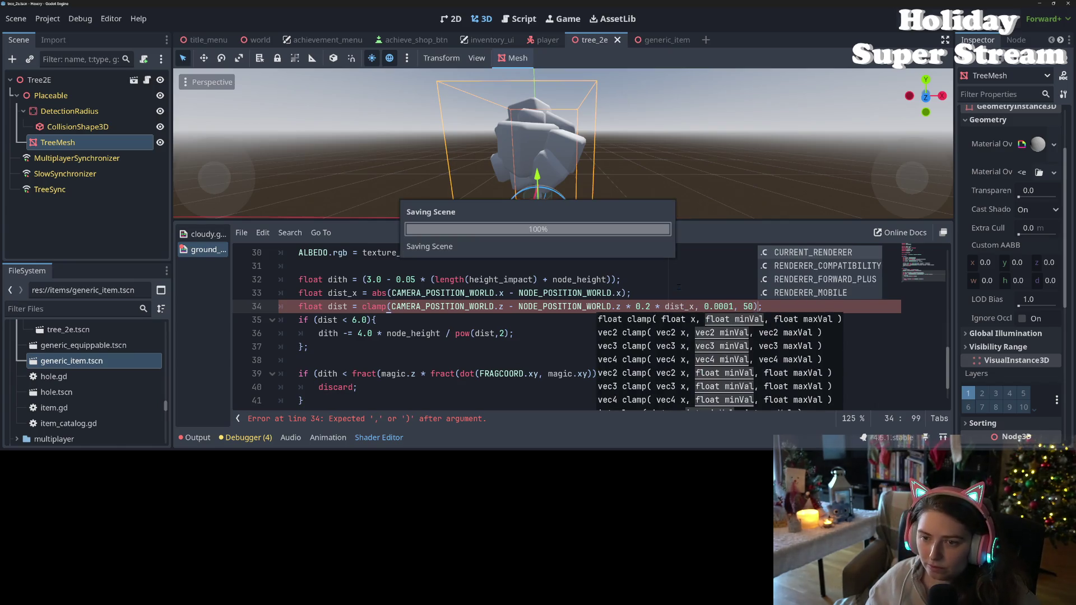
Remove the 0.2 factor from line 34's clamp expression and save
scroll(612, 180, "up", 3)
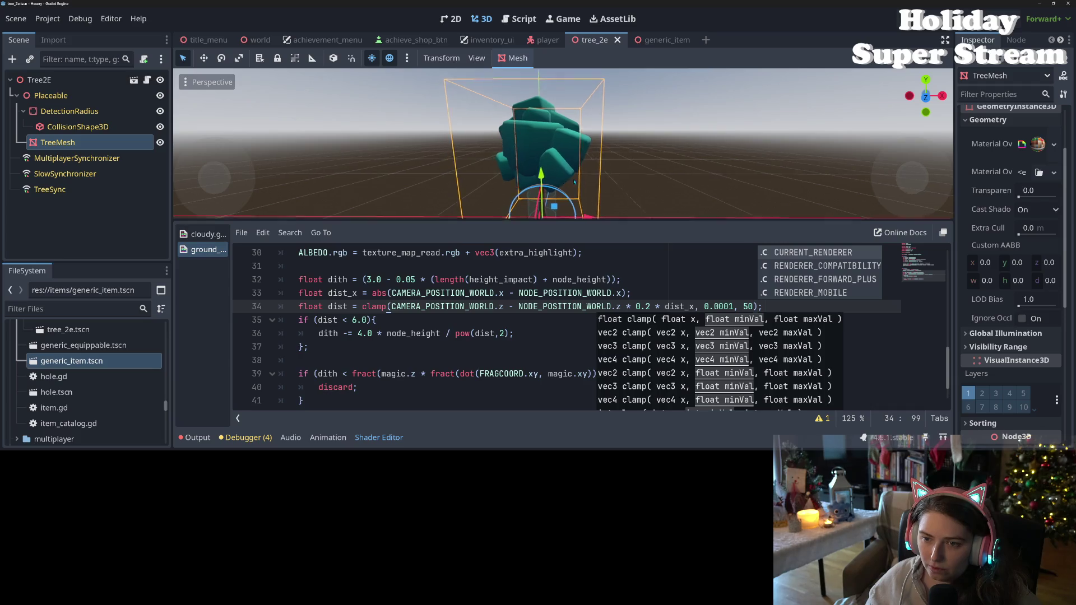
scroll(612, 180, "up", 5)
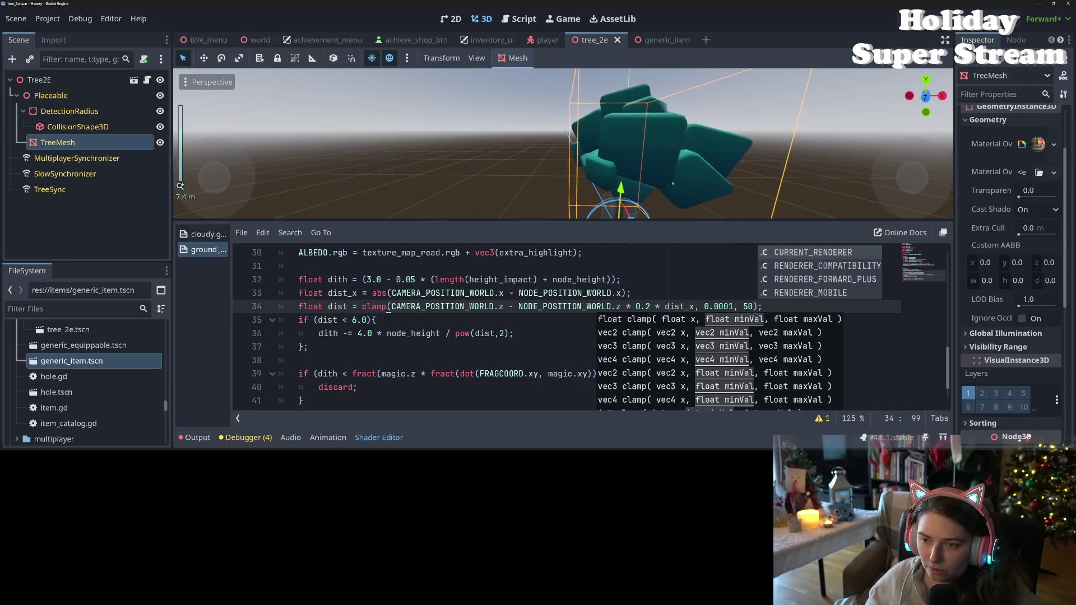
key("f")
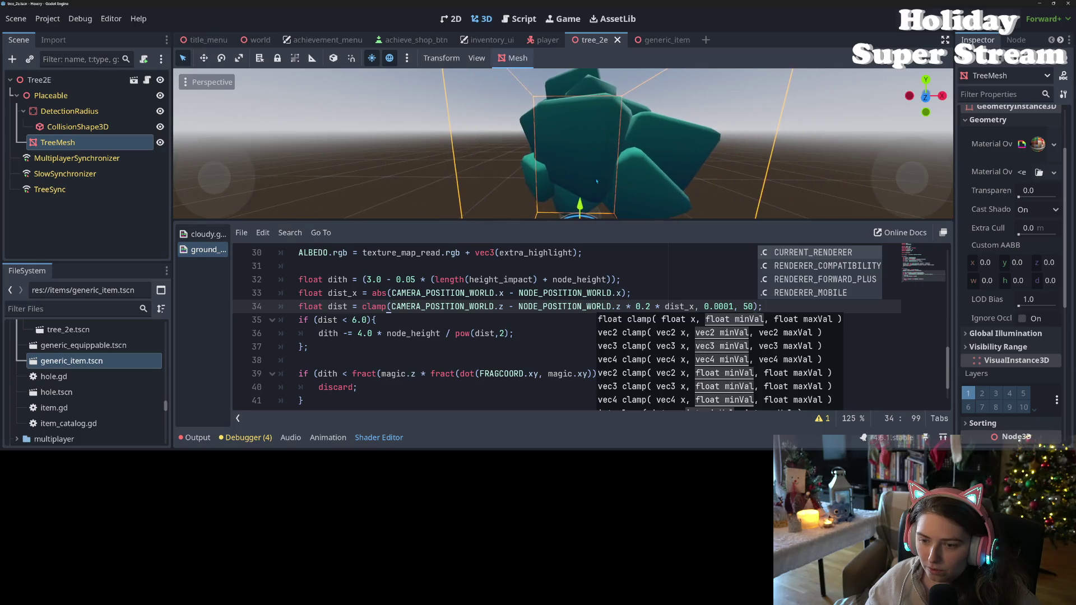
left_click(496, 334)
left_click_drag(665, 306, 639, 306)
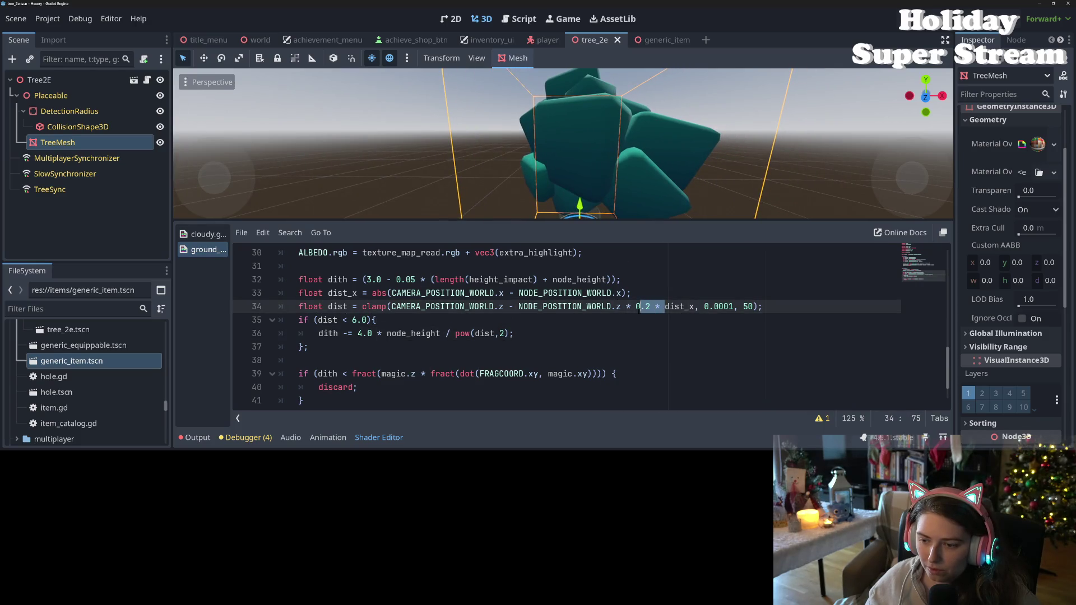
key("BackSpace")
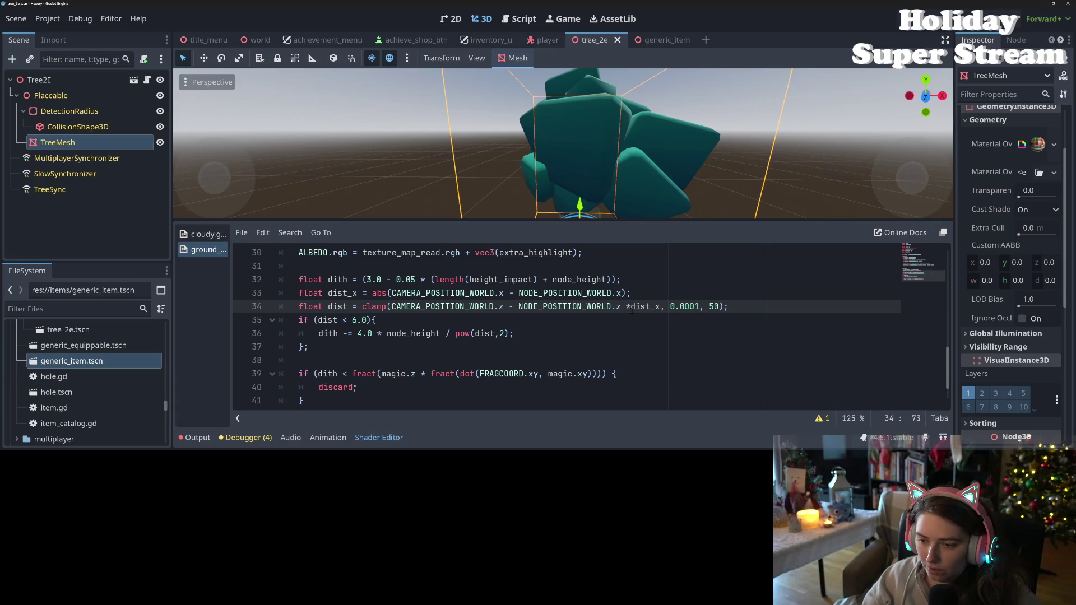
key("ctrl+s")
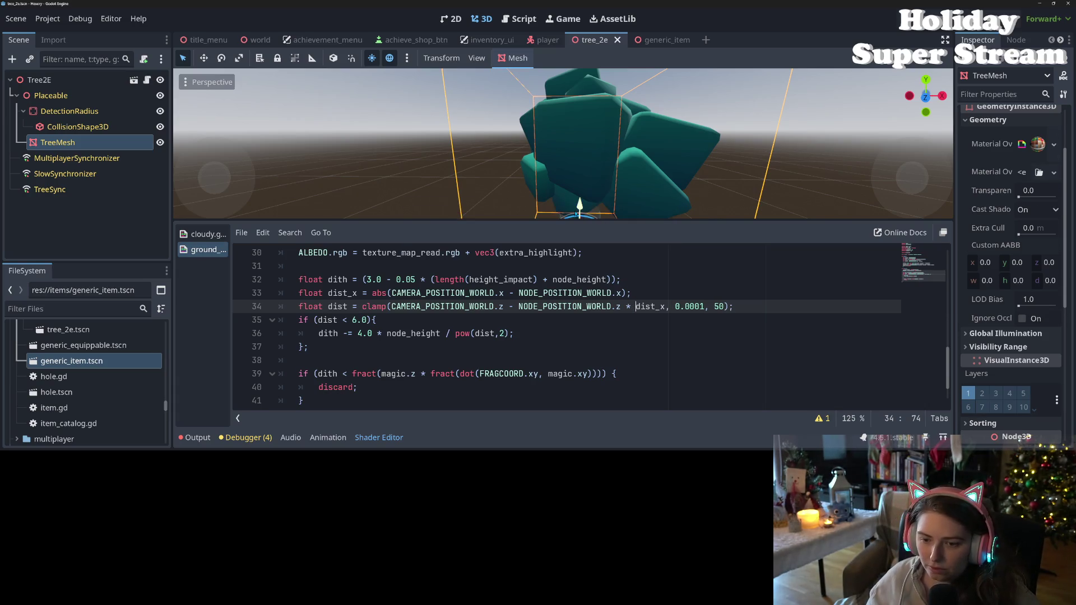
Wrap CAMERA_POSITION_WORLD.z - NODE_POSITION_WORLD.z in parentheses on line 34 and save
scroll(578, 202, "down", 3)
left_click_drag(548, 203, 533, 241)
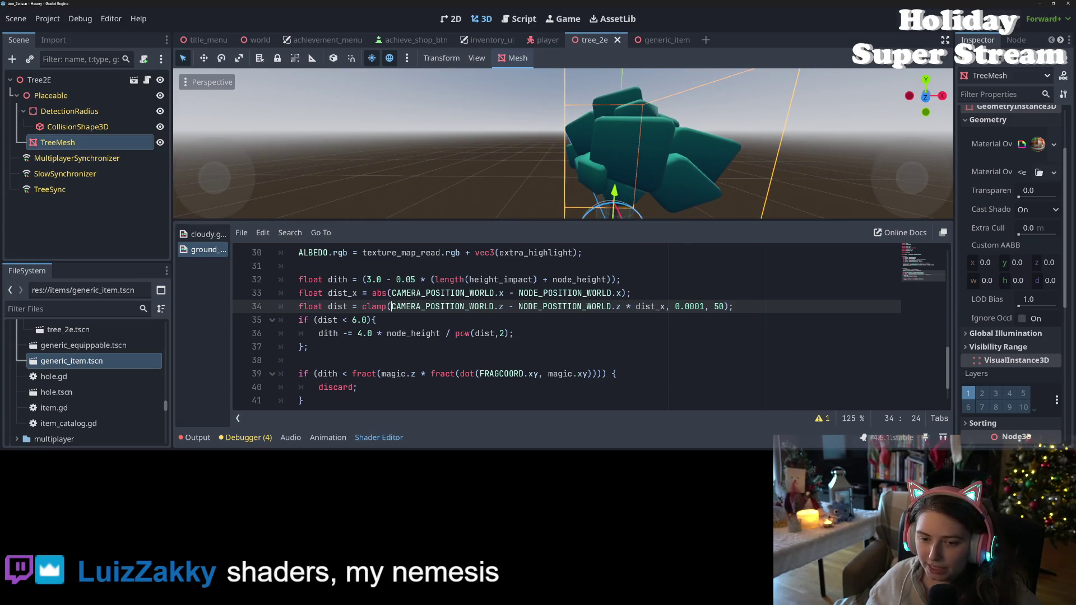
type("(")
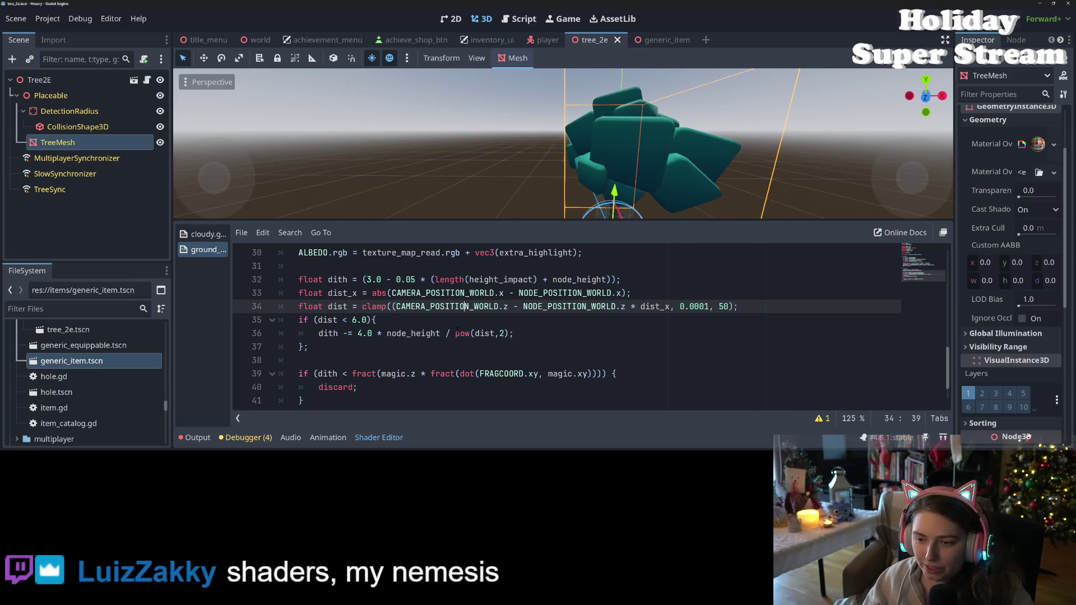
left_click(538, 307)
type(")")
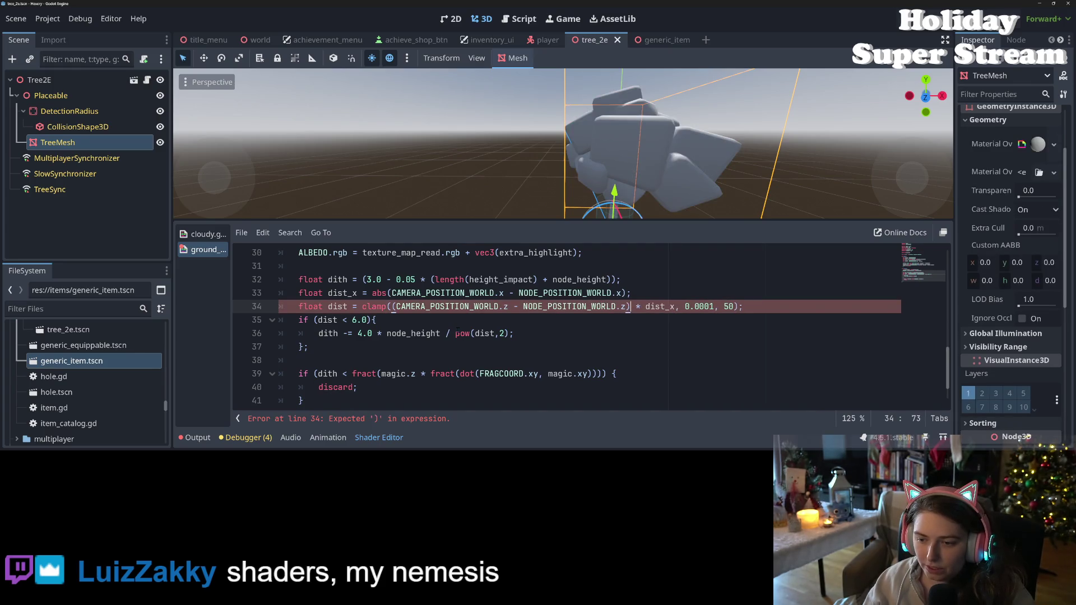
key("ctrl+s")
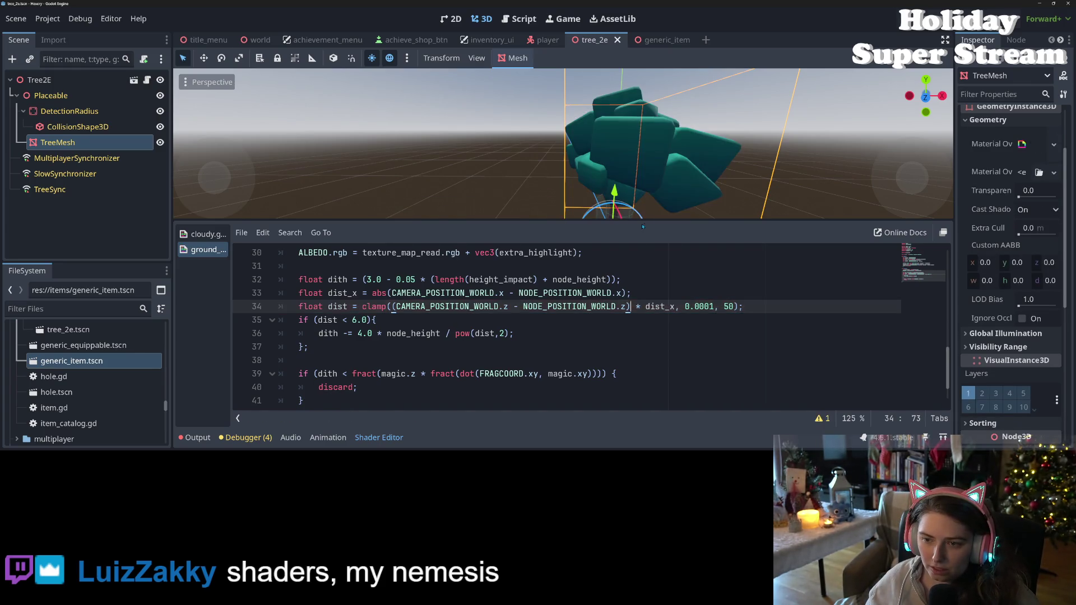
mouse_move(539, 179)
left_mouse_down()
mouse_move(431, 160)
mouse_move(511, 162)
mouse_move(508, 187)
left_mouse_up()
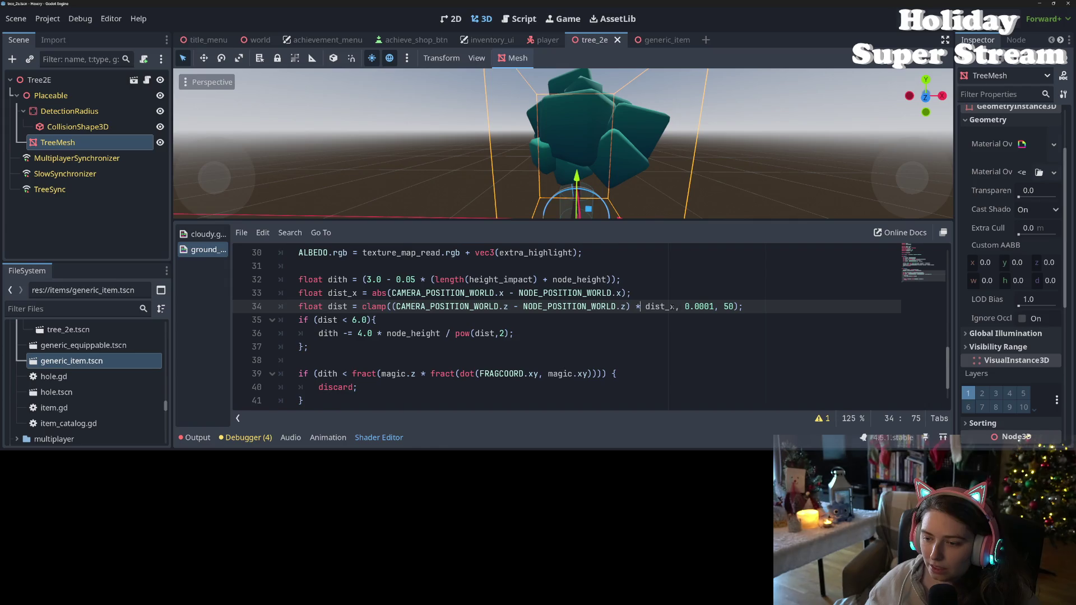
Append '* 0.2' after dist_x in line 34's clamp, save, and check the tree
type("* 0.2")
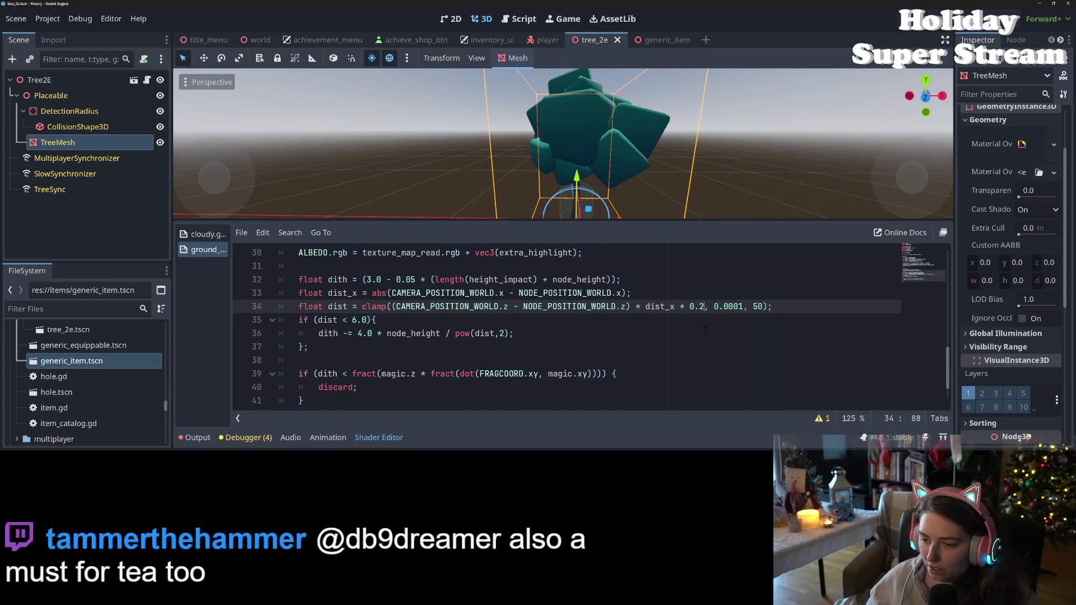
key("ctrl+s")
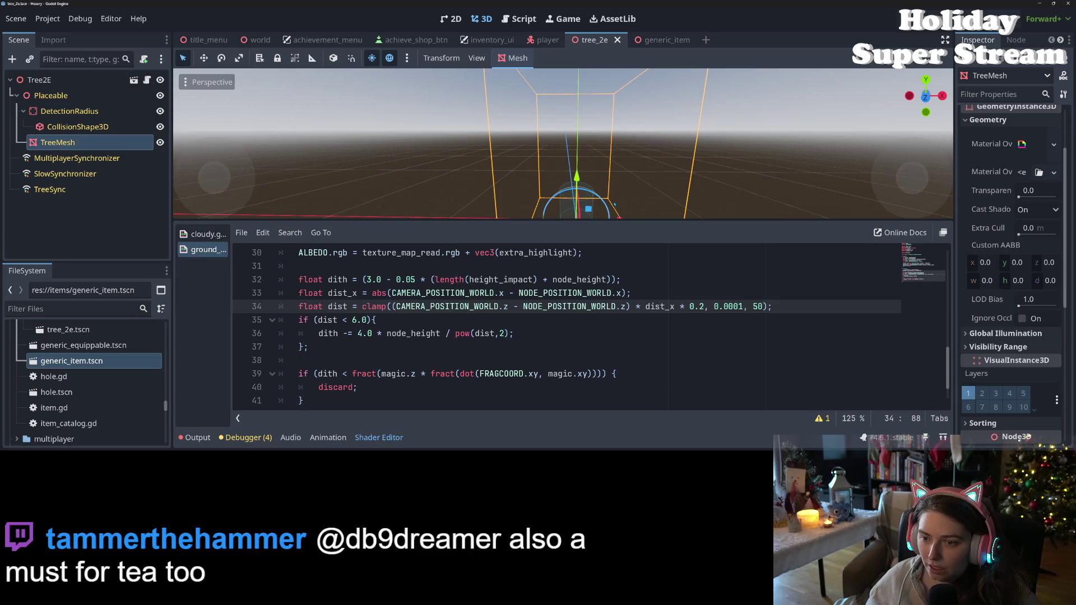
mouse_move(659, 200)
left_mouse_down()
mouse_move(616, 194)
mouse_move(623, 188)
mouse_move(591, 175)
mouse_move(611, 186)
left_mouse_up()
scroll(592, 175, "down", 5)
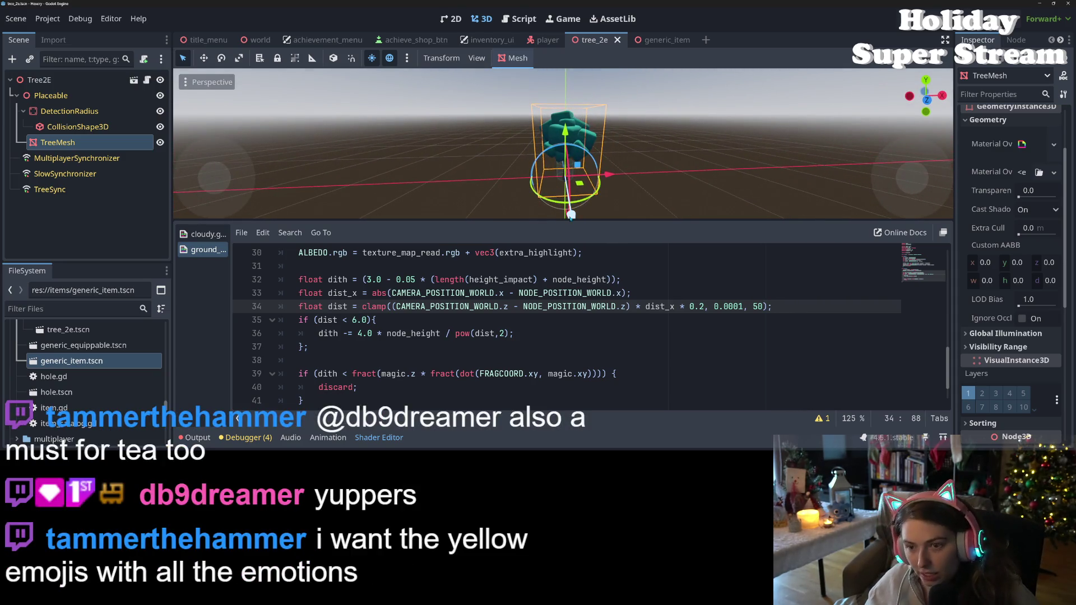
Duplicate the dist_x line and turn the copy into dist_z using z components
left_click(529, 321)
left_click(393, 308)
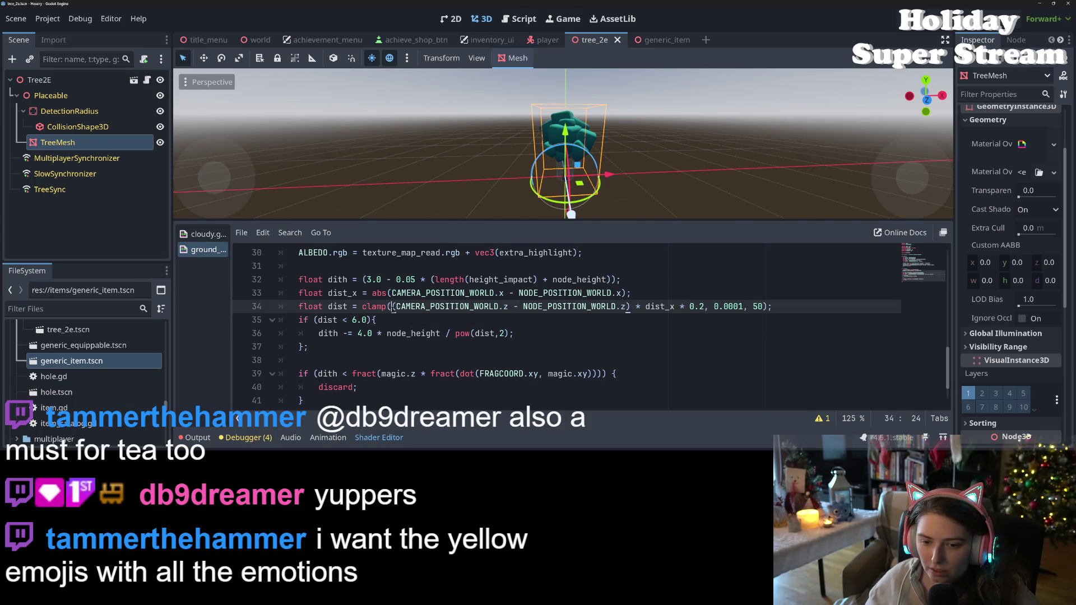
left_click(657, 292)
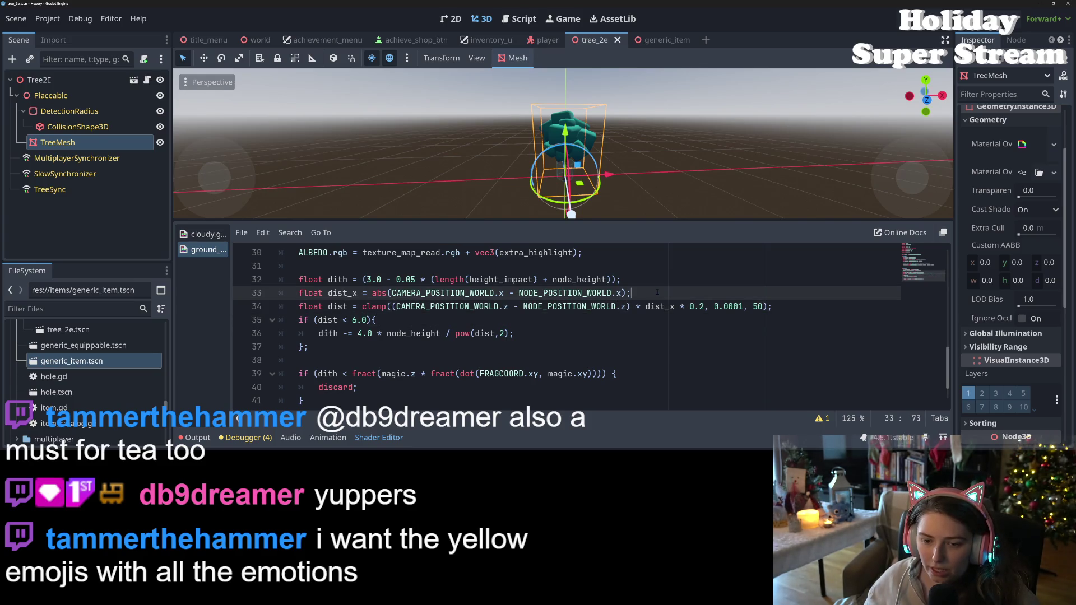
key("ctrl+shift+d")
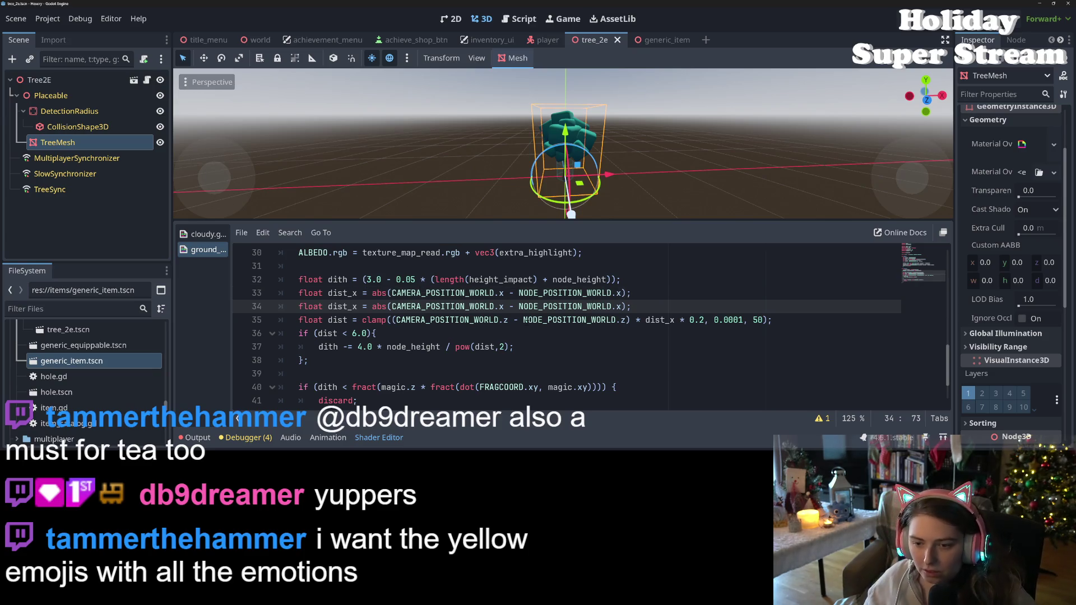
left_click(501, 307)
type("z")
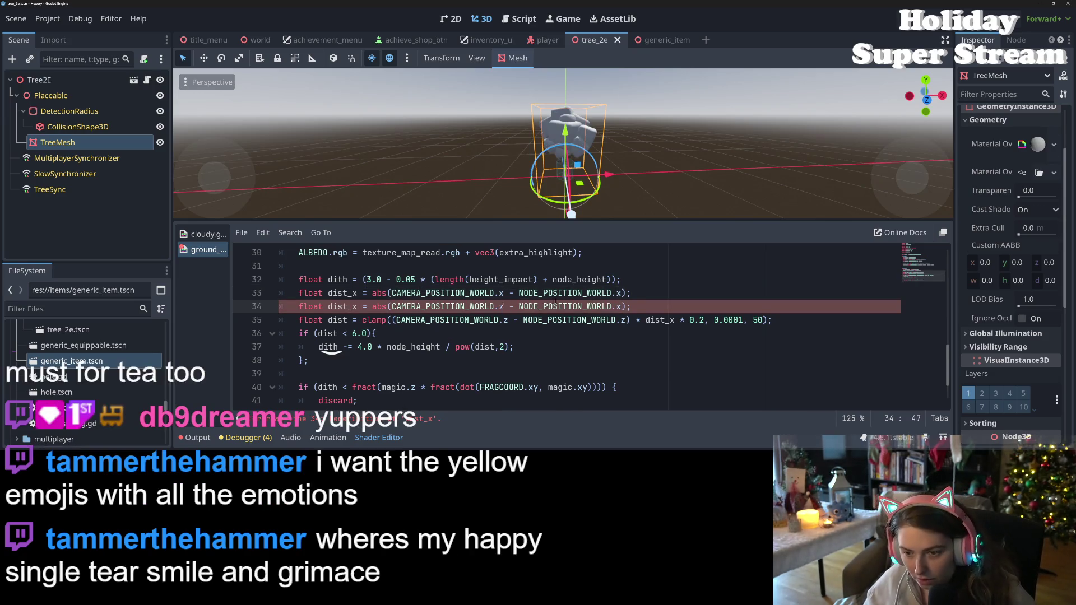
left_click(620, 306)
left_click(356, 307)
Wrap dist_x's abs() in clamp(..., 0.0001, 50) and save
left_click(385, 320)
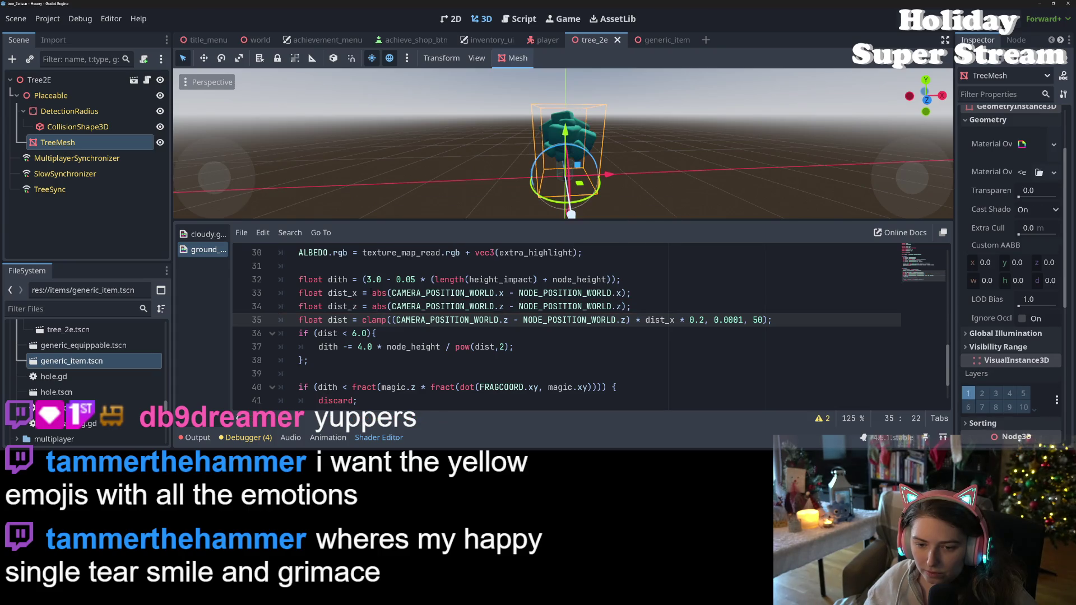
left_click(372, 293)
left_click(393, 321)
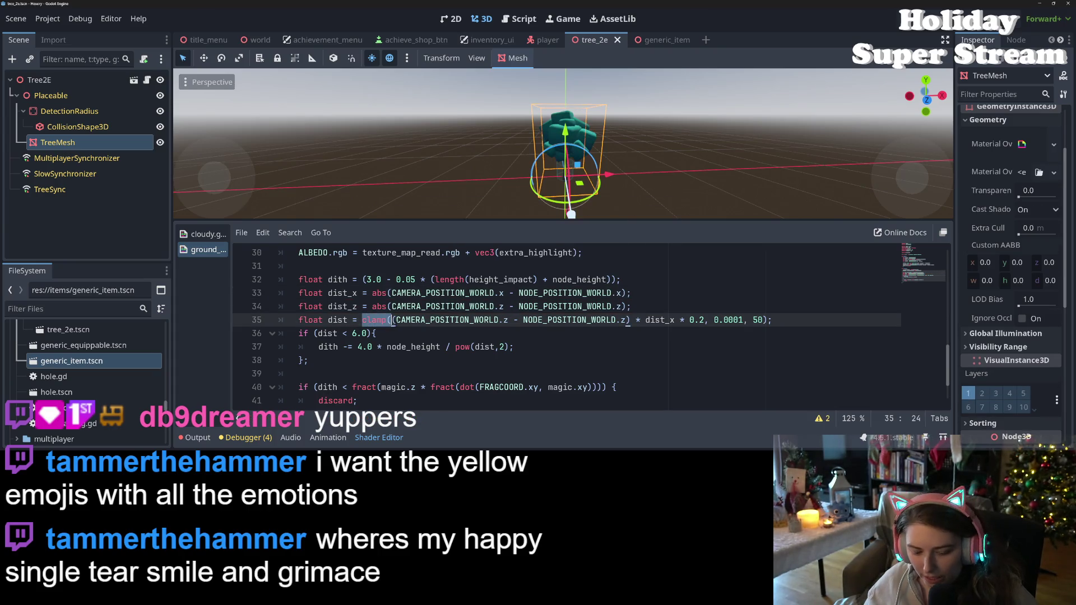
left_click(371, 293)
type("clamp(")
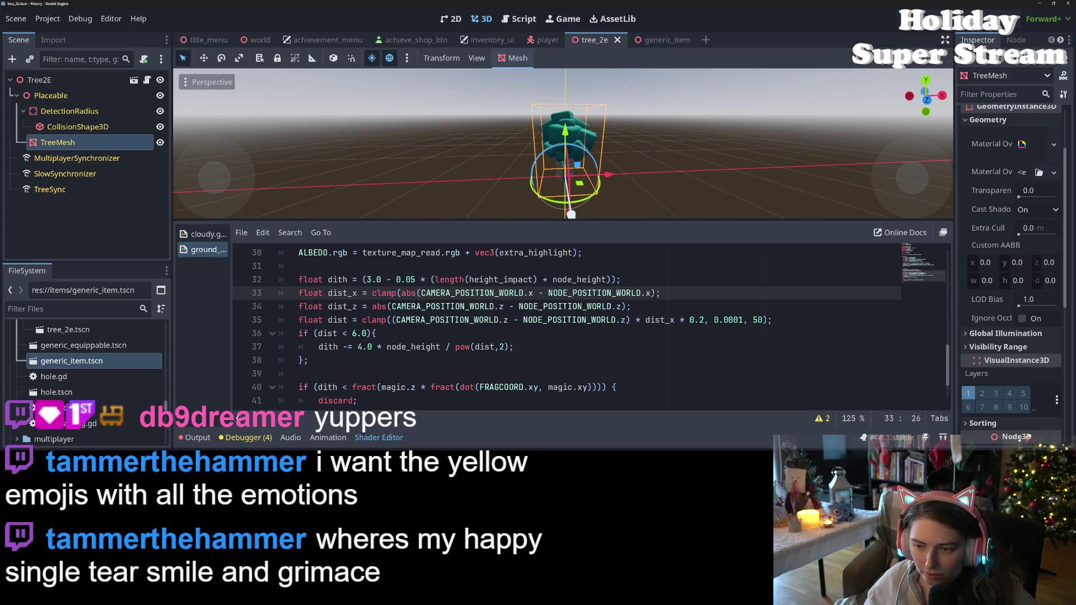
type(", 0.")
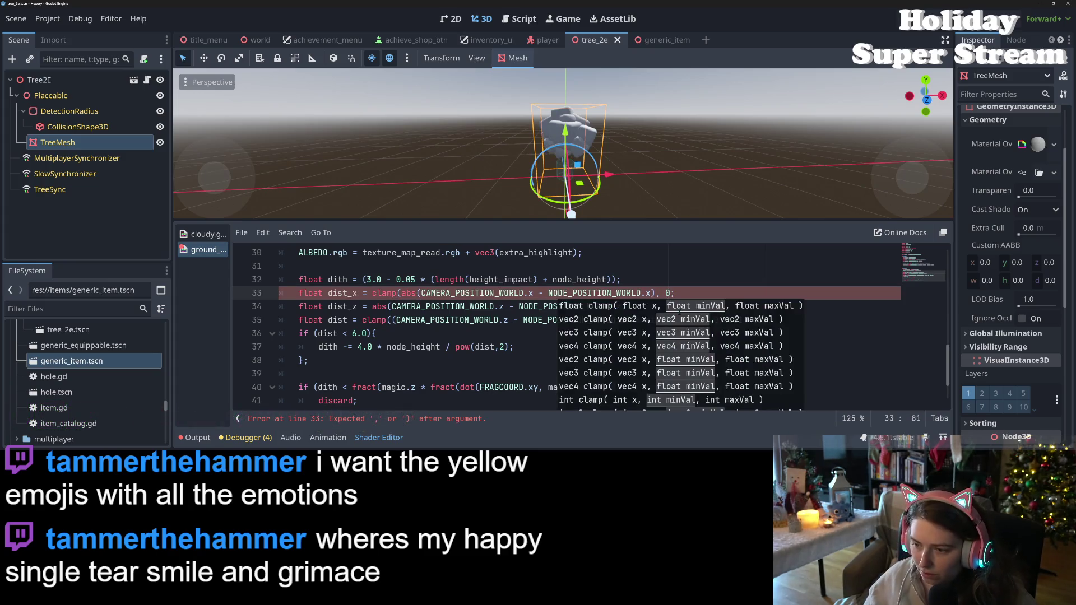
type("0001, 50")
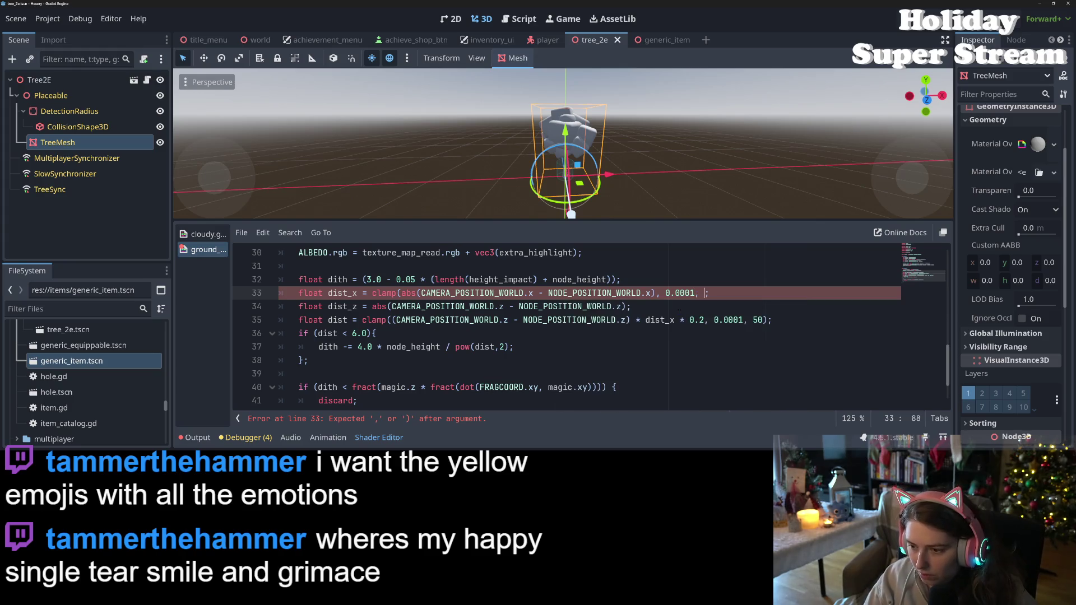
type(")")
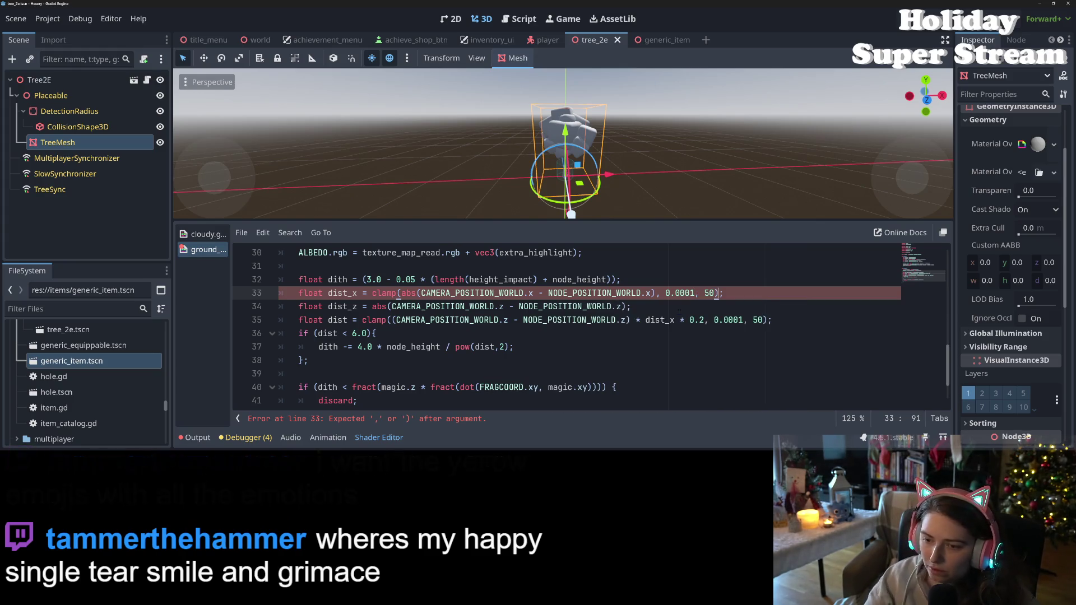
key("ctrl+s")
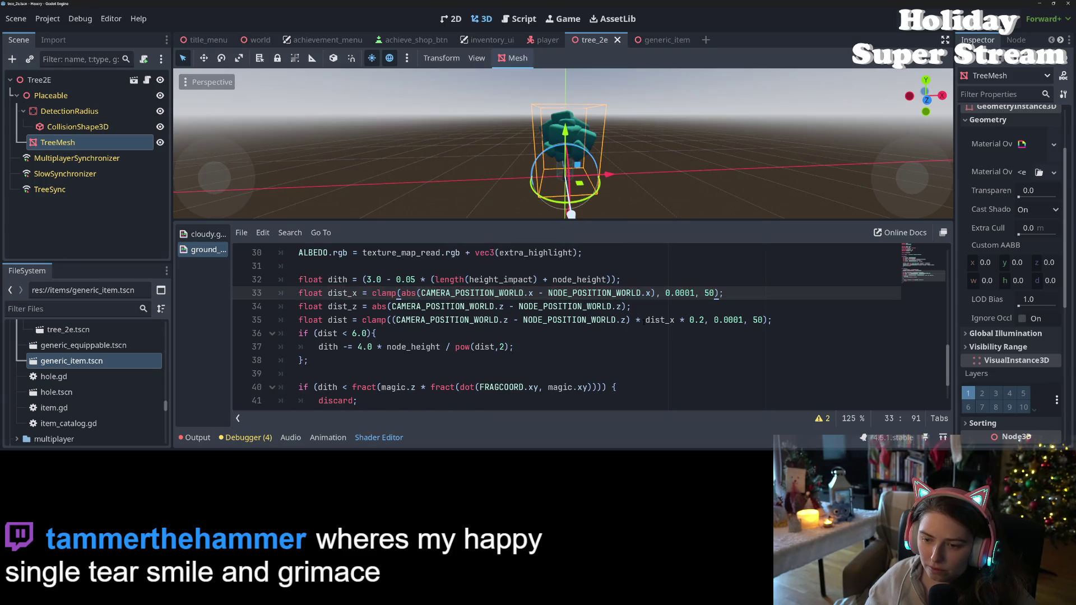
Clamp dist_z between 0.0001 and 50 too, save, and select the dist line for rewriting
left_click(338, 307)
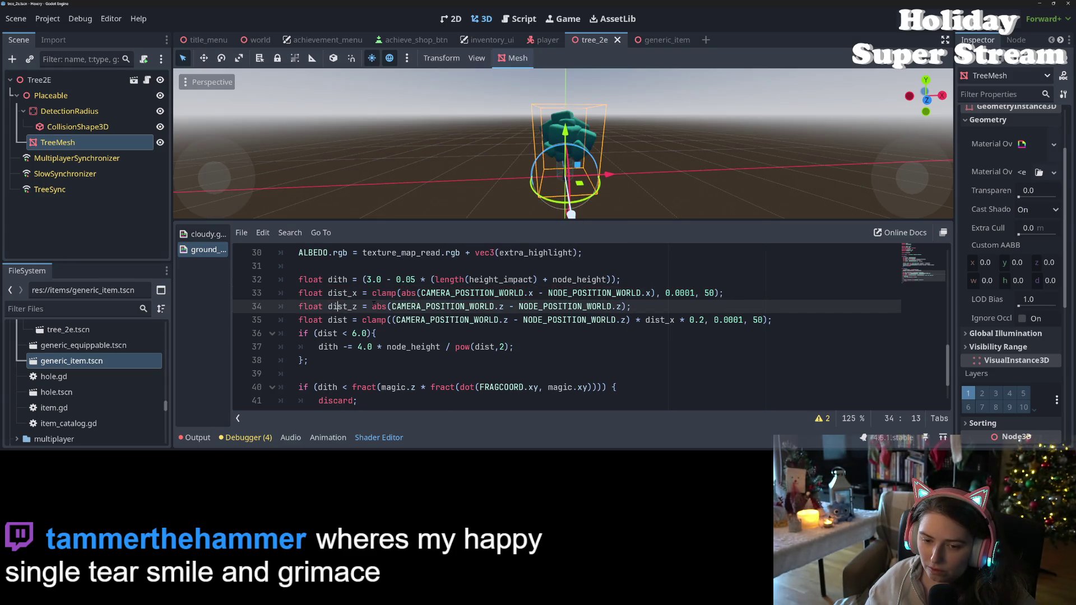
left_click_drag(372, 293, 400, 293)
key("ctrl+c")
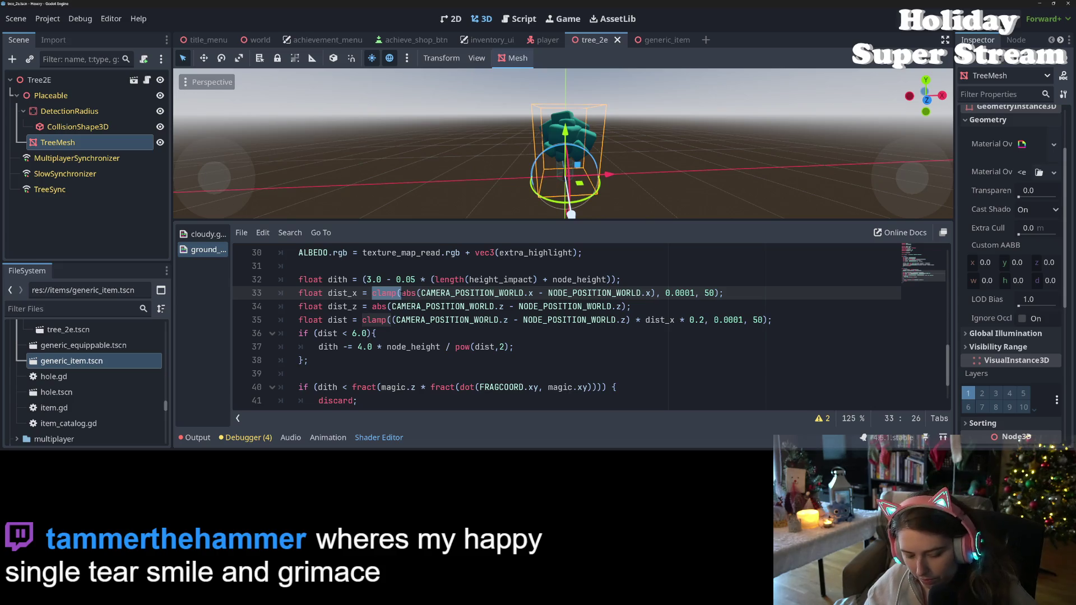
left_click(373, 306)
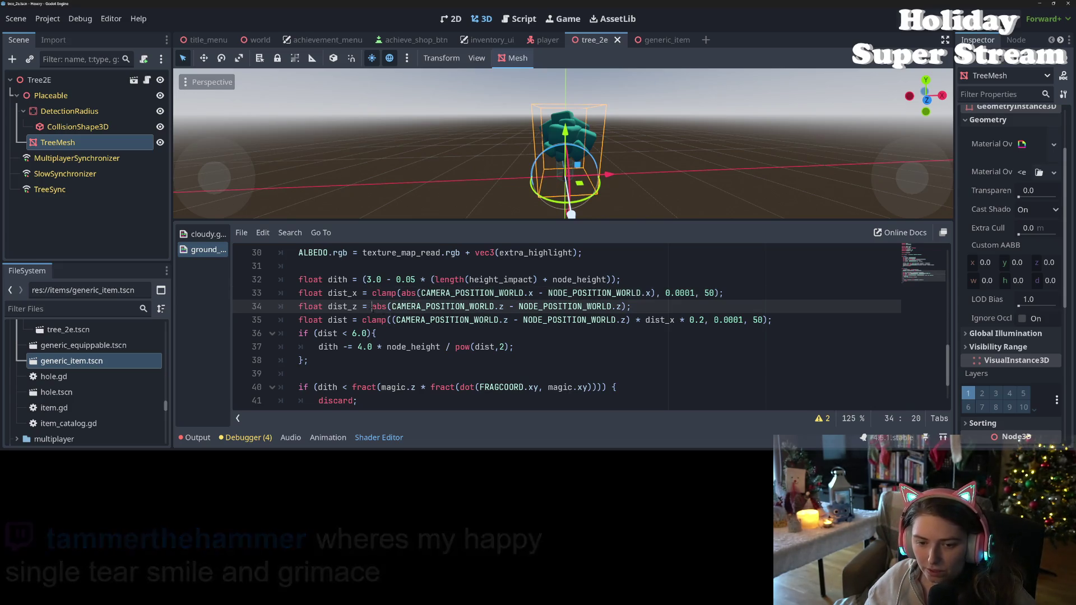
key("ctrl+v")
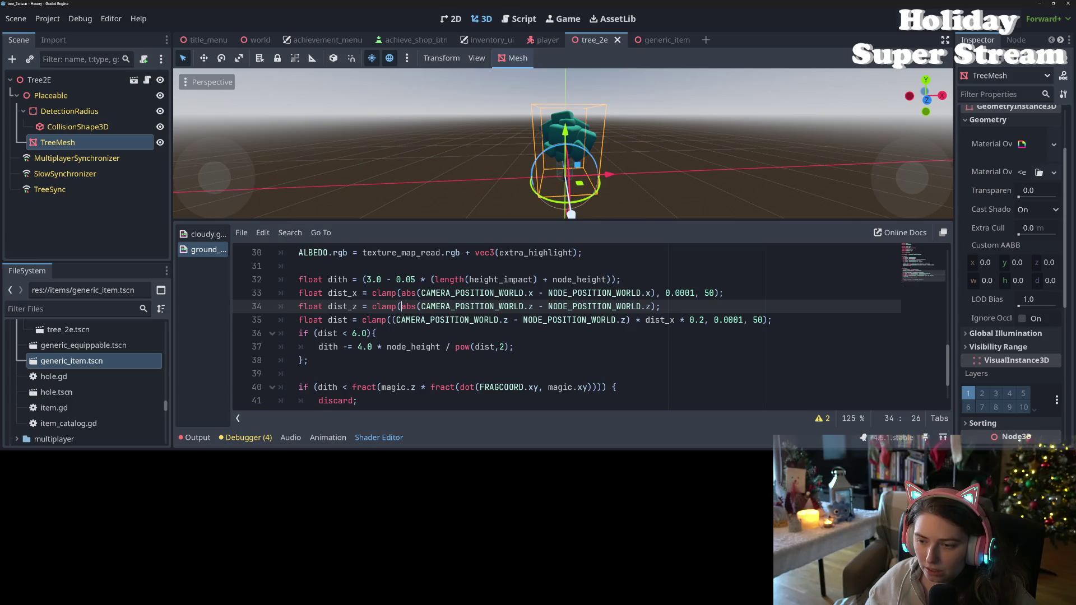
left_click_drag(655, 293, 734, 294)
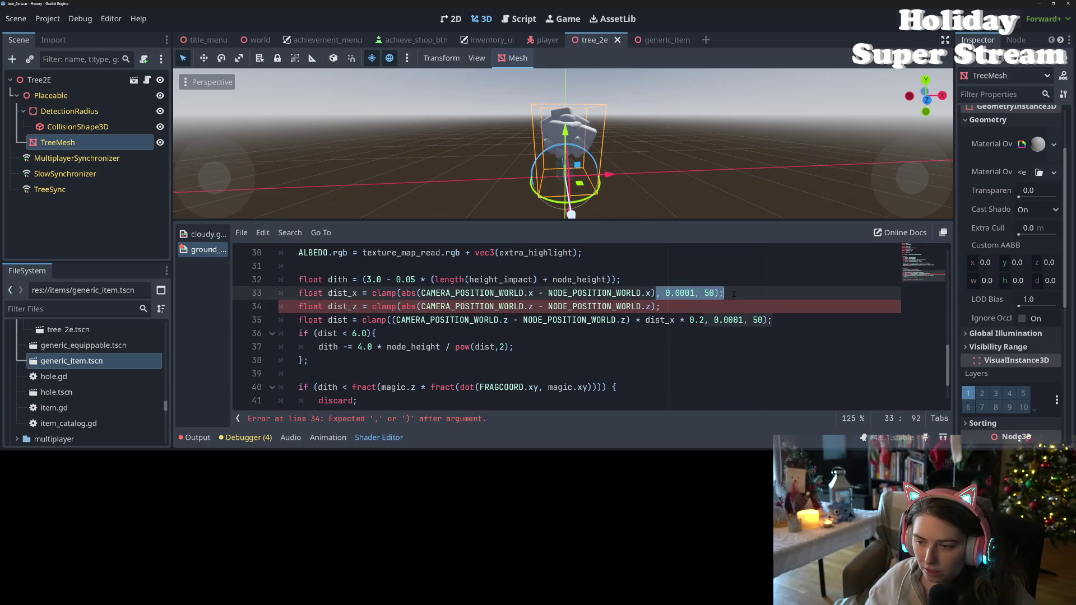
key("ctrl+c")
left_click(657, 307)
key("BackSpace")
key("ctrl+v")
key("ctrl+s")
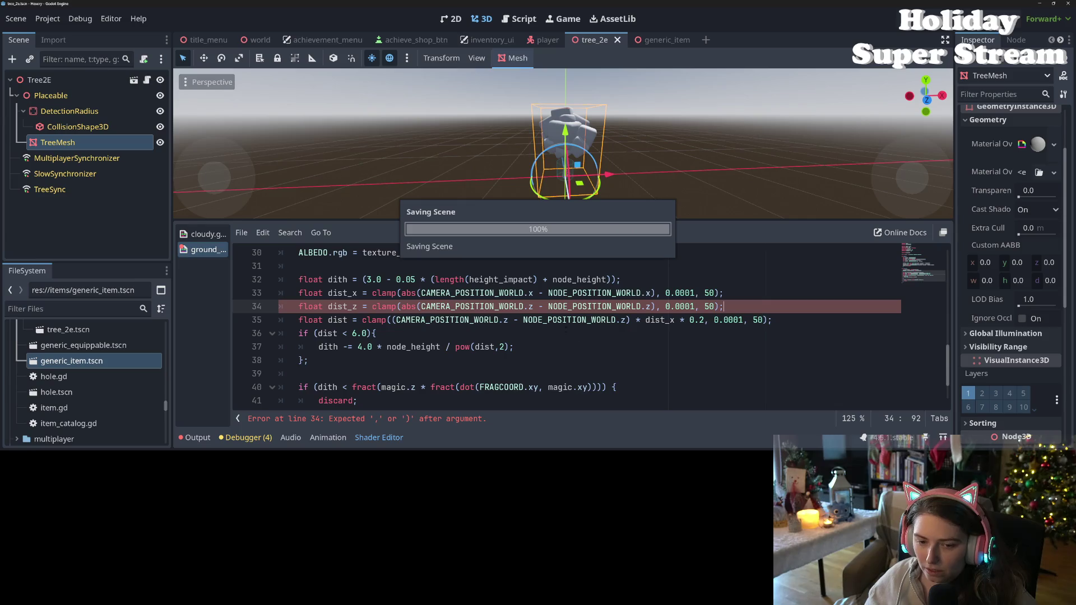
left_click(388, 320)
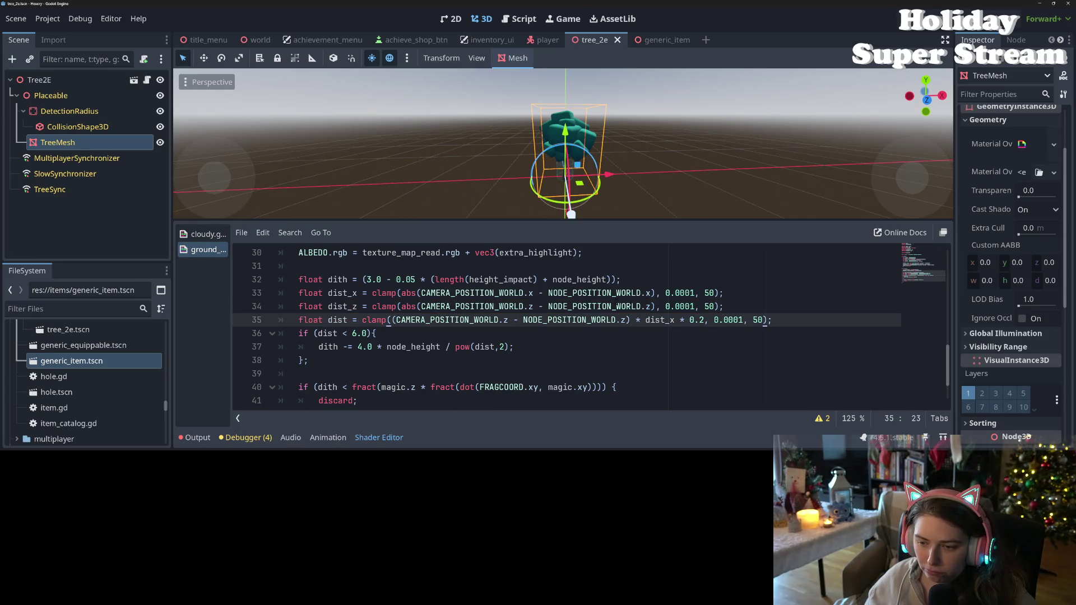
left_click_drag(773, 320, 362, 320)
type("dist = di")
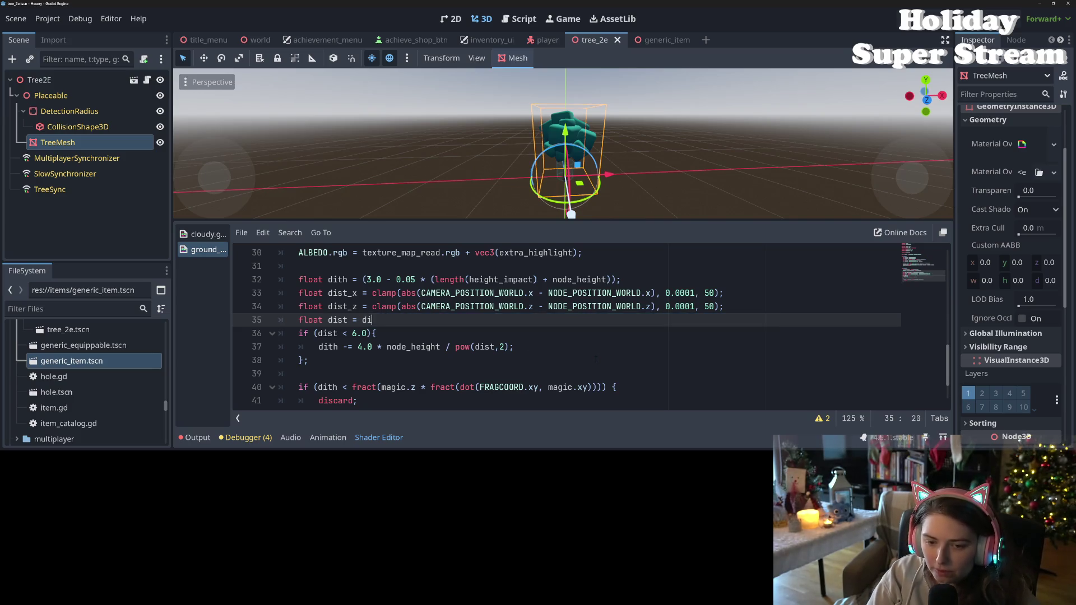
key("Down")
key("Return")
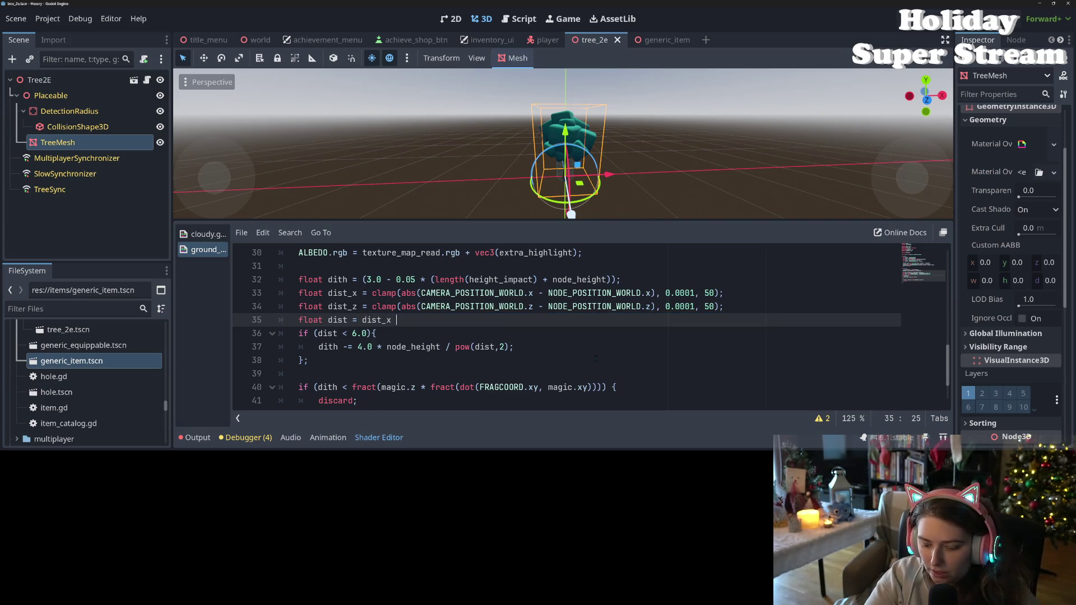
type("ist")
key("Down")
key("Down")
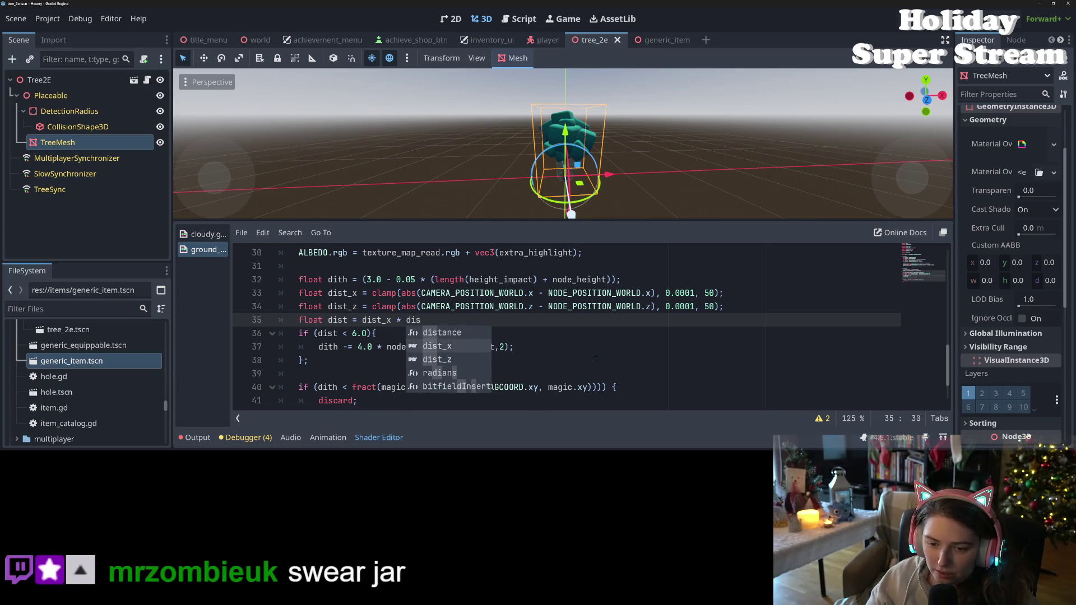
key("Return")
key("ctrl+s")
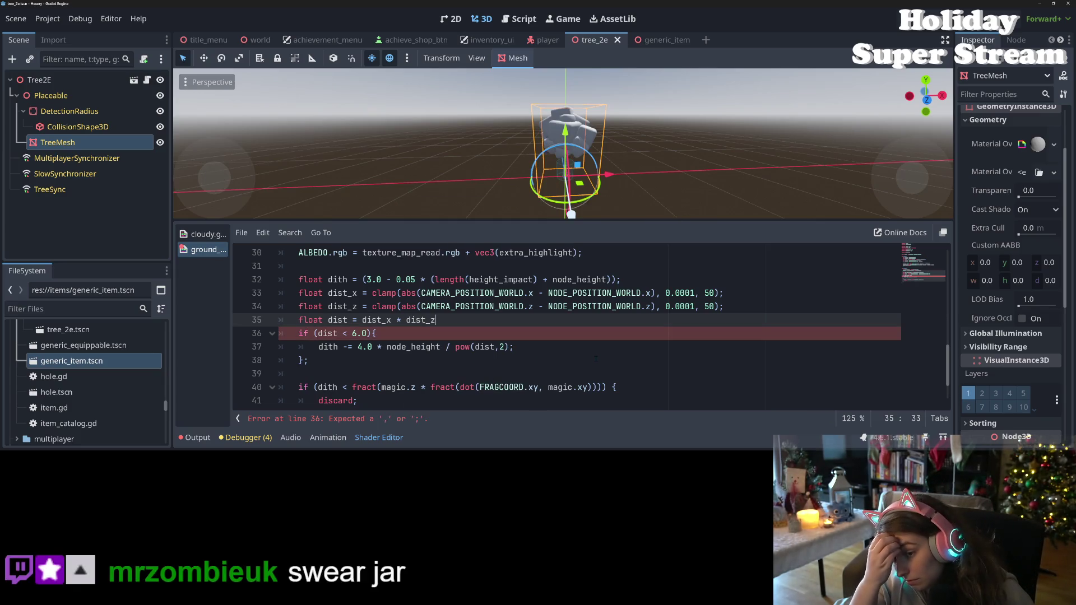
type(";")
key("ctrl+s")
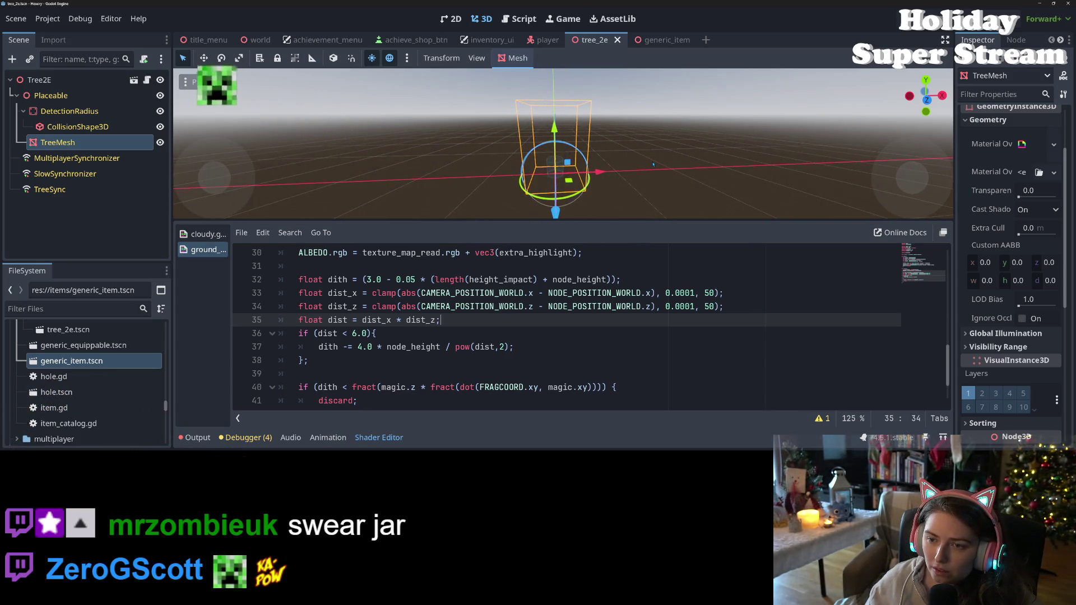
scroll(580, 177, "up", 3)
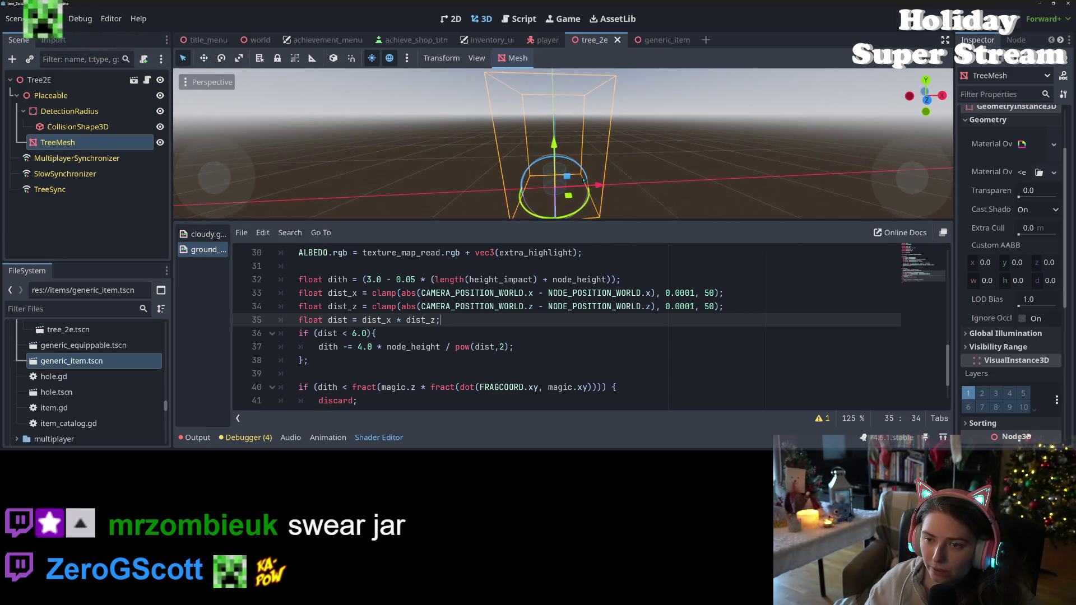
mouse_move(583, 181)
left_mouse_down()
mouse_move(433, 183)
mouse_move(603, 189)
mouse_move(583, 178)
mouse_move(594, 183)
left_mouse_up()
double_click(342, 306)
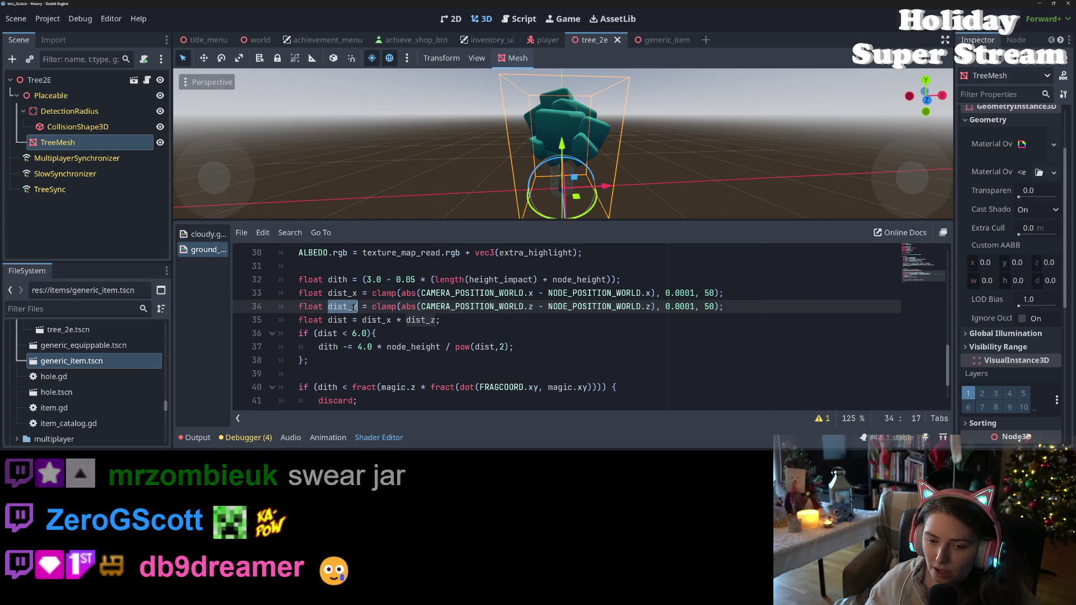
double_click(342, 293)
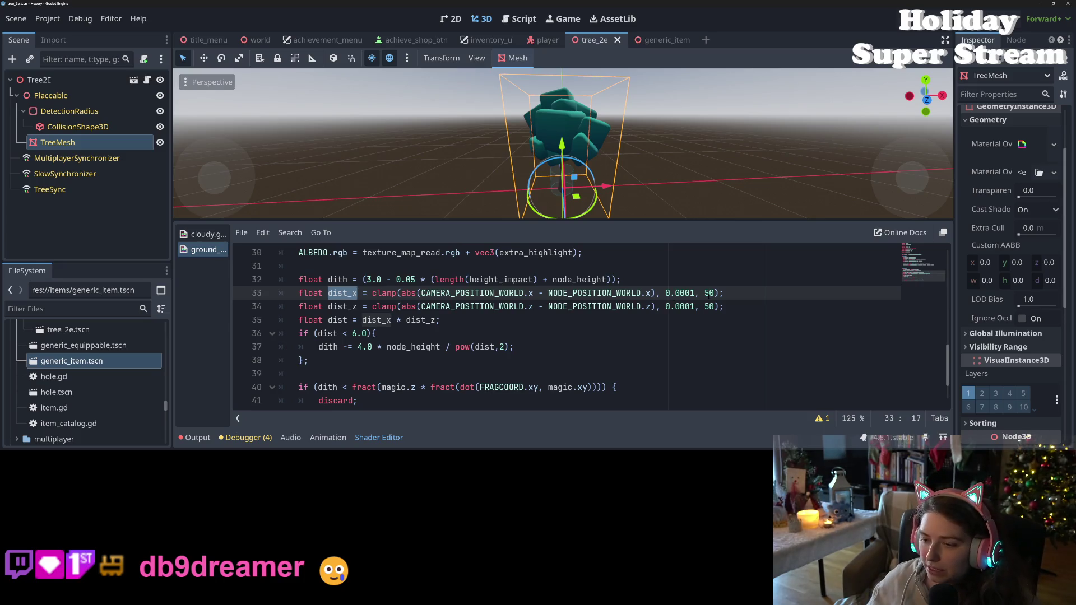
left_click(757, 305)
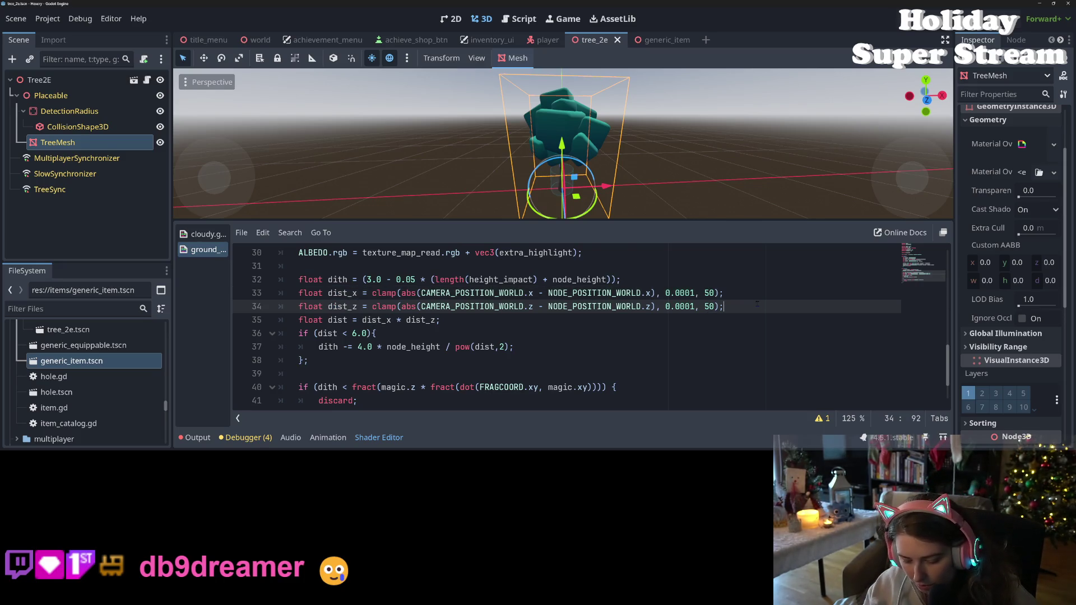
key("super+period")
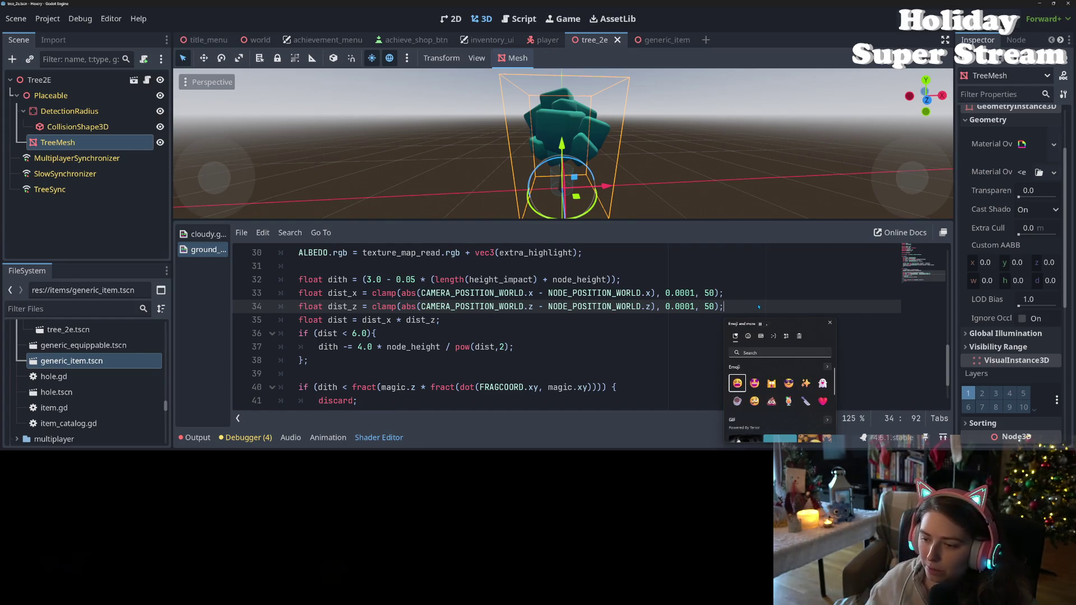
key("Return")
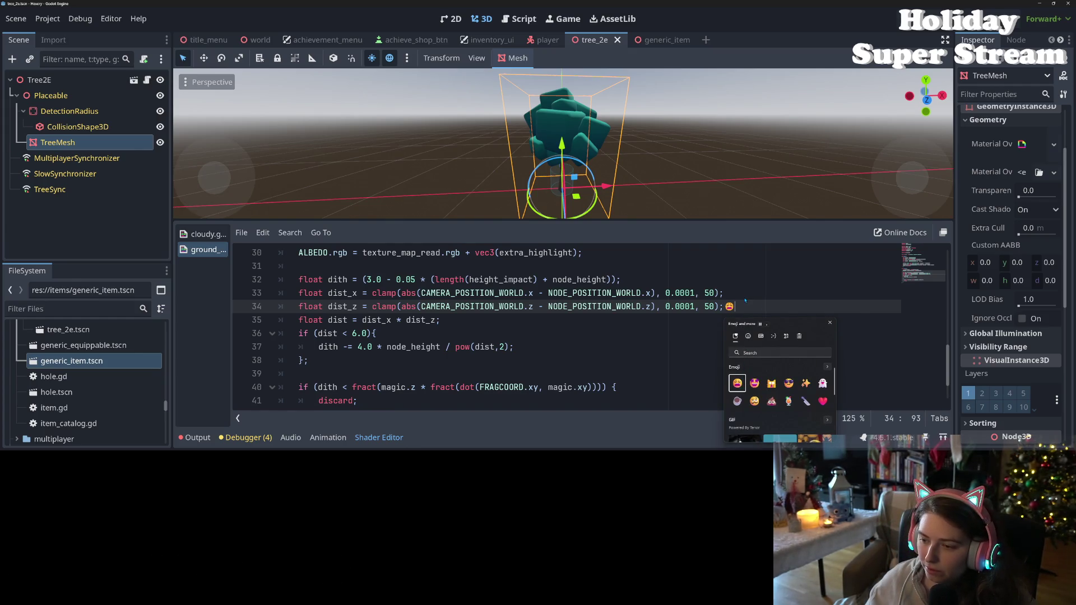
key("Escape")
key("BackSpace")
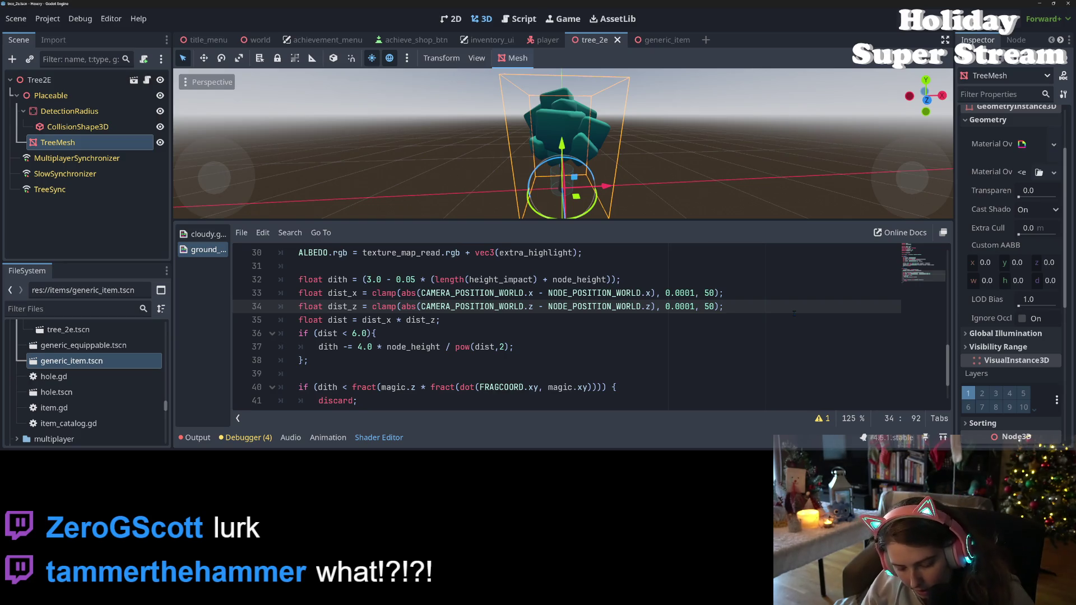
key("super+period")
left_click(776, 332)
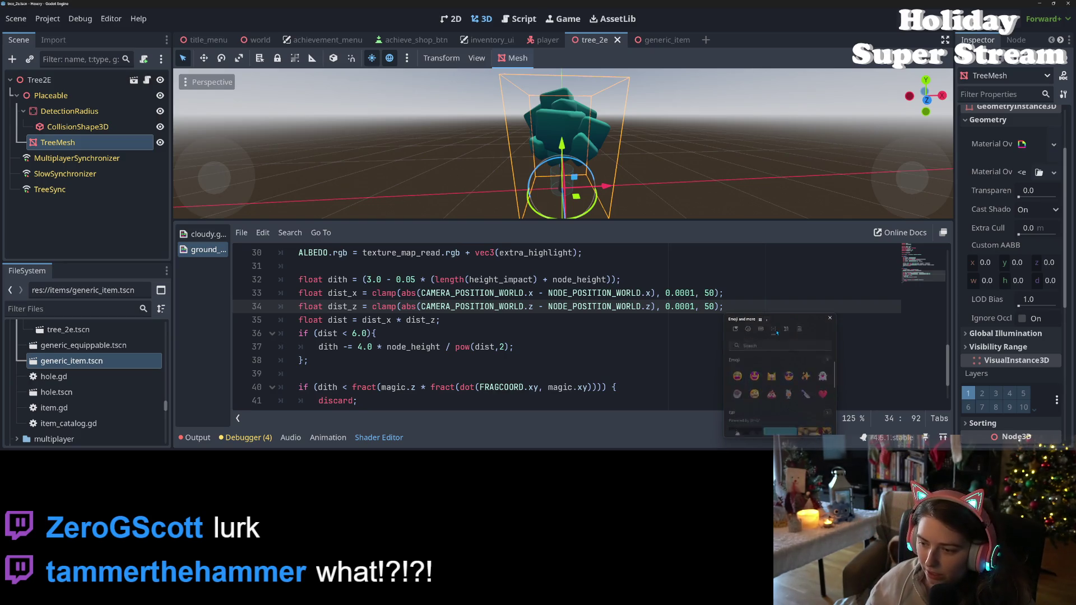
left_click(755, 362)
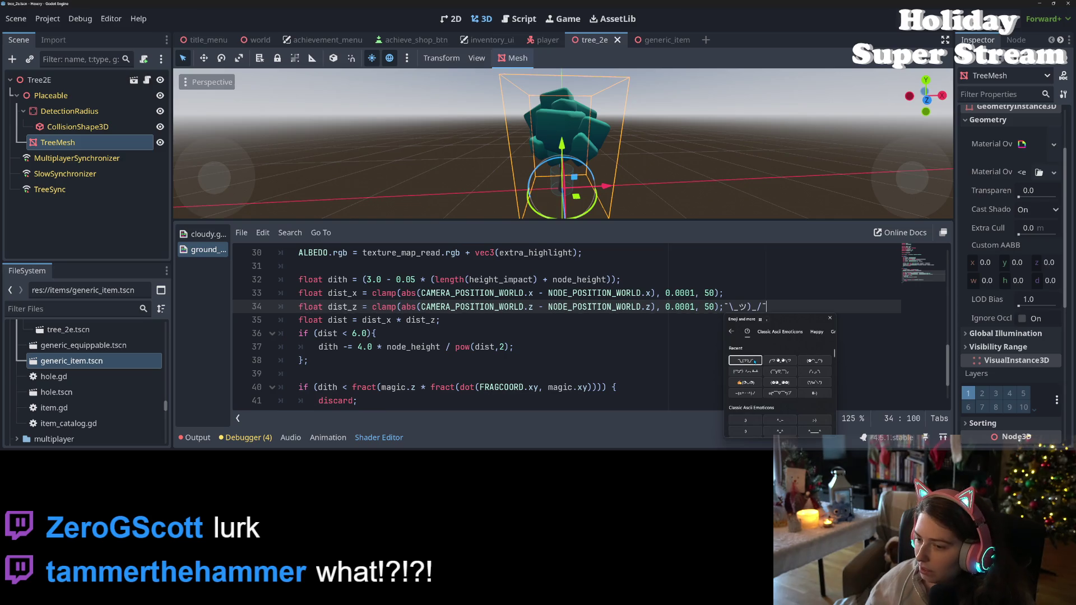
left_click(643, 334)
left_click_drag(766, 307, 723, 312)
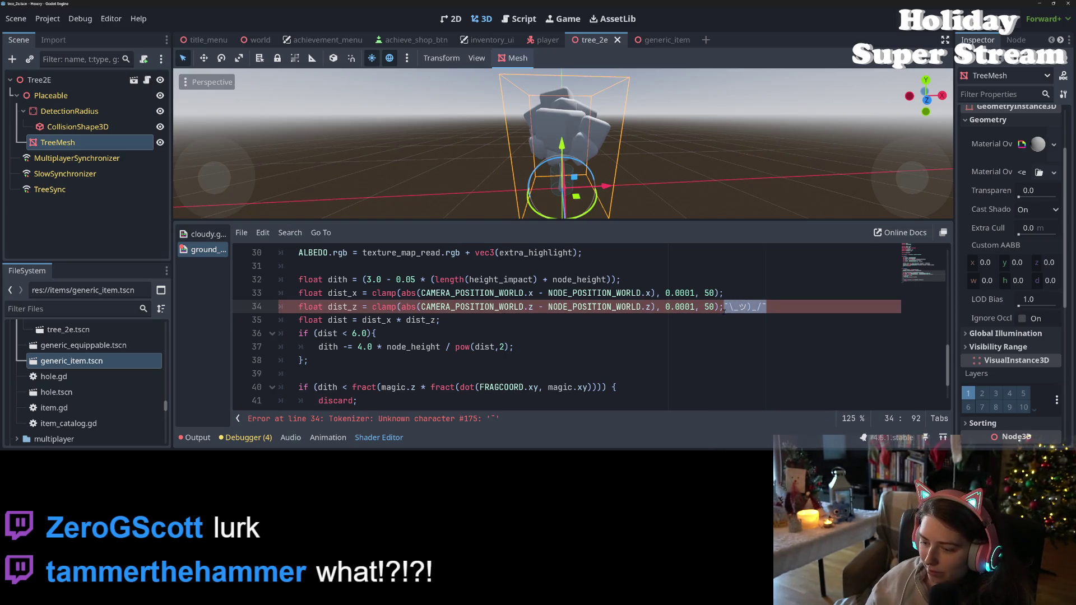
key("BackSpace")
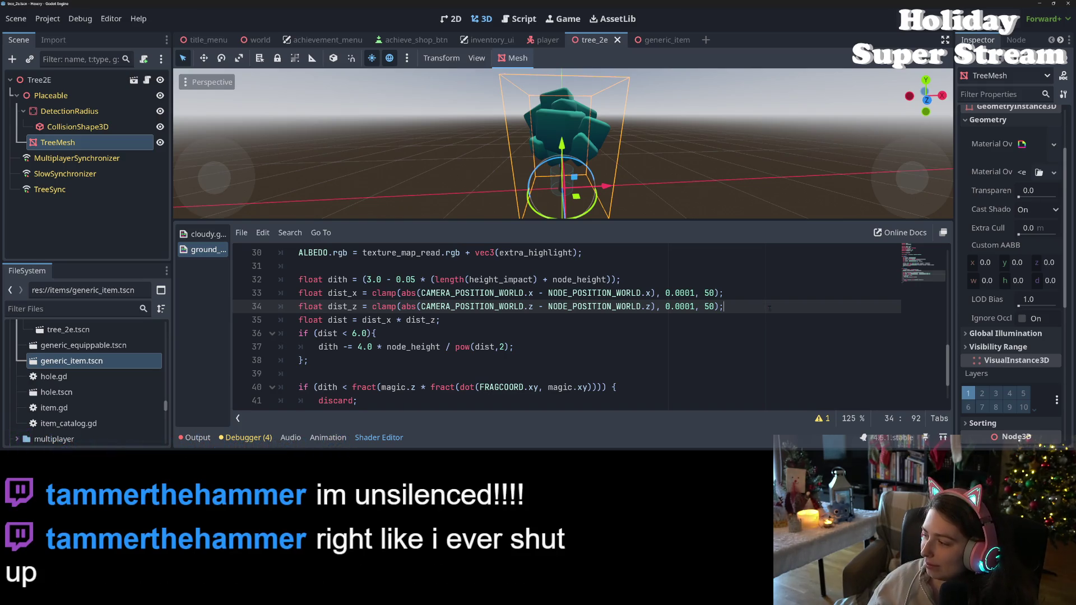
Review the ends of the dist_x, dist_z, dist and dist < 6.0 lines in the tree shader
left_click(751, 331)
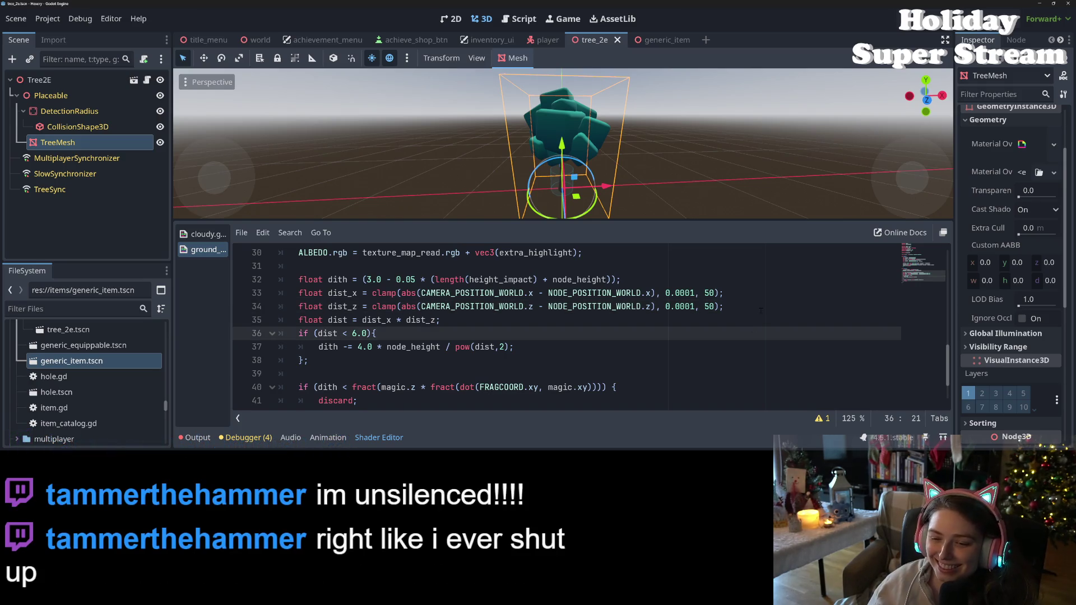
left_click(760, 311)
left_click(754, 318)
left_click(751, 311)
left_click(747, 319)
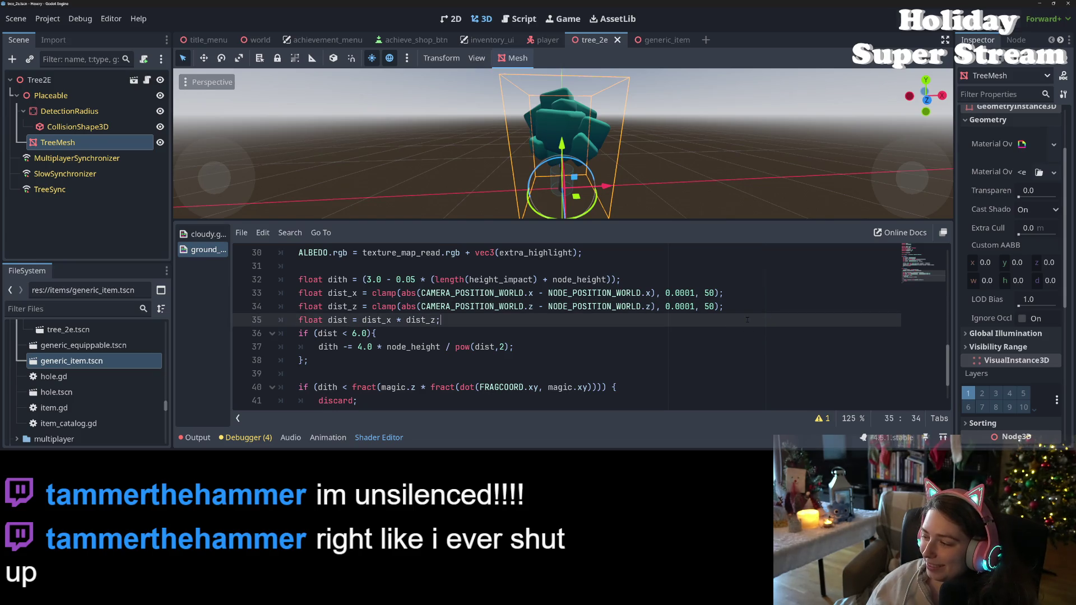
left_click(772, 294)
left_click(760, 306)
left_click(747, 320)
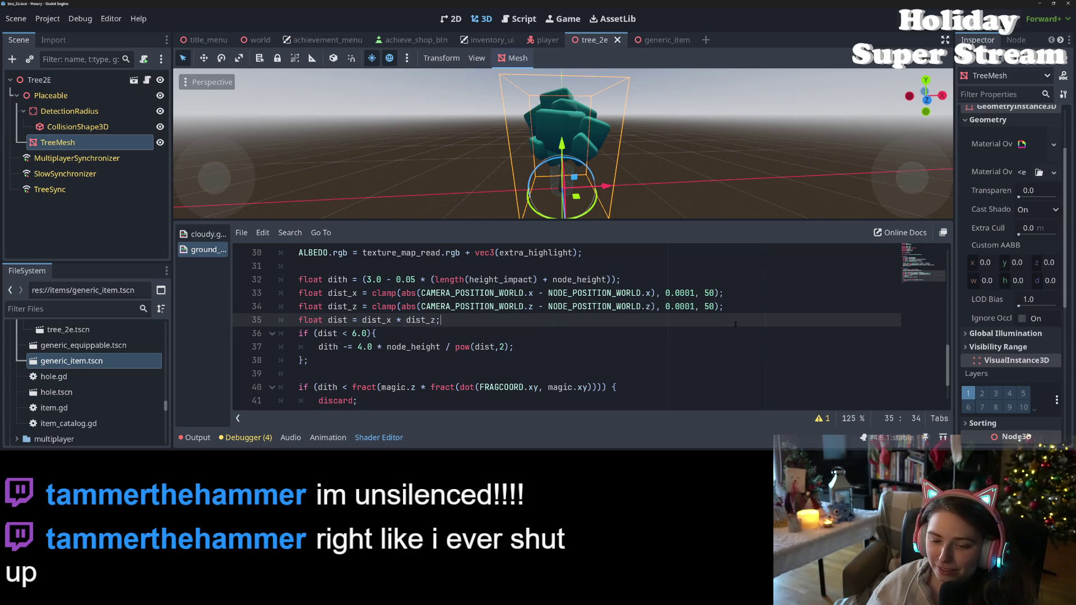
left_click(748, 306)
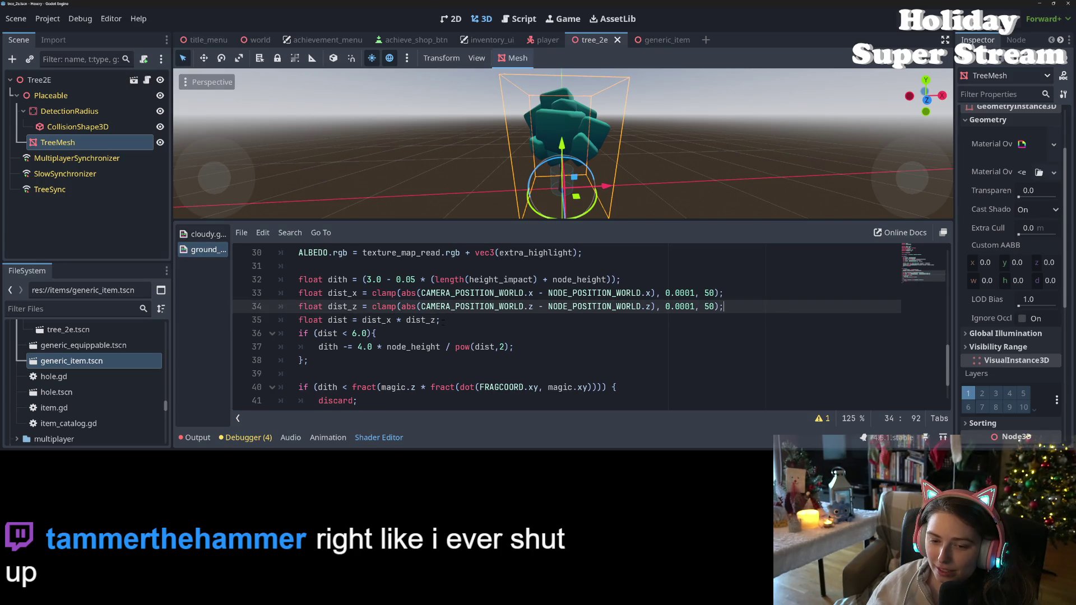
Select the text 'dist_x * ' in the dist line on line 35
double_click(379, 319)
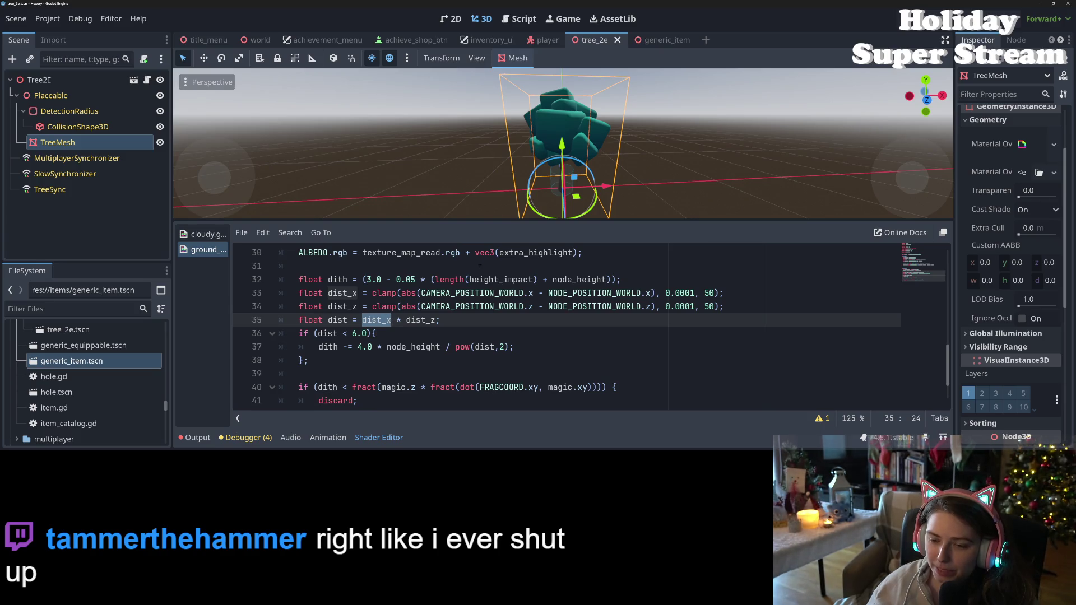
left_click(362, 292)
left_click_drag(372, 292, 398, 292)
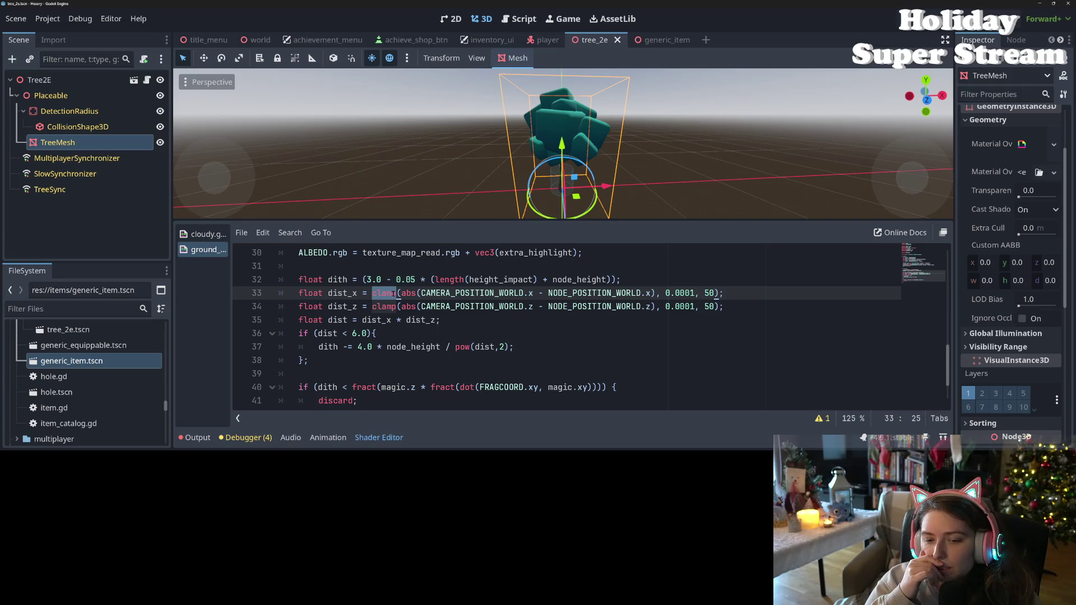
left_click(438, 320)
left_click(421, 320)
left_click_drag(406, 319, 361, 320)
Delete 'dist_x * ' so dist = dist_z, then open an if (dist_x < 4.0) { block starting with 'dist *'
key("BackSpace")
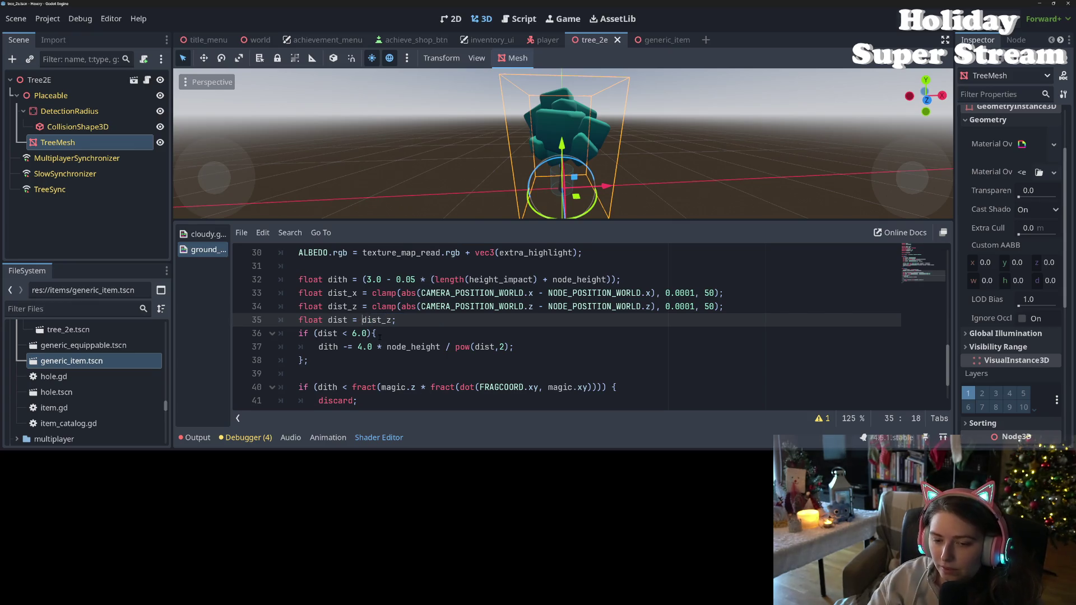
key("Return")
type("if ")
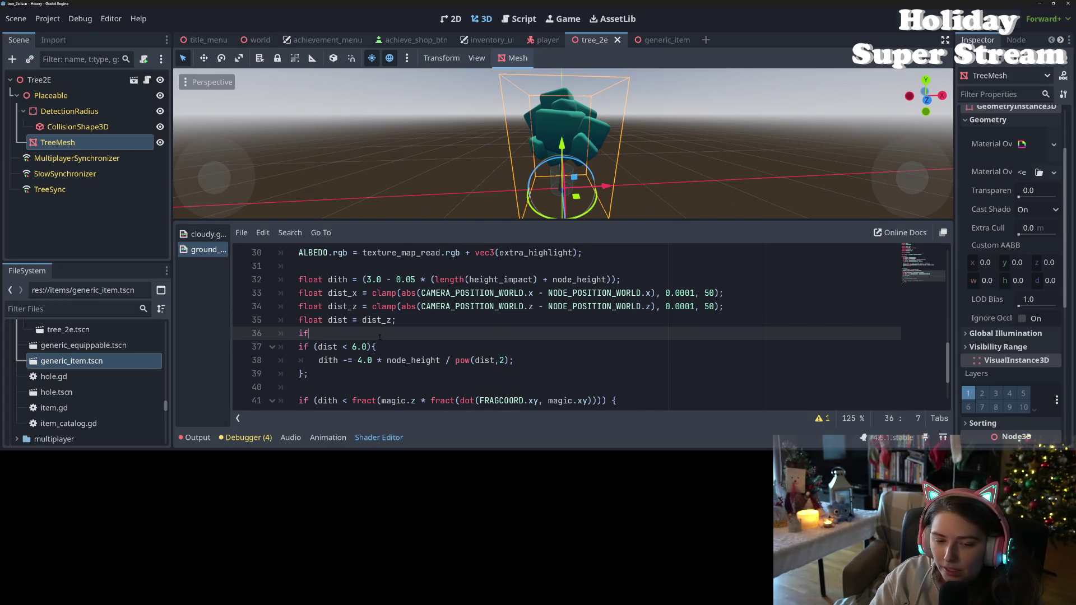
type("di")
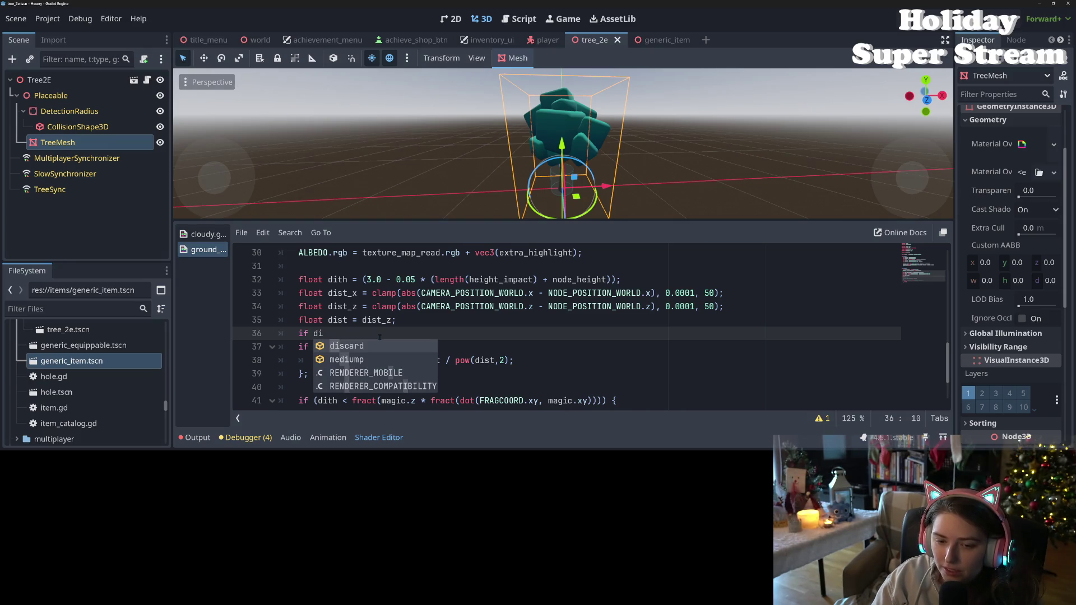
type("st_x <")
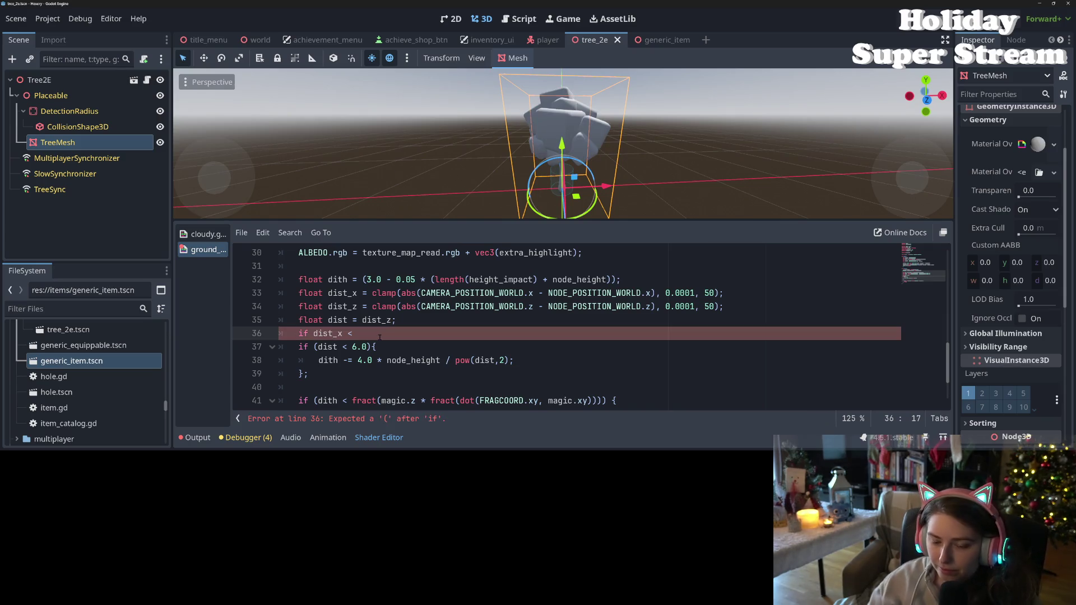
key("BackSpace")
key("BackSpace")
key("BackSpace")
type("(dist")
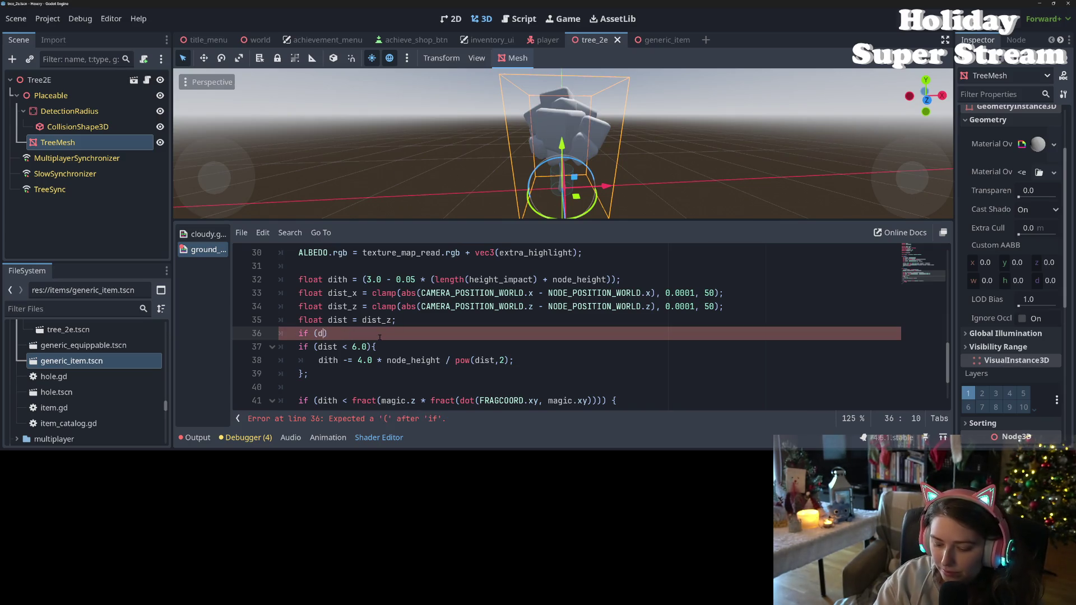
type("_x < ")
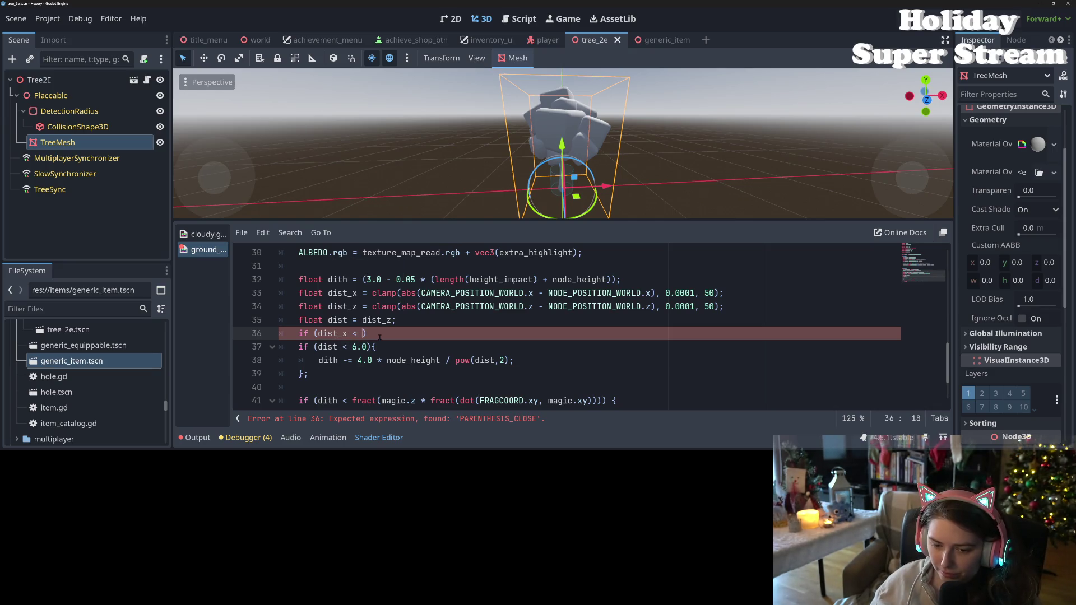
type("4.0)")
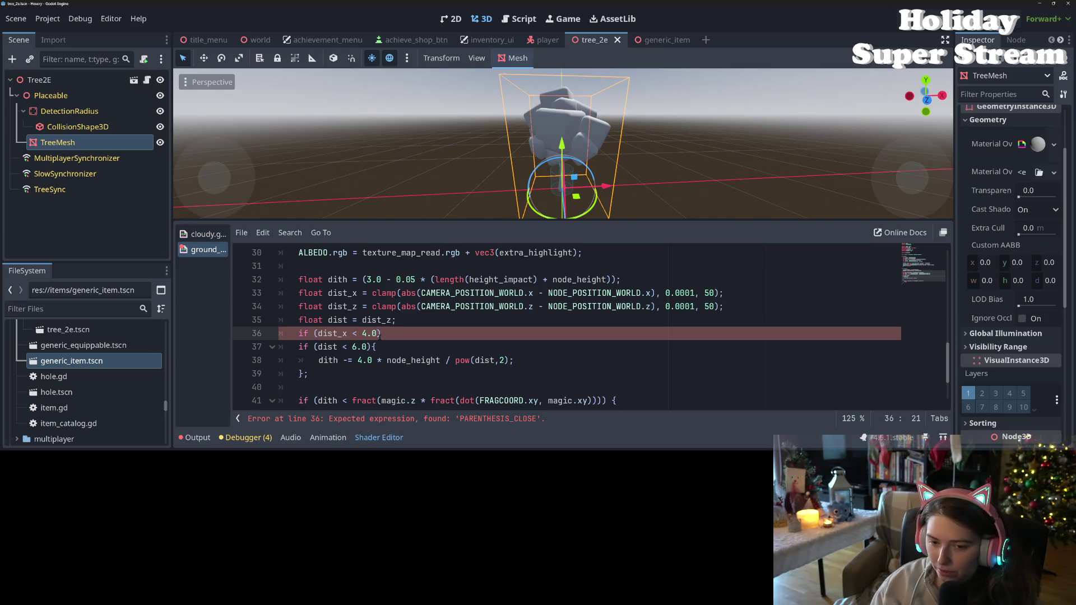
type(" {")
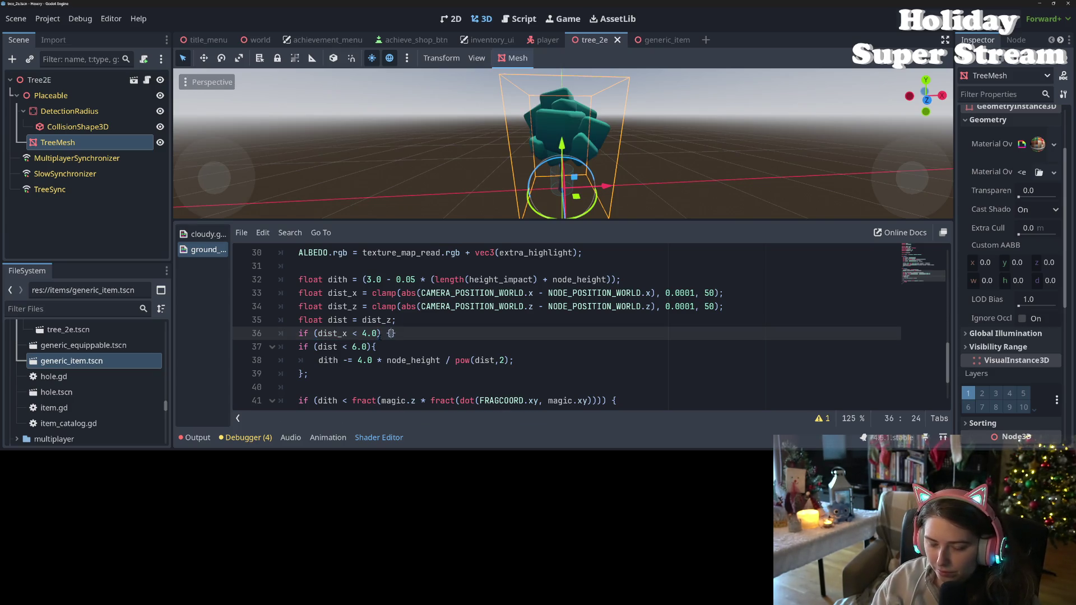
key("Return")
type("dist")
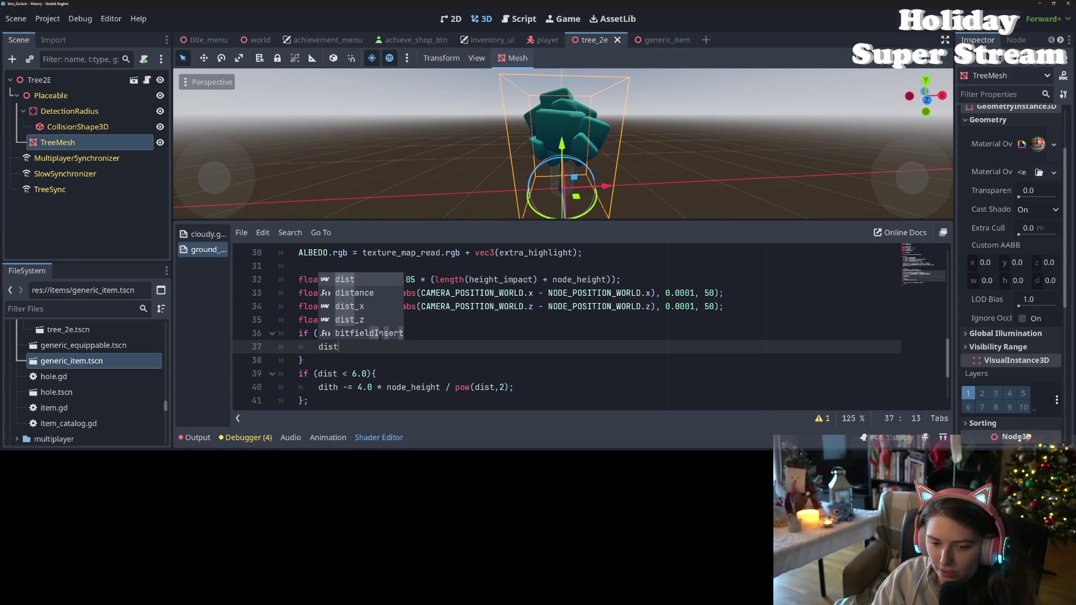